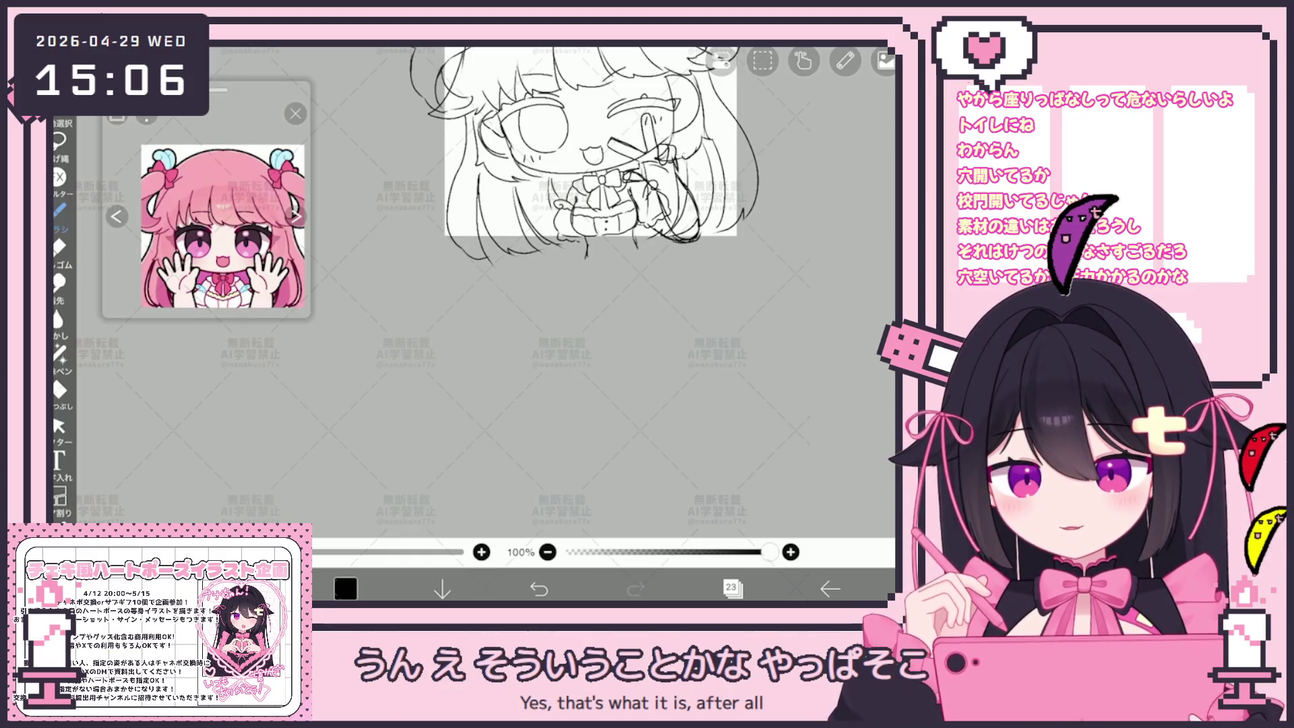
Step: Draw criss-cross lacing strokes across the front of the girl's bodice
{"action": "scroll", "coordinate": [532, 216], "scroll_direction": "up", "scroll_amount": 5}
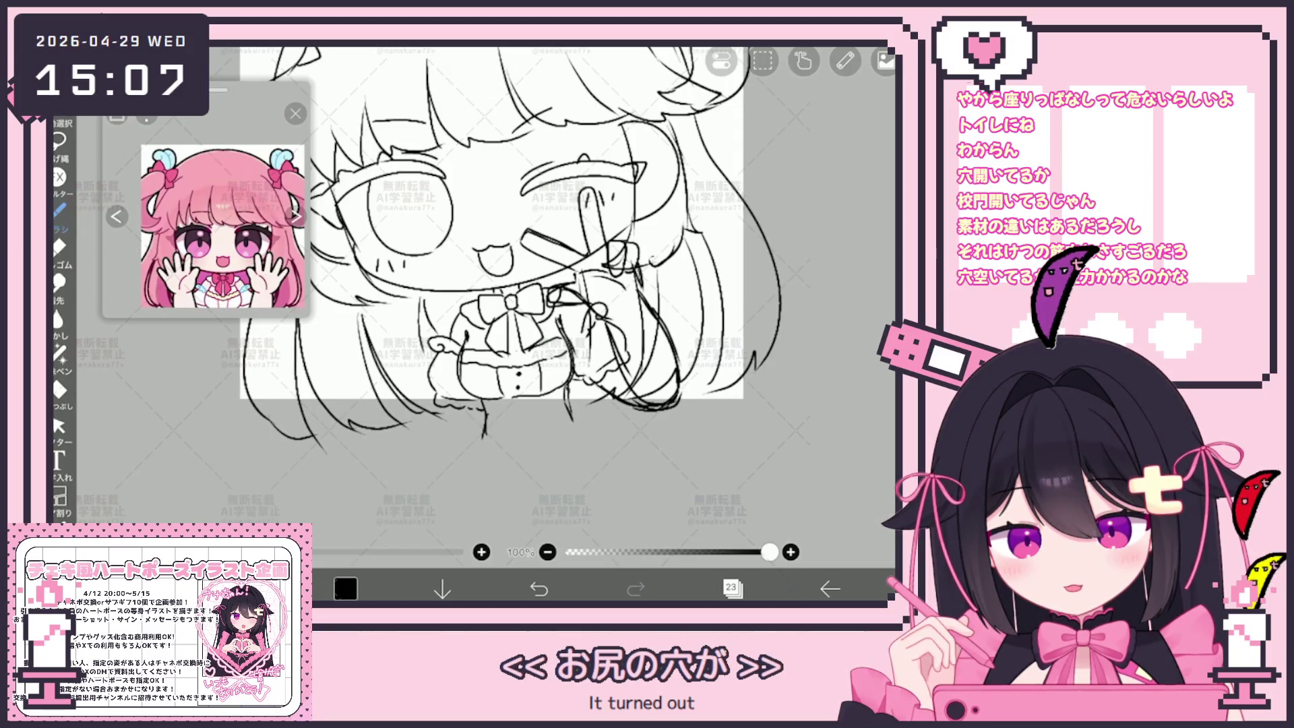
{"action": "left_click_drag", "start_coordinate": [223, 226], "coordinate": [216, 206]}
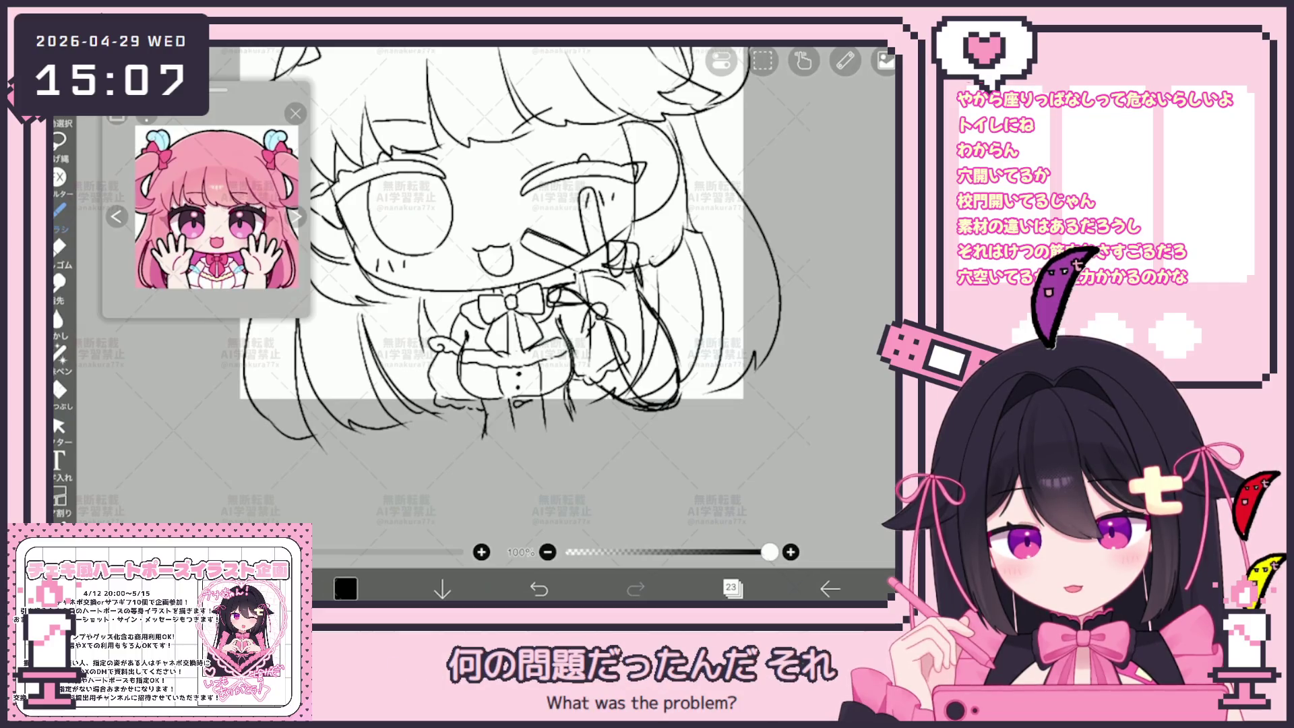
{"action": "left_click_drag", "start_coordinate": [516, 404], "coordinate": [539, 430]}
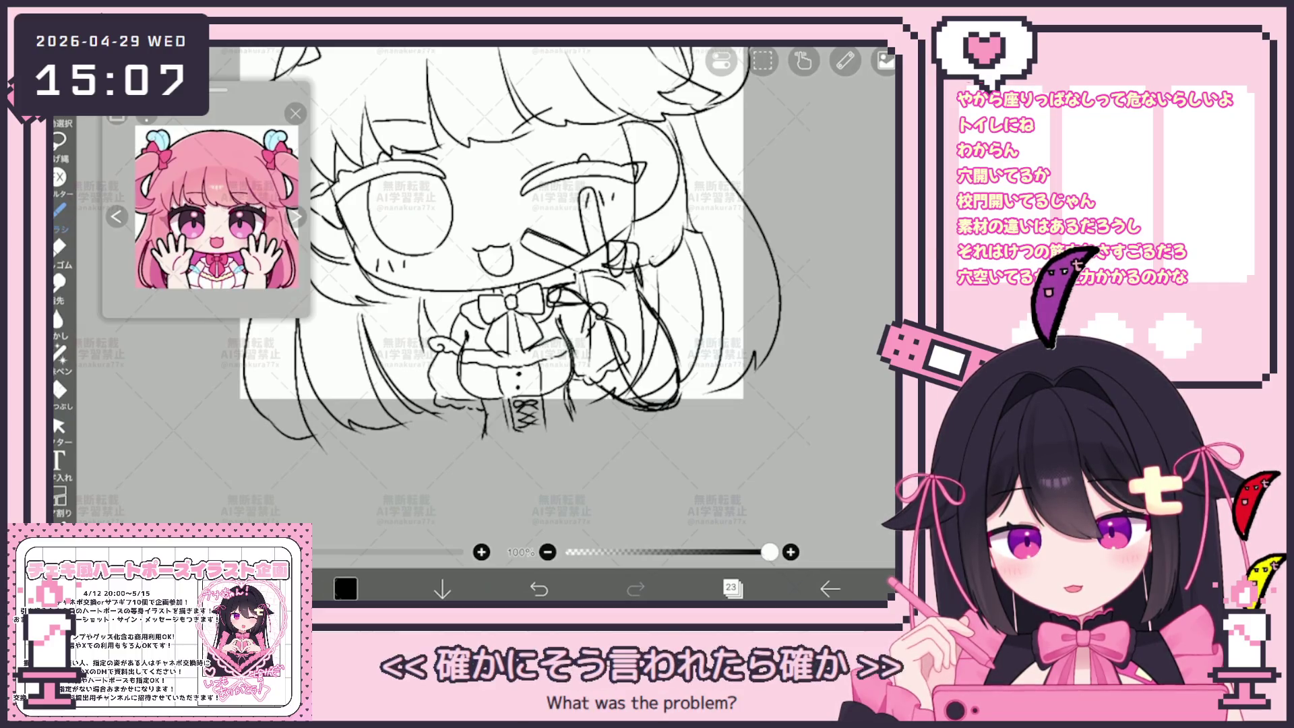
{"action": "scroll", "coordinate": [511, 286], "scroll_direction": "up", "scroll_amount": 2}
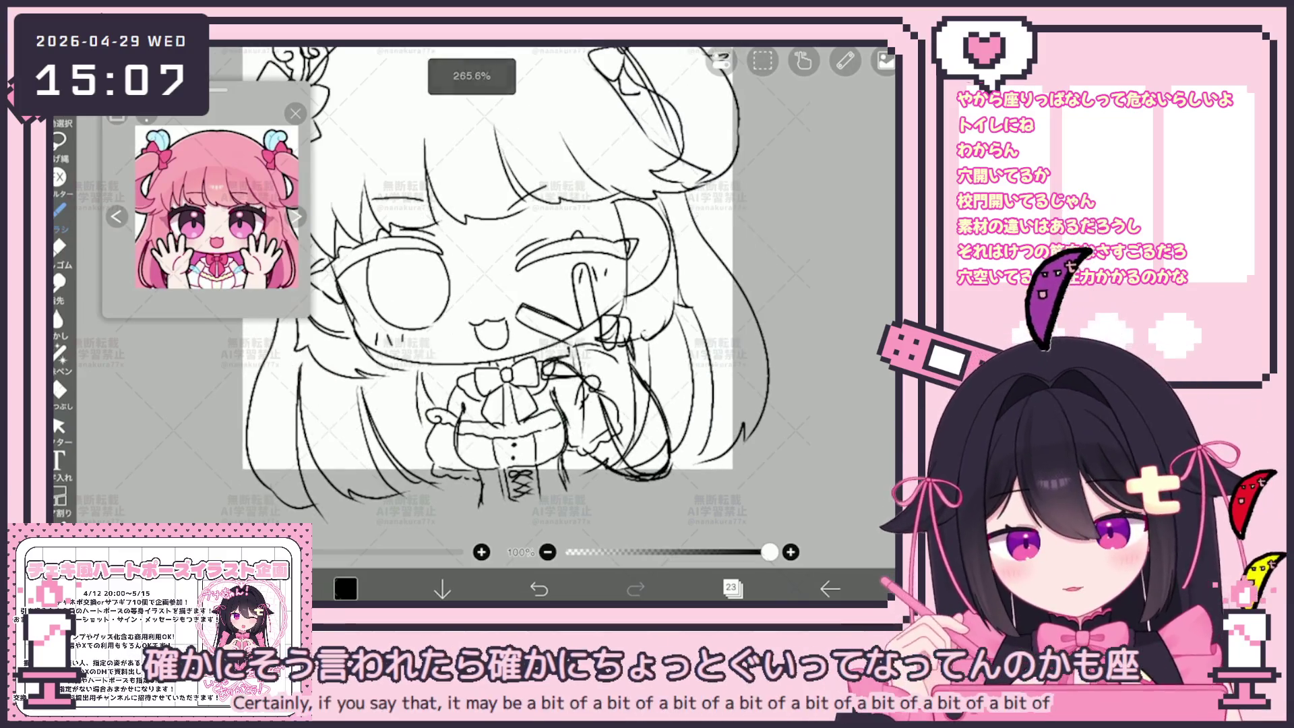
Step: Make layer 21 the working layer
{"action": "left_click", "coordinate": [730, 588]}
{"action": "left_click", "coordinate": [775, 404]}
{"action": "left_click", "coordinate": [731, 588]}
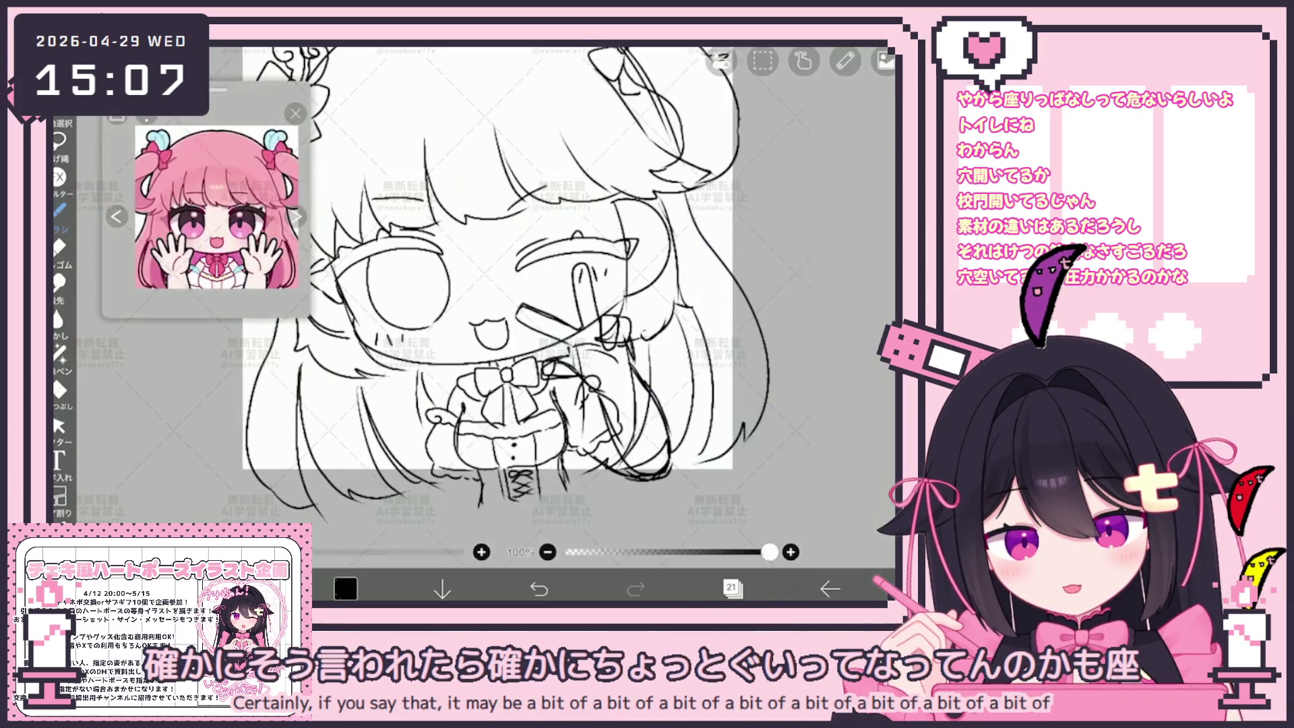
{"action": "scroll", "coordinate": [539, 303], "scroll_direction": "down", "scroll_amount": 2}
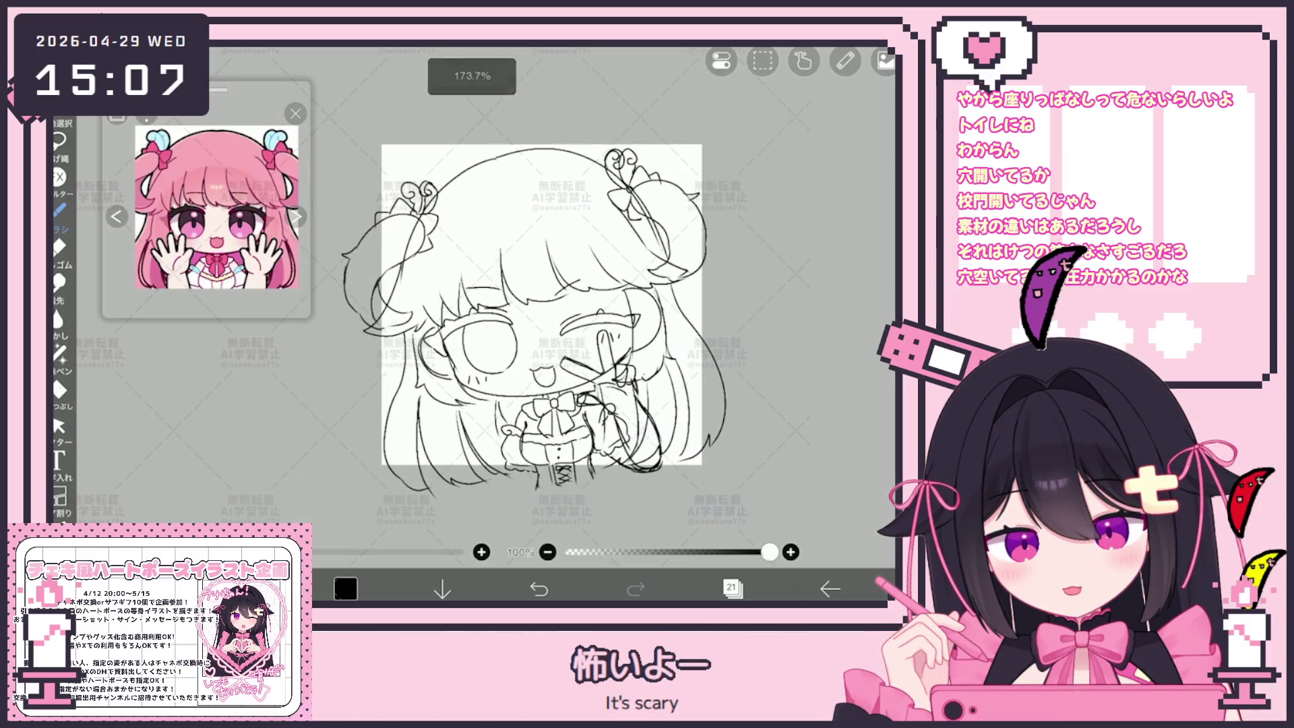
{"action": "scroll", "coordinate": [546, 306], "scroll_direction": "down", "scroll_amount": 1}
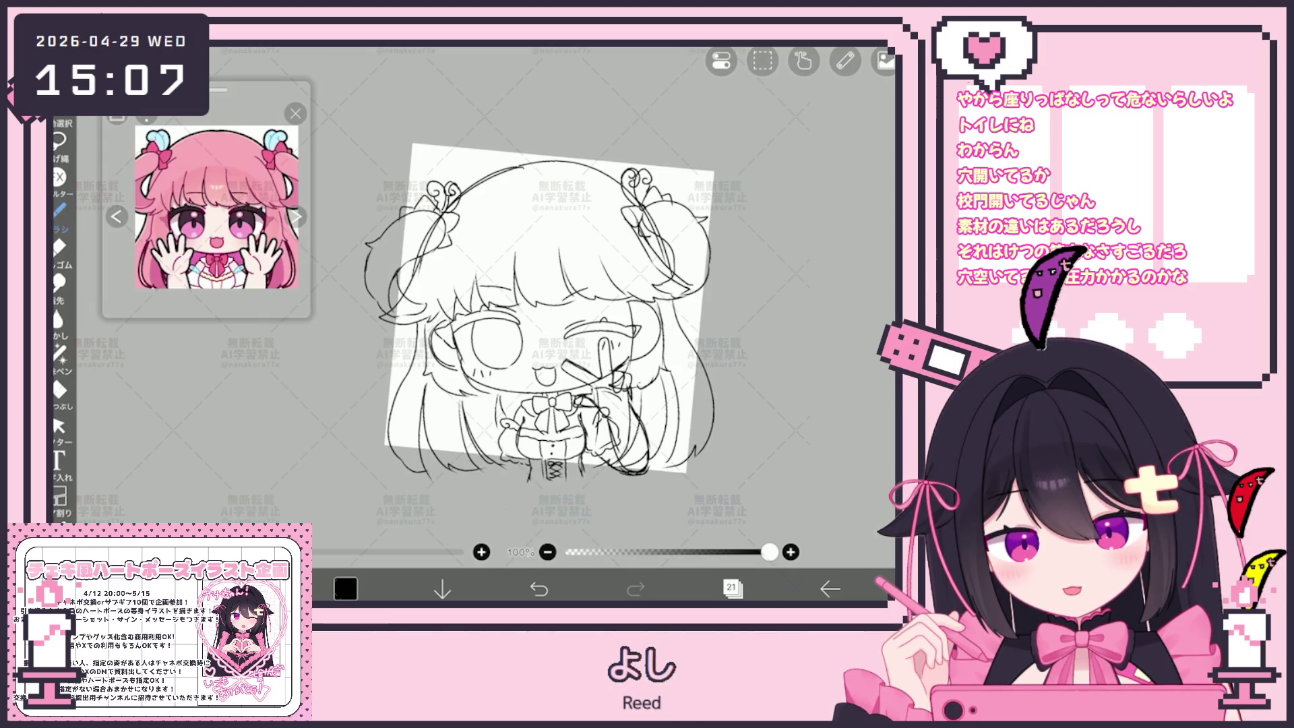
{"action": "scroll", "coordinate": [533, 304], "scroll_direction": "down", "scroll_amount": 3}
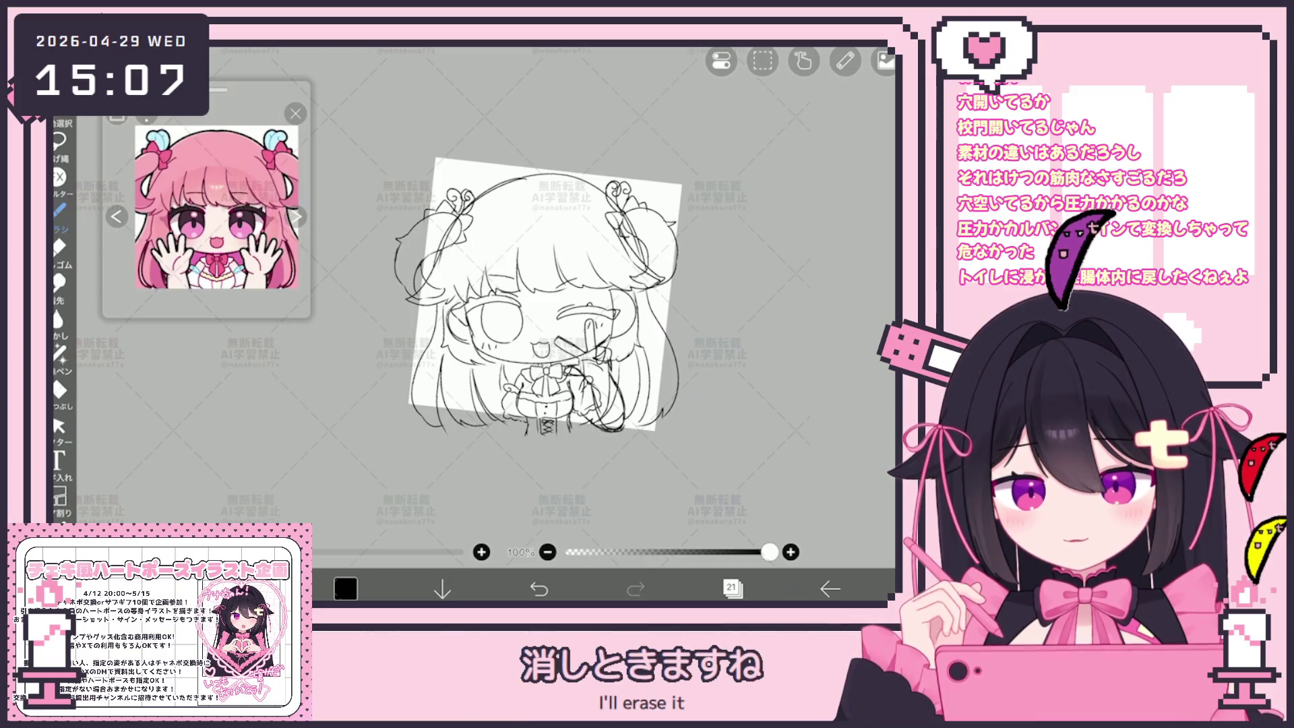
Step: Check the layer list, then try the Vector tool and return to the Brush
{"action": "left_click", "coordinate": [733, 588]}
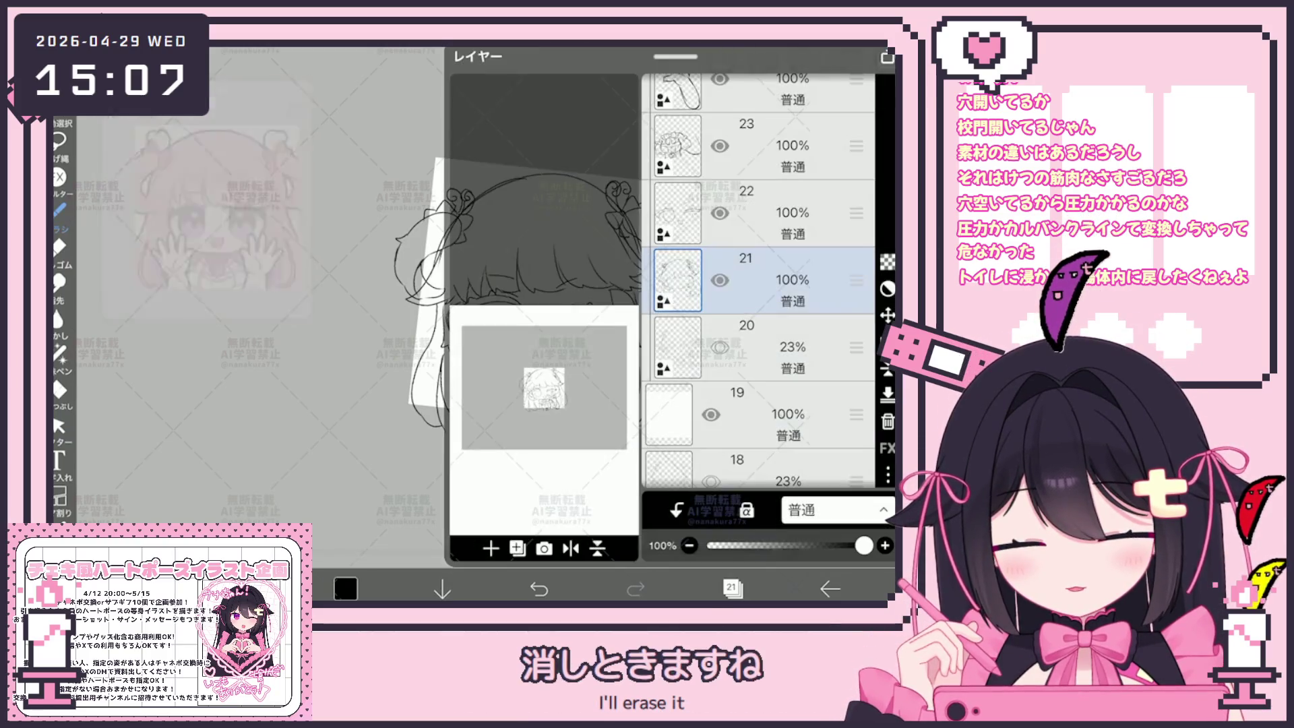
{"action": "left_click", "coordinate": [732, 589]}
{"action": "scroll", "coordinate": [540, 297], "scroll_direction": "up", "scroll_amount": 3}
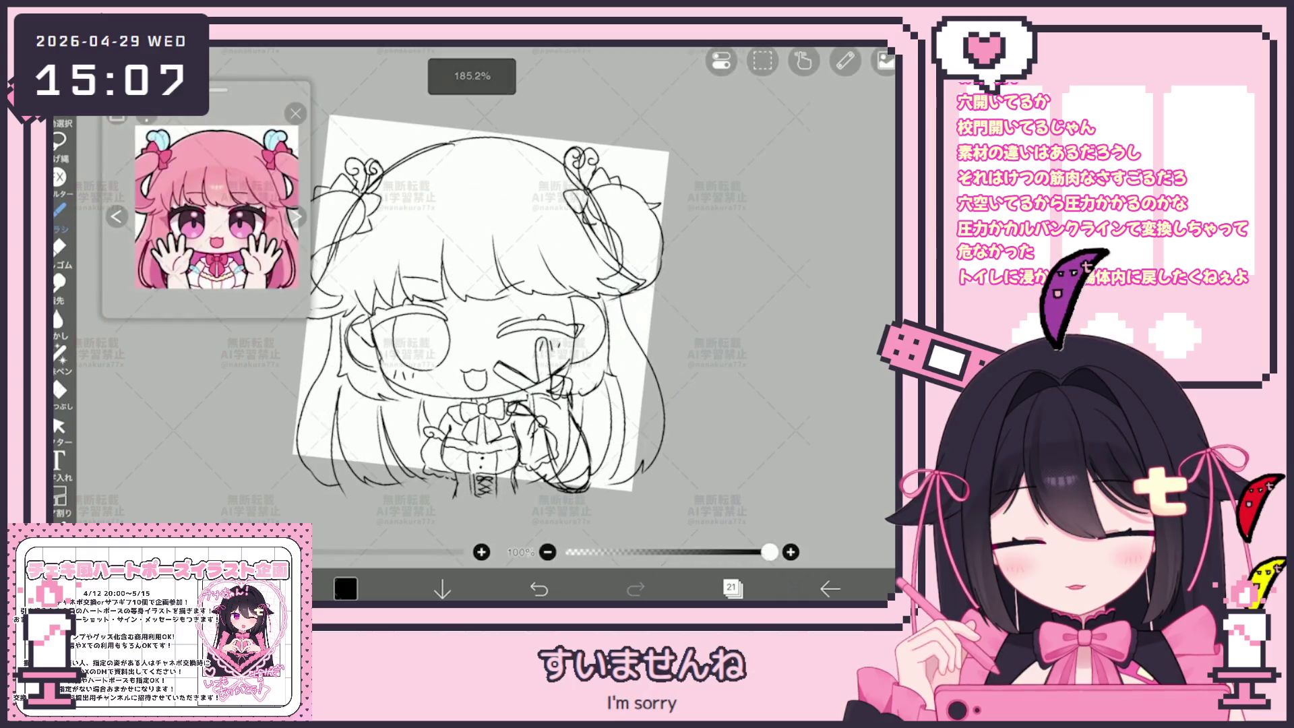
{"action": "left_click", "coordinate": [58, 426]}
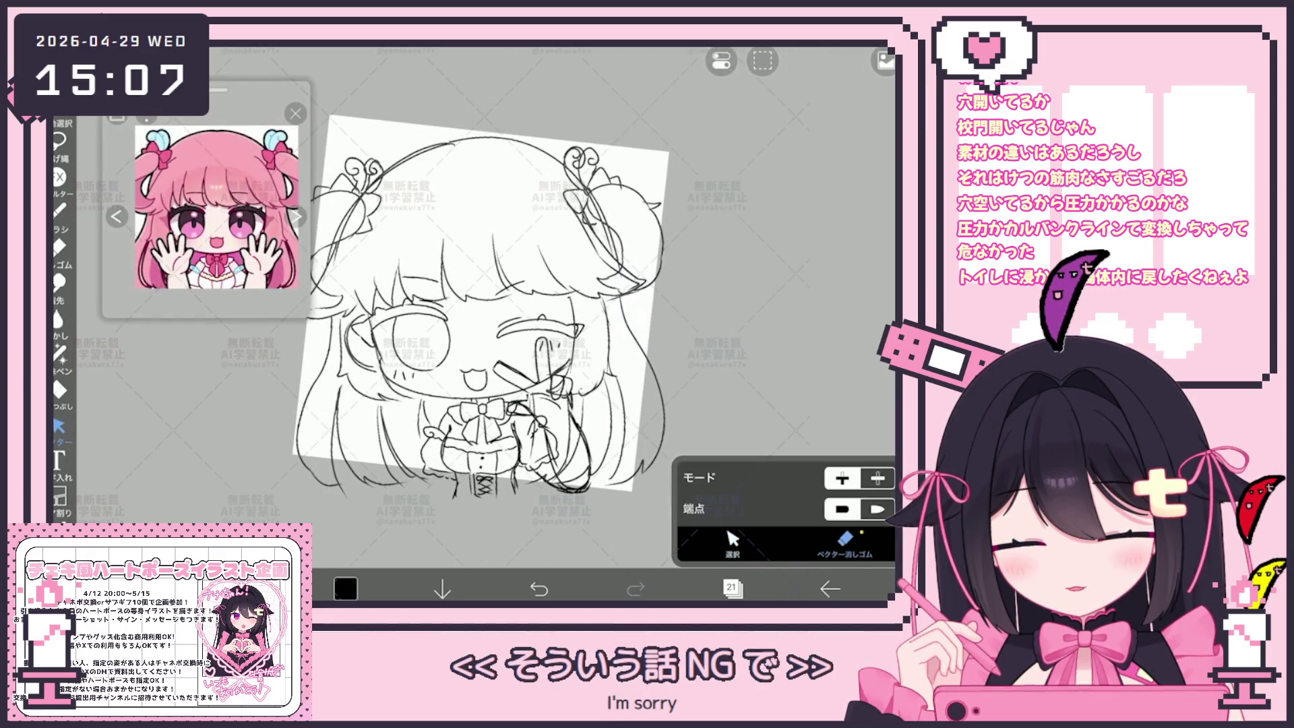
{"action": "left_click", "coordinate": [59, 210]}
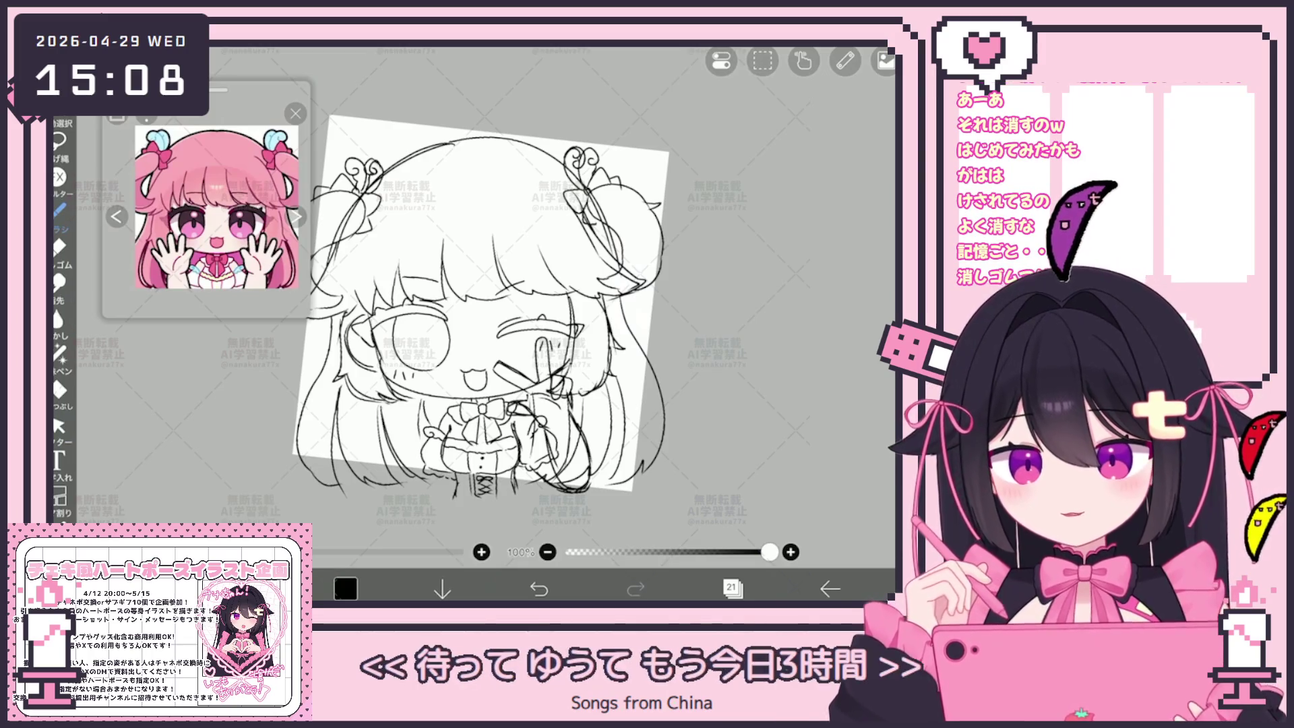
Step: Undo the last edit to the sketch with Ctrl+Z
{"action": "scroll", "coordinate": [479, 324], "scroll_direction": "down", "scroll_amount": 2}
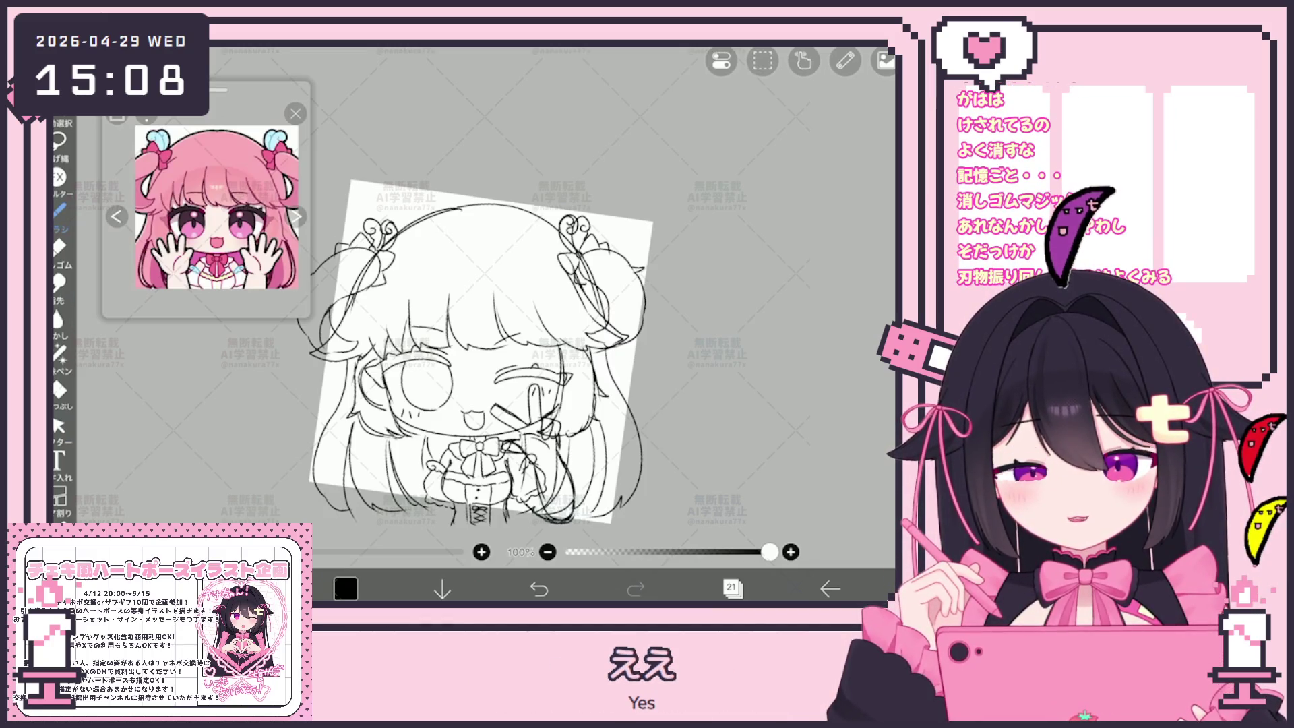
{"action": "scroll", "coordinate": [465, 350], "scroll_direction": "up", "scroll_amount": 1}
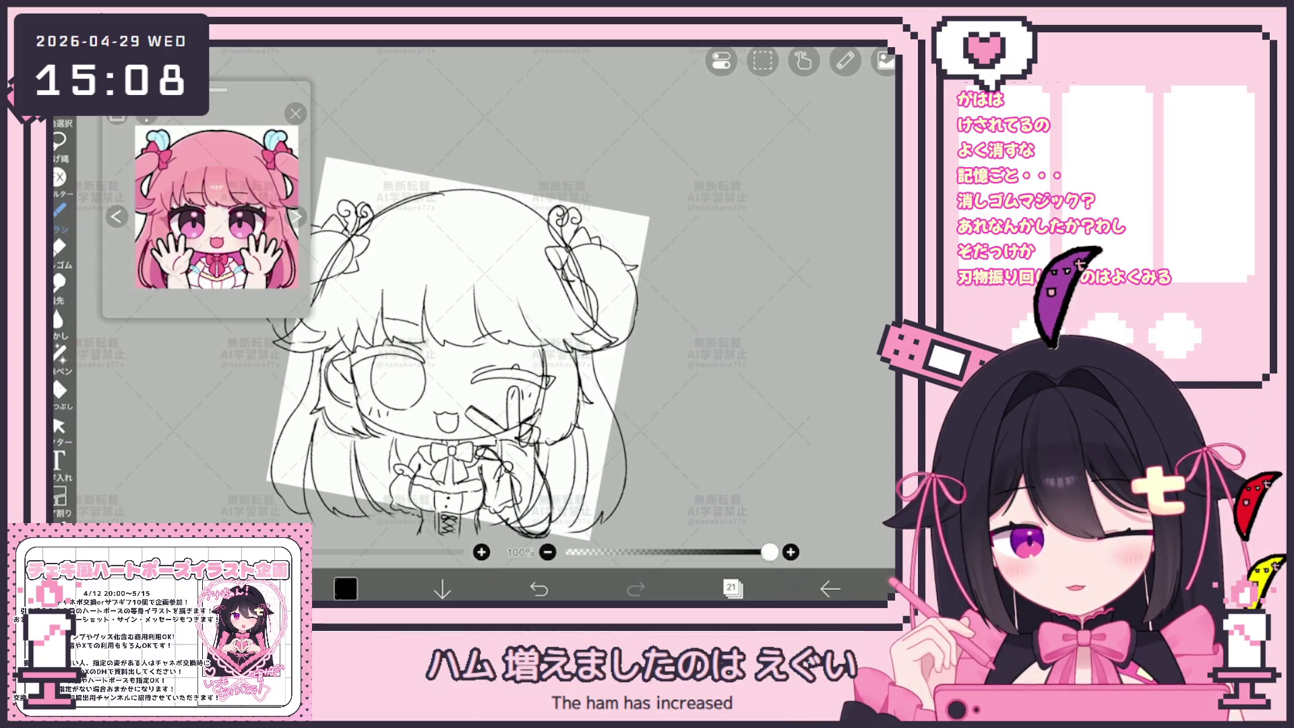
{"action": "key", "text": "ctrl+z"}
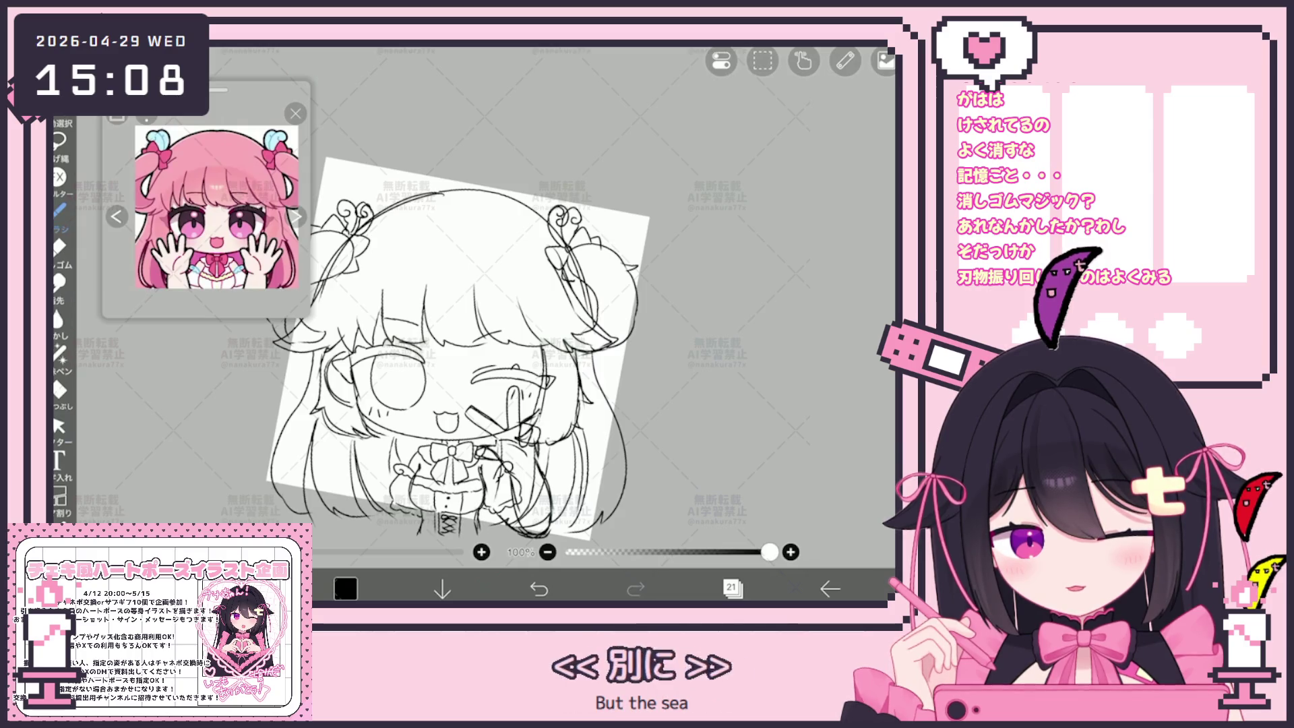
{"action": "scroll", "coordinate": [465, 328], "scroll_direction": "up", "scroll_amount": 2}
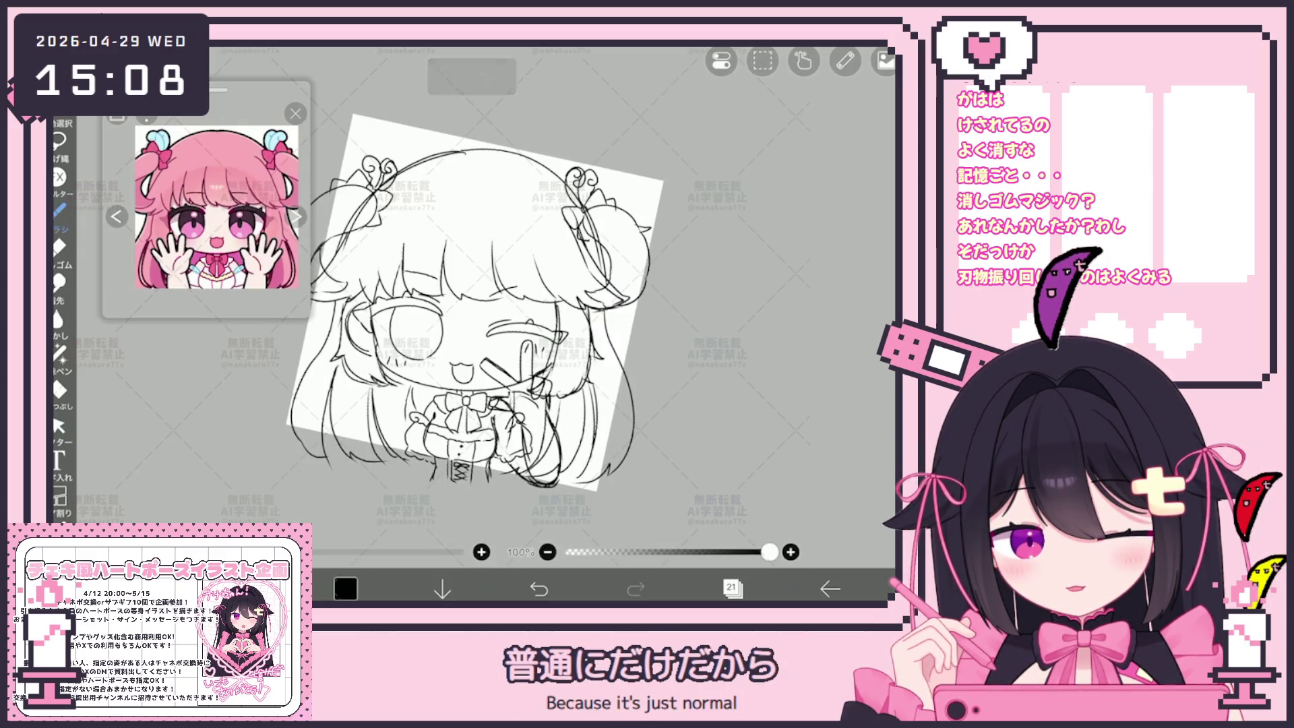
{"action": "scroll", "coordinate": [475, 302], "scroll_direction": "down", "scroll_amount": 2}
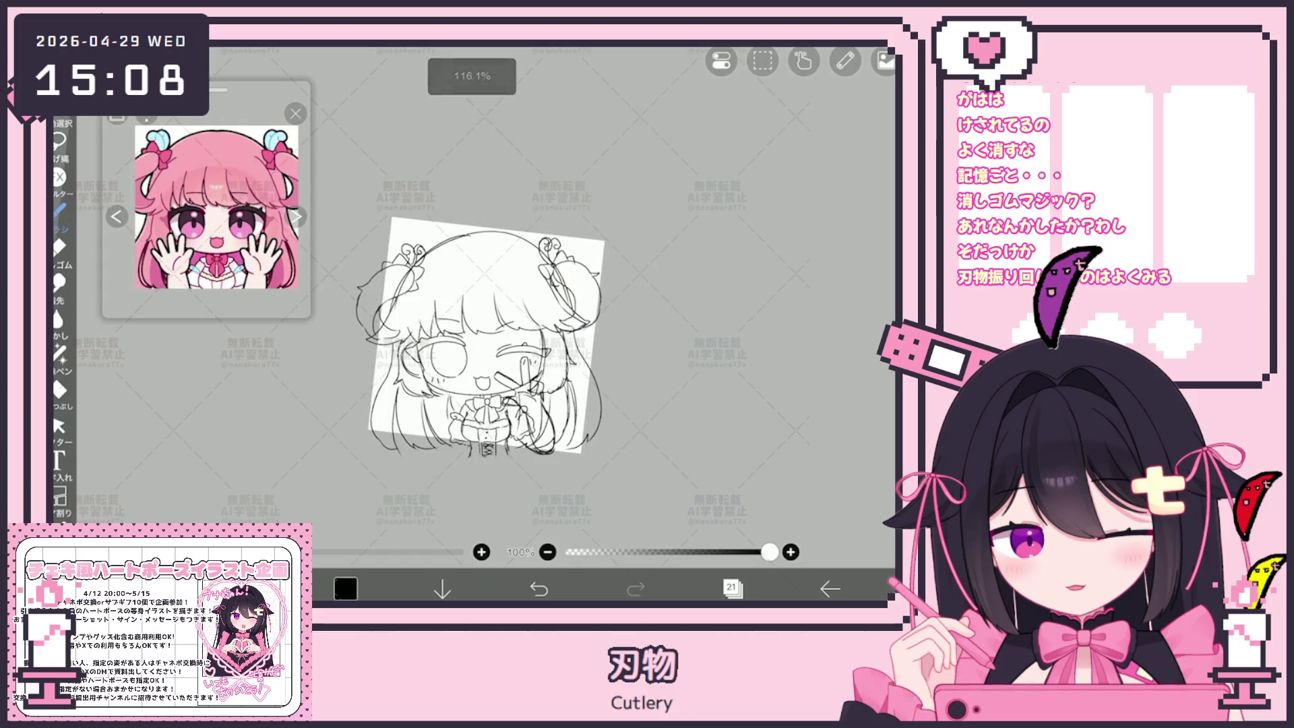
Step: On layer 22, box-select the winking right eye and nudge it slightly upward
{"action": "left_click", "coordinate": [732, 588]}
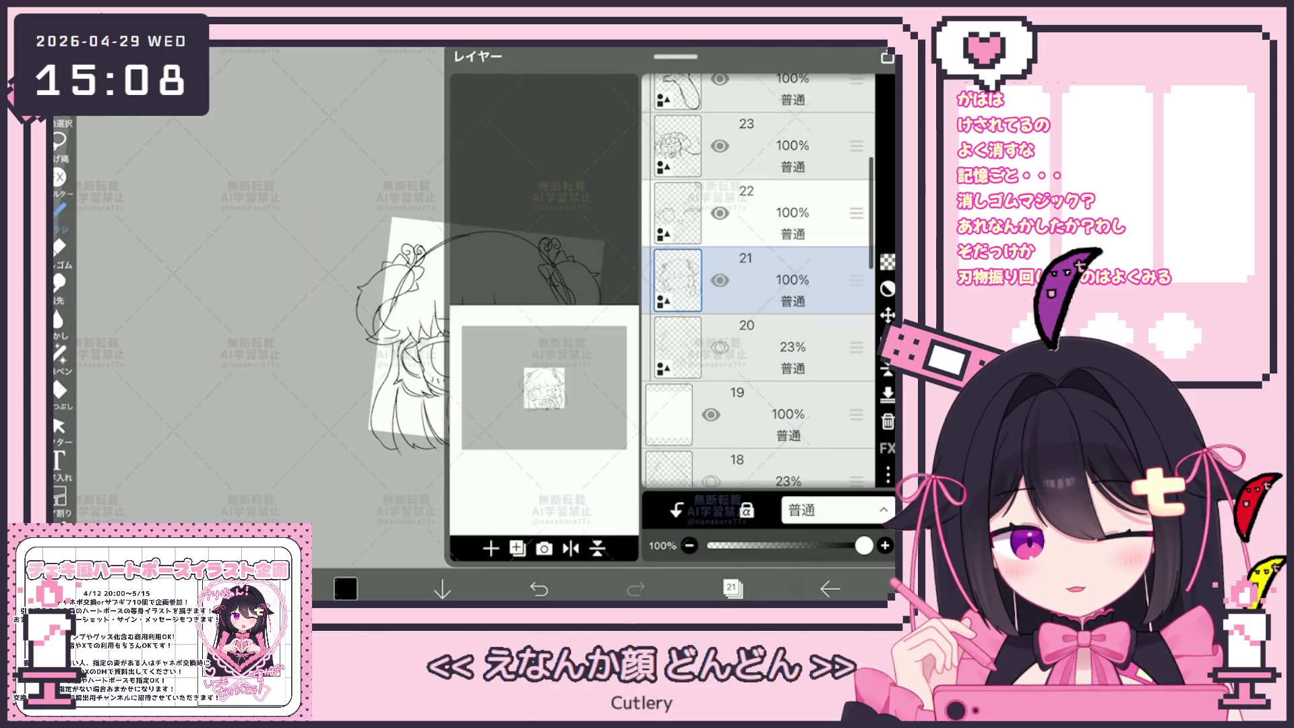
{"action": "left_click", "coordinate": [762, 213]}
{"action": "left_click", "coordinate": [731, 588]}
{"action": "scroll", "coordinate": [573, 303], "scroll_direction": "up", "scroll_amount": 3}
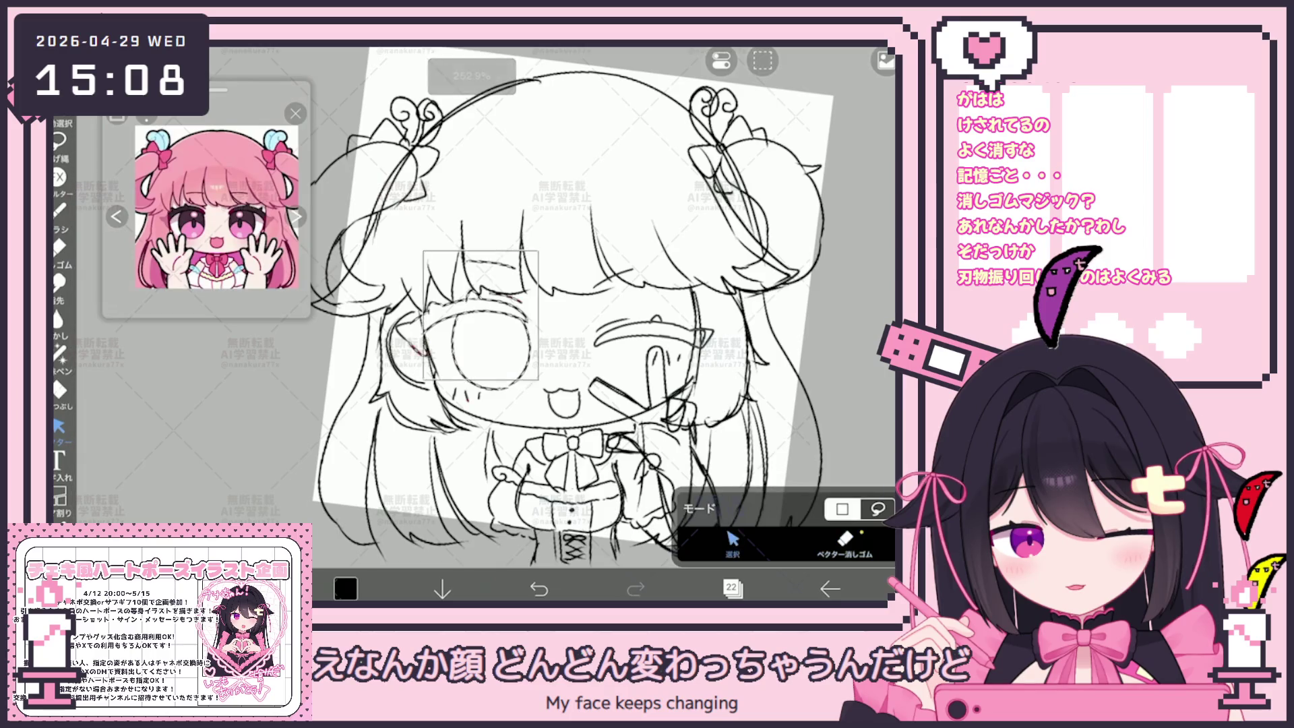
{"action": "left_click_drag", "start_coordinate": [594, 269], "coordinate": [714, 366]}
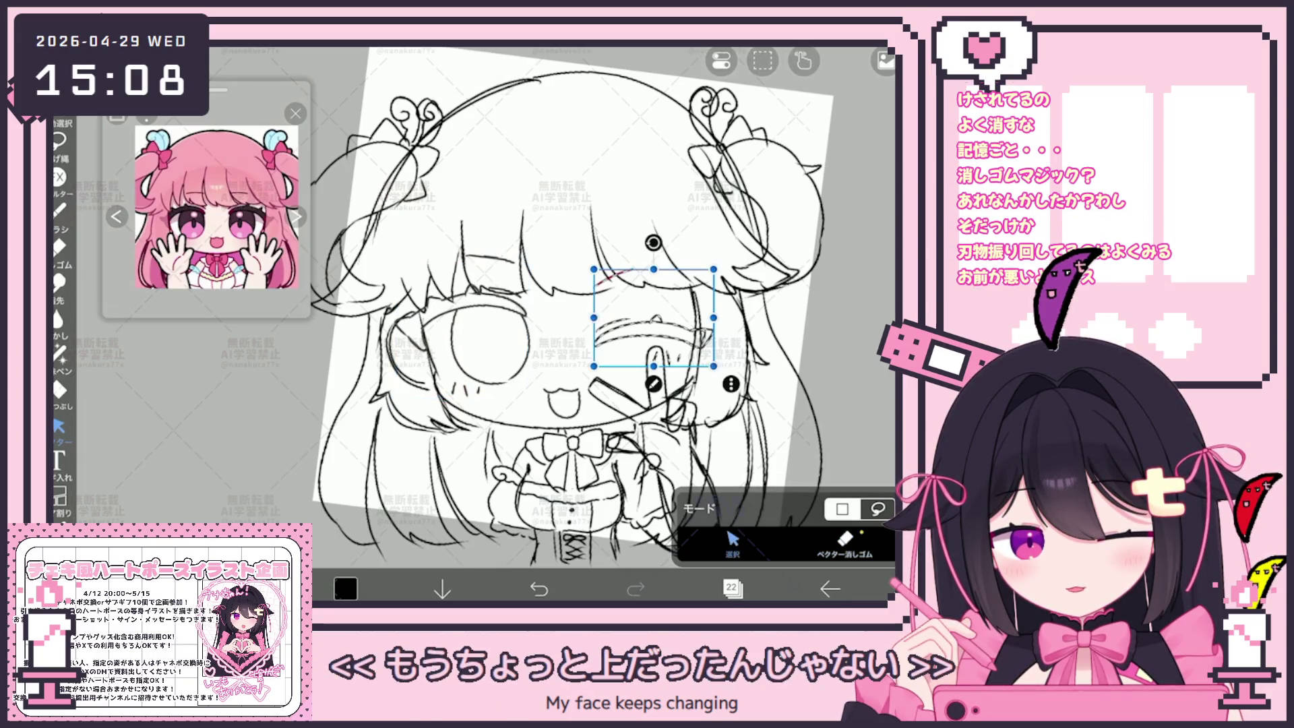
{"action": "left_click_drag", "start_coordinate": [653, 317], "coordinate": [653, 313]}
{"action": "left_click", "coordinate": [561, 403]}
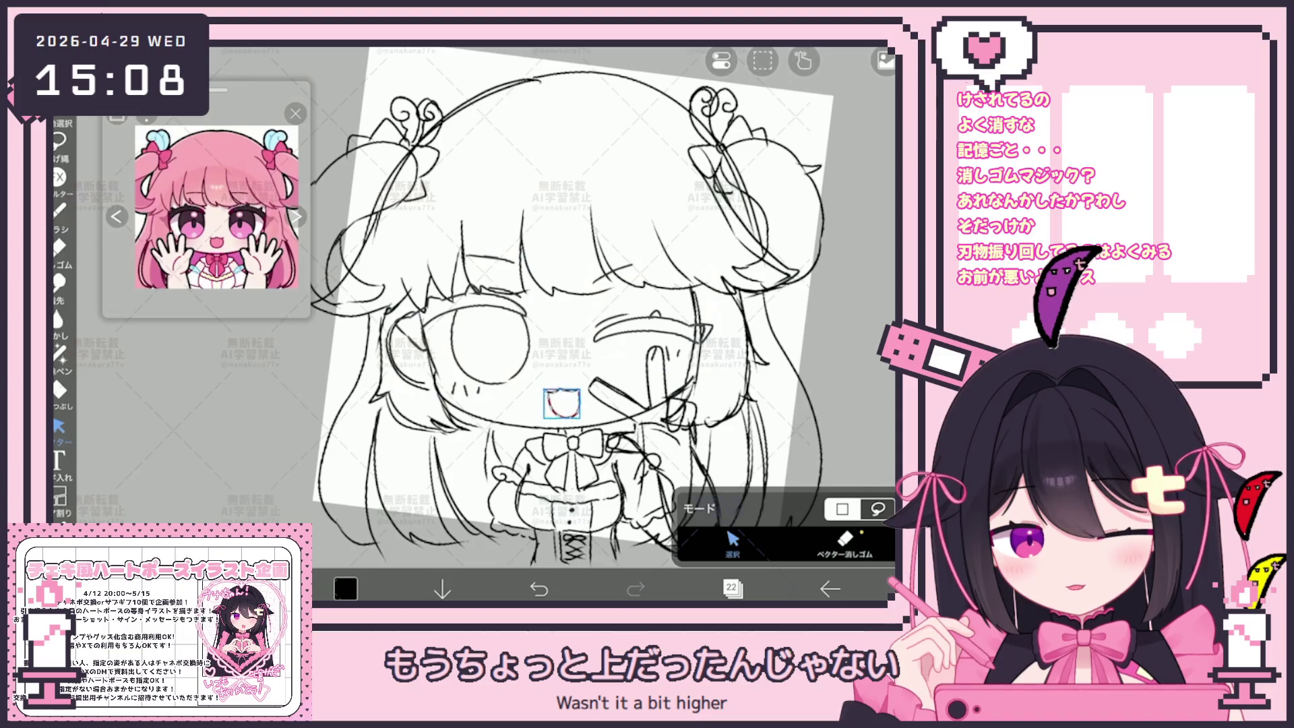
{"action": "scroll", "coordinate": [572, 307], "scroll_direction": "down", "scroll_amount": 5}
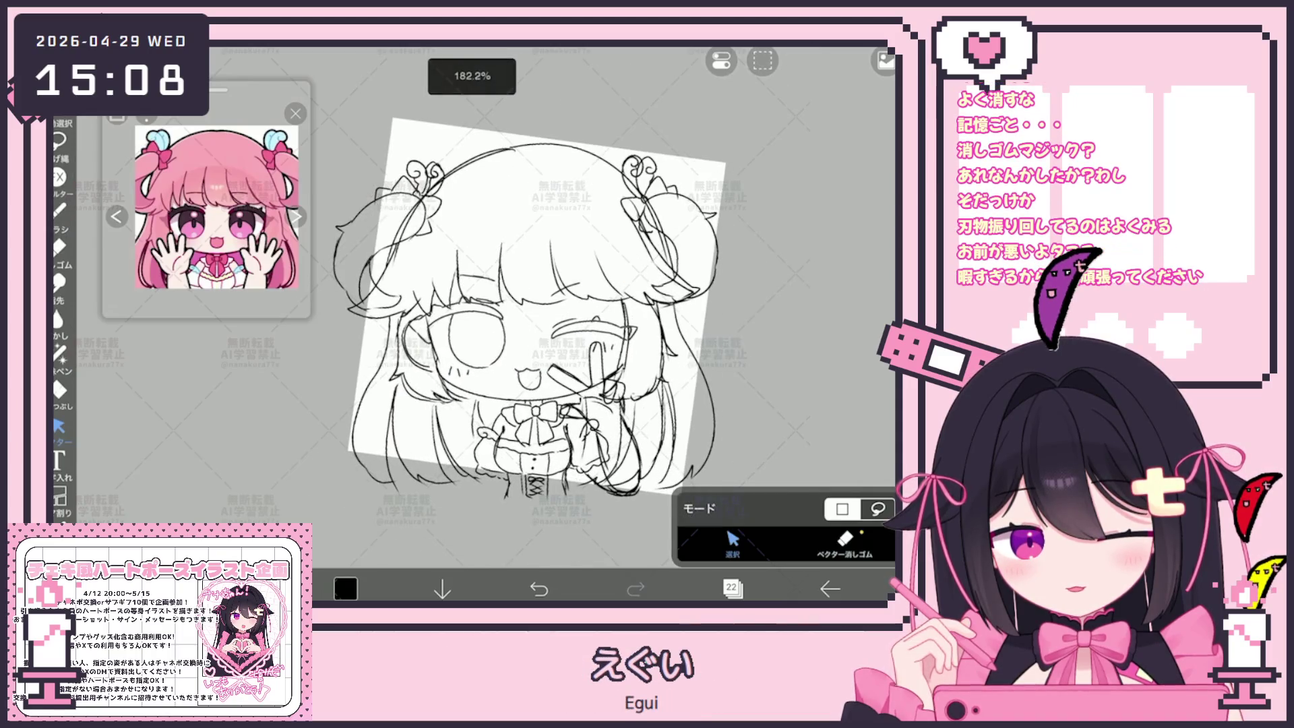
Step: Switch to layer 23 and clear all its contents, removing the doubled bodice strokes
{"action": "left_click", "coordinate": [731, 589]}
{"action": "left_click", "coordinate": [751, 209]}
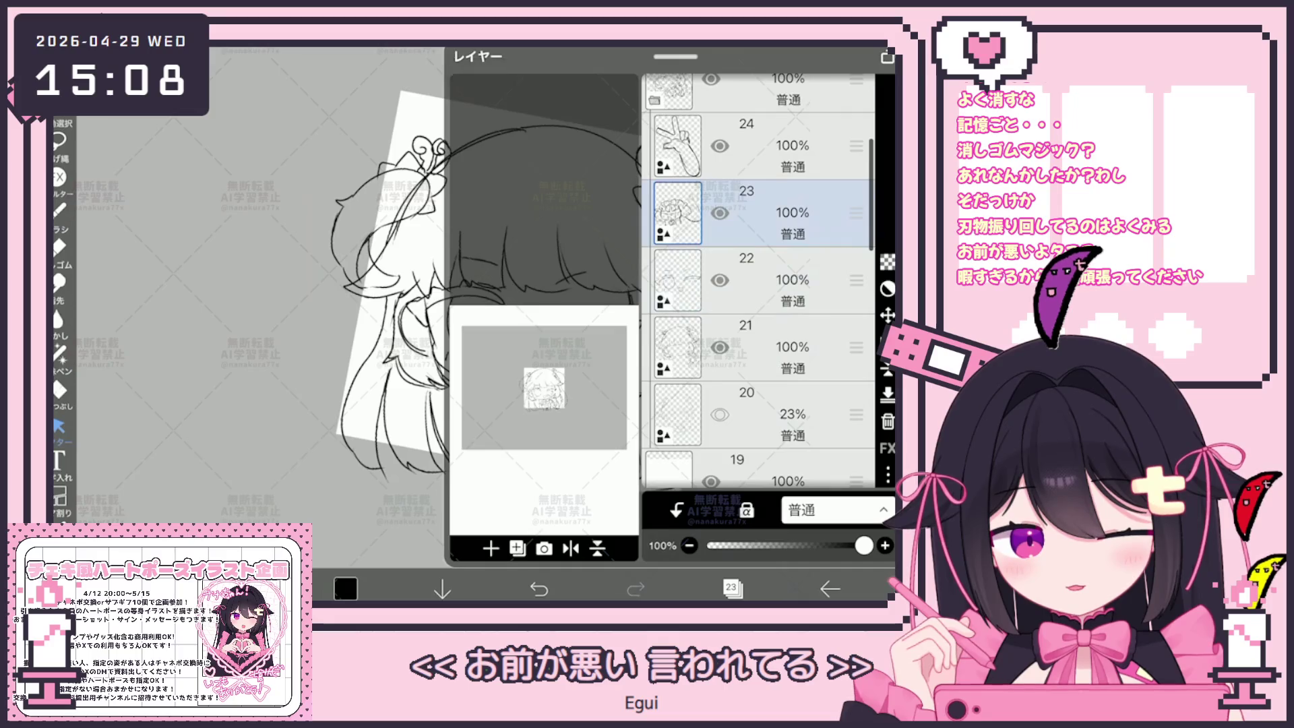
{"action": "left_click", "coordinate": [732, 589]}
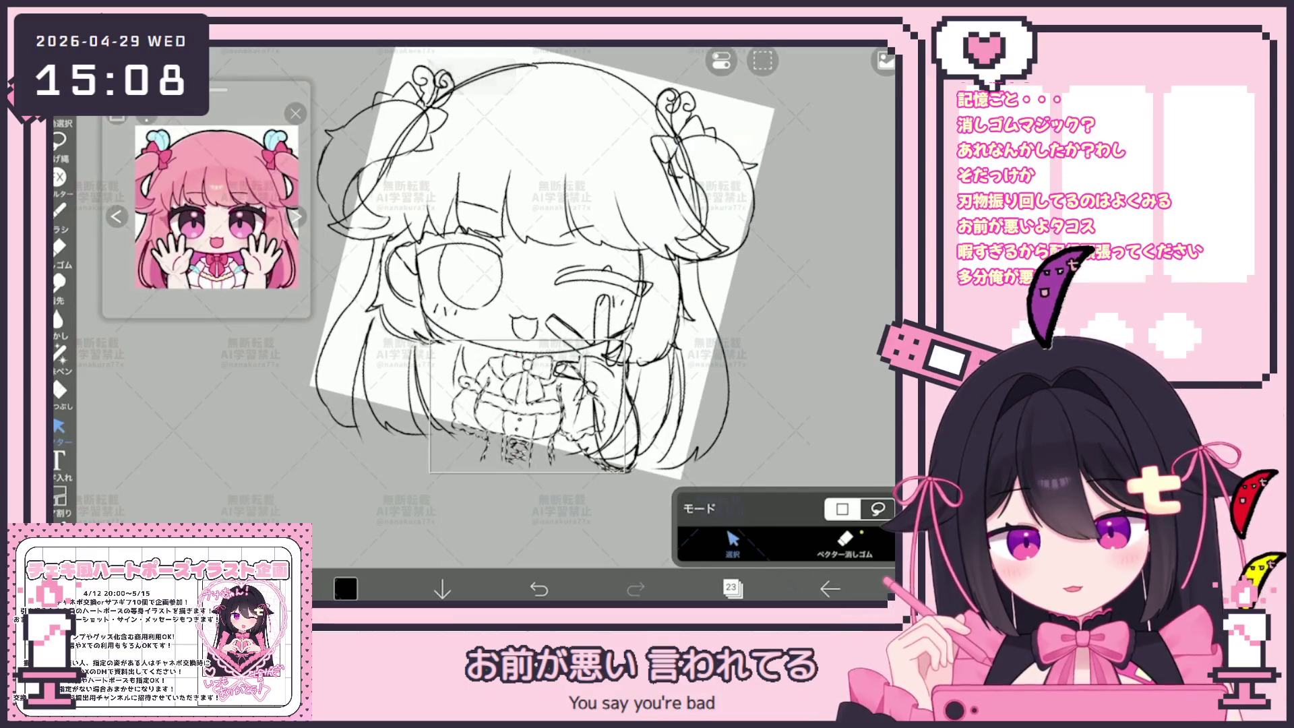
{"action": "left_click", "coordinate": [546, 412]}
{"action": "key", "text": "Escape"}
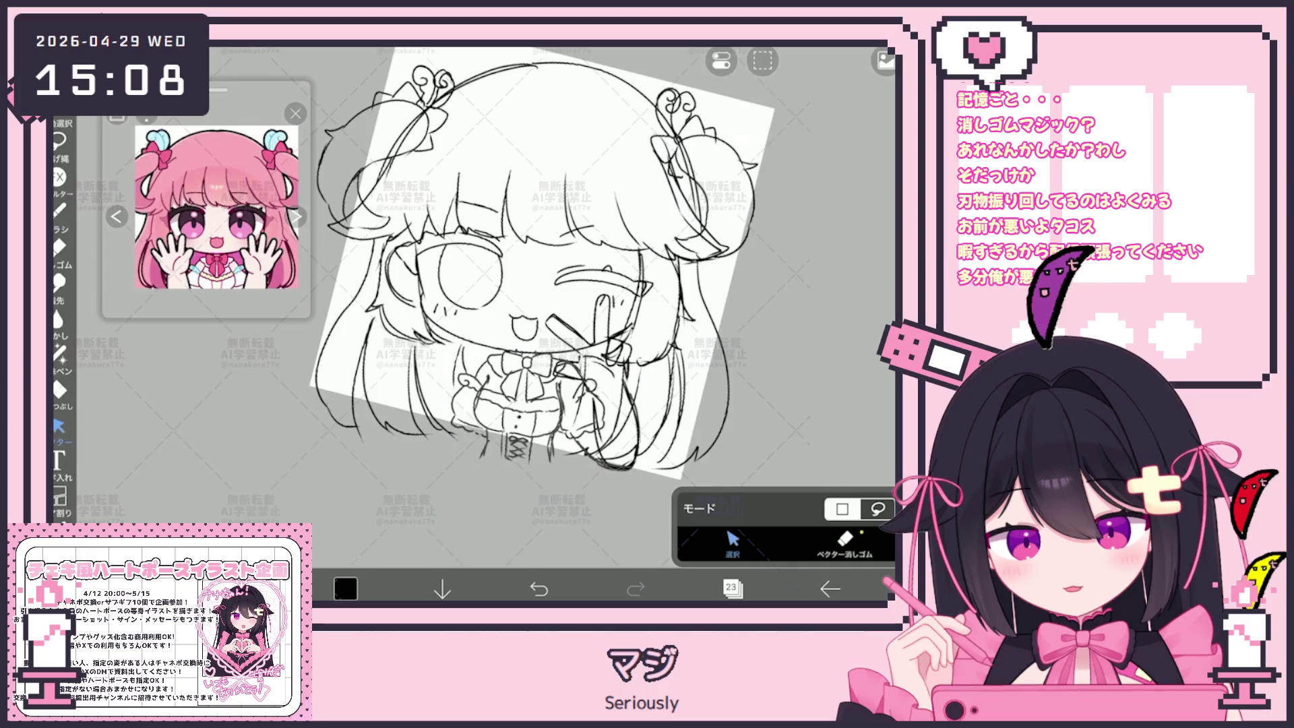
{"action": "left_click", "coordinate": [59, 139]}
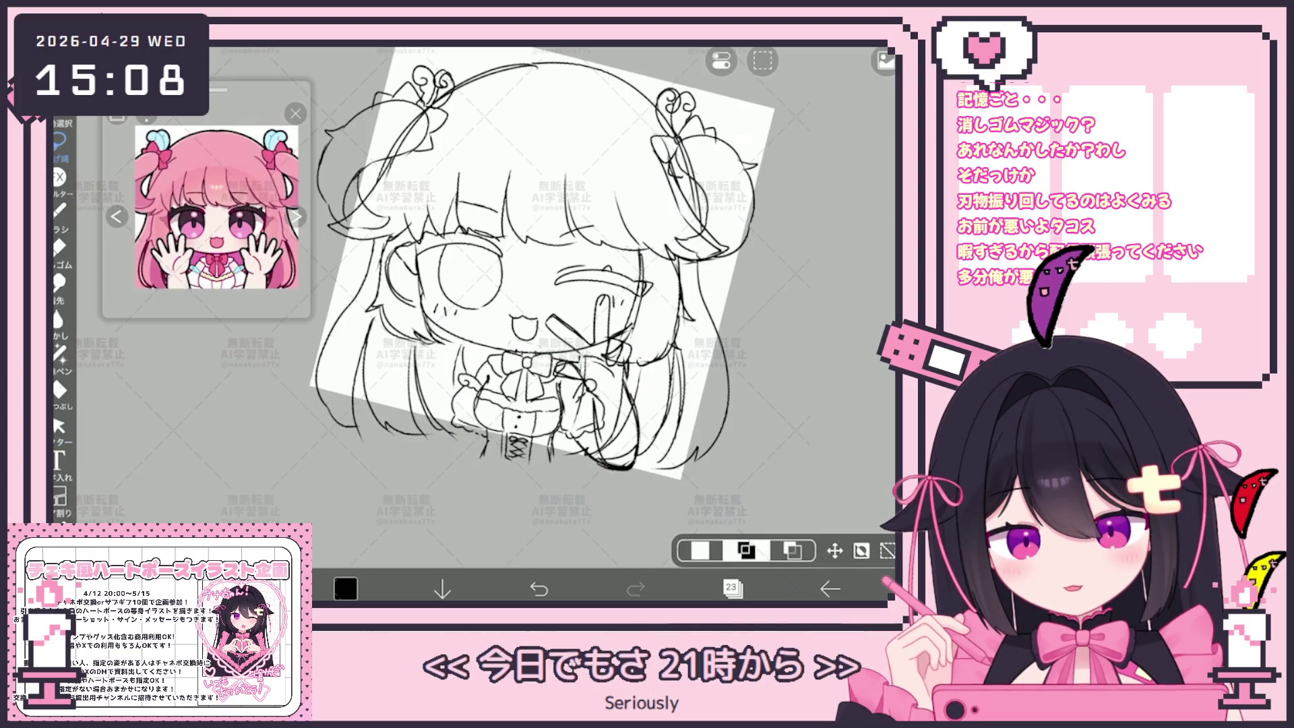
{"action": "left_click", "coordinate": [722, 61]}
{"action": "left_click", "coordinate": [694, 128]}
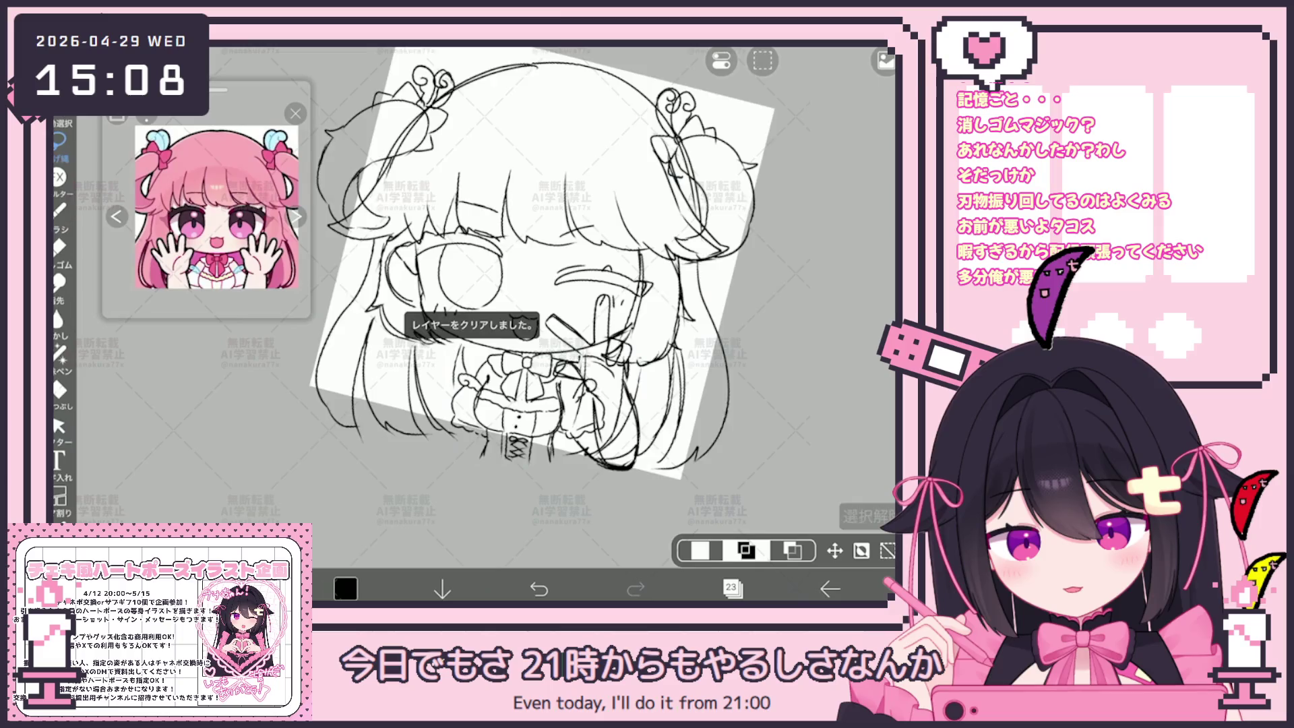
{"action": "scroll", "coordinate": [539, 269], "scroll_direction": "down", "scroll_amount": 2}
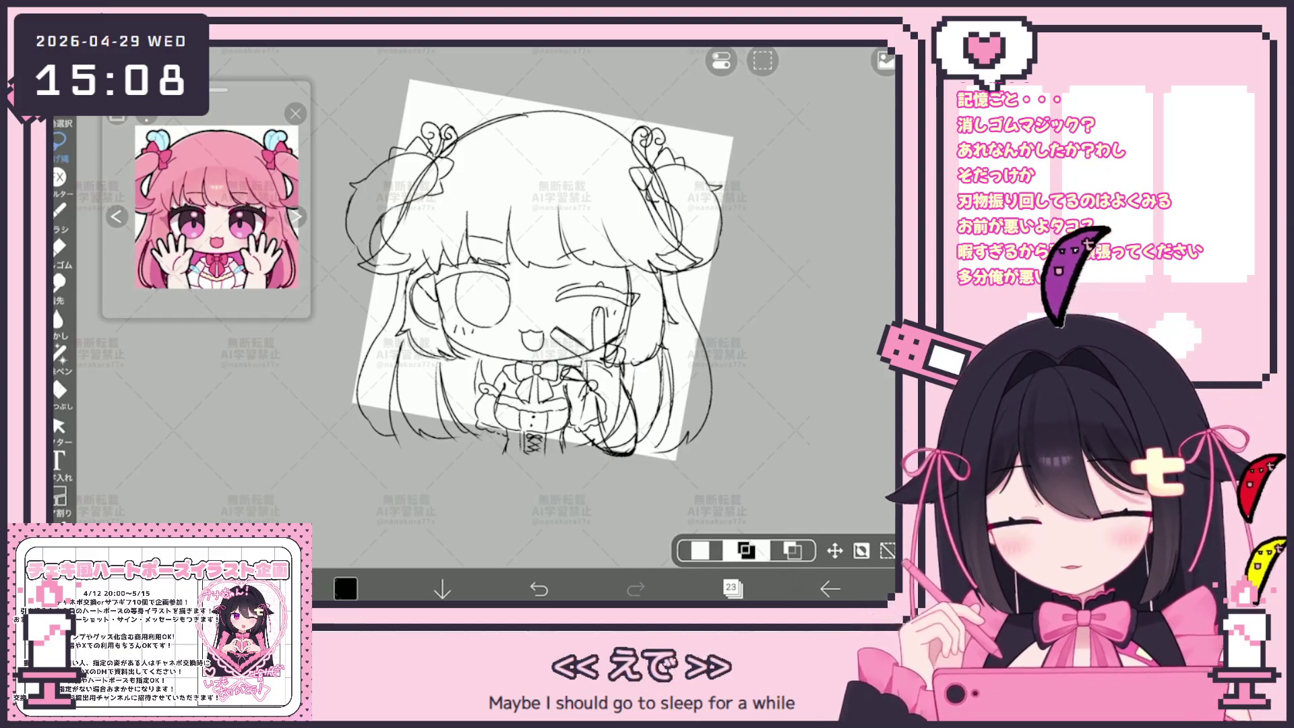
{"action": "scroll", "coordinate": [539, 269], "scroll_direction": "up", "scroll_amount": 2}
Step: Add a new folder above layer 23 in the layer stack
{"action": "left_click", "coordinate": [732, 588]}
{"action": "left_click", "coordinate": [518, 549]}
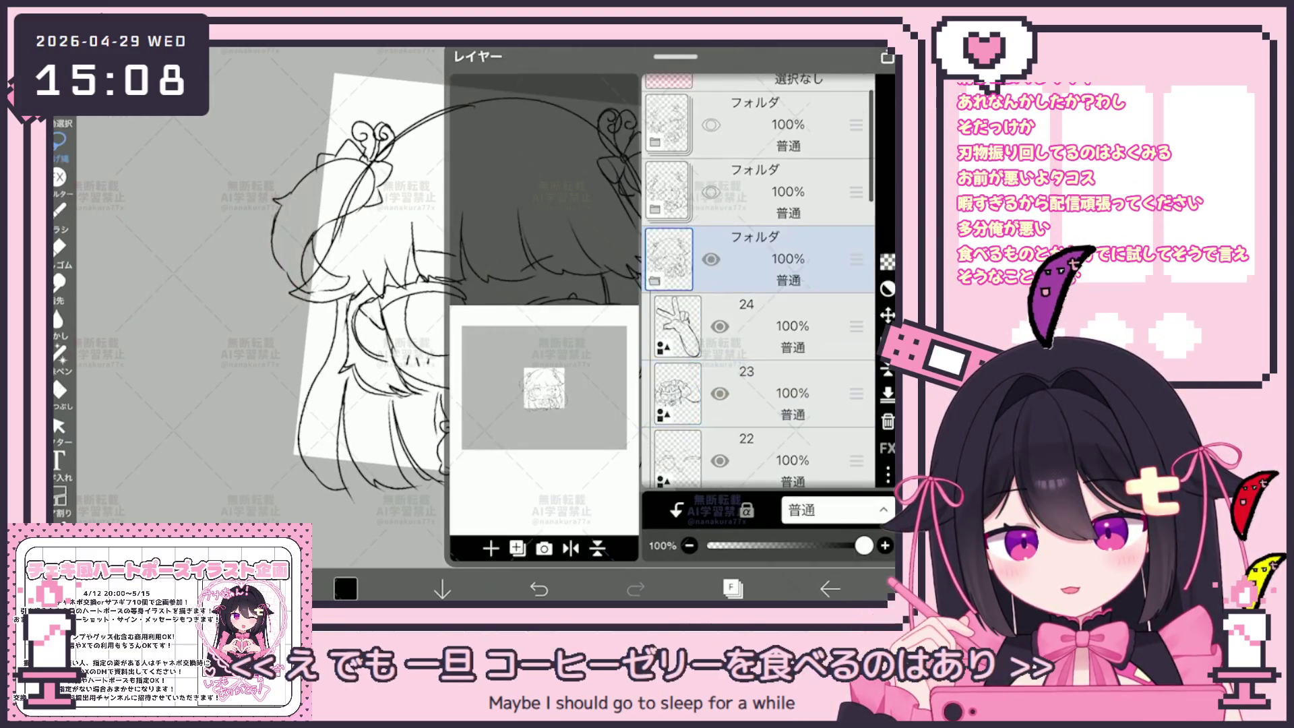
{"action": "left_click", "coordinate": [732, 589]}
{"action": "scroll", "coordinate": [503, 284], "scroll_direction": "up", "scroll_amount": 1}
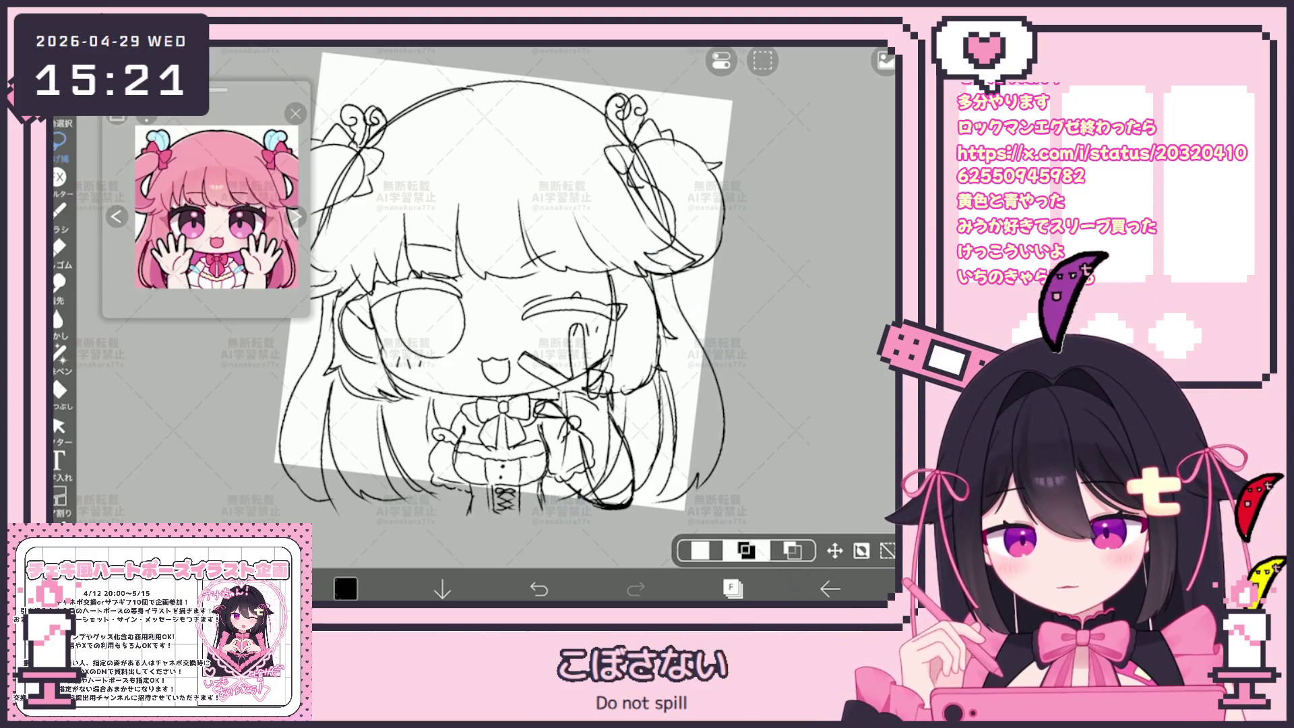
Step: Make layer 22 the working layer
{"action": "left_click", "coordinate": [733, 588]}
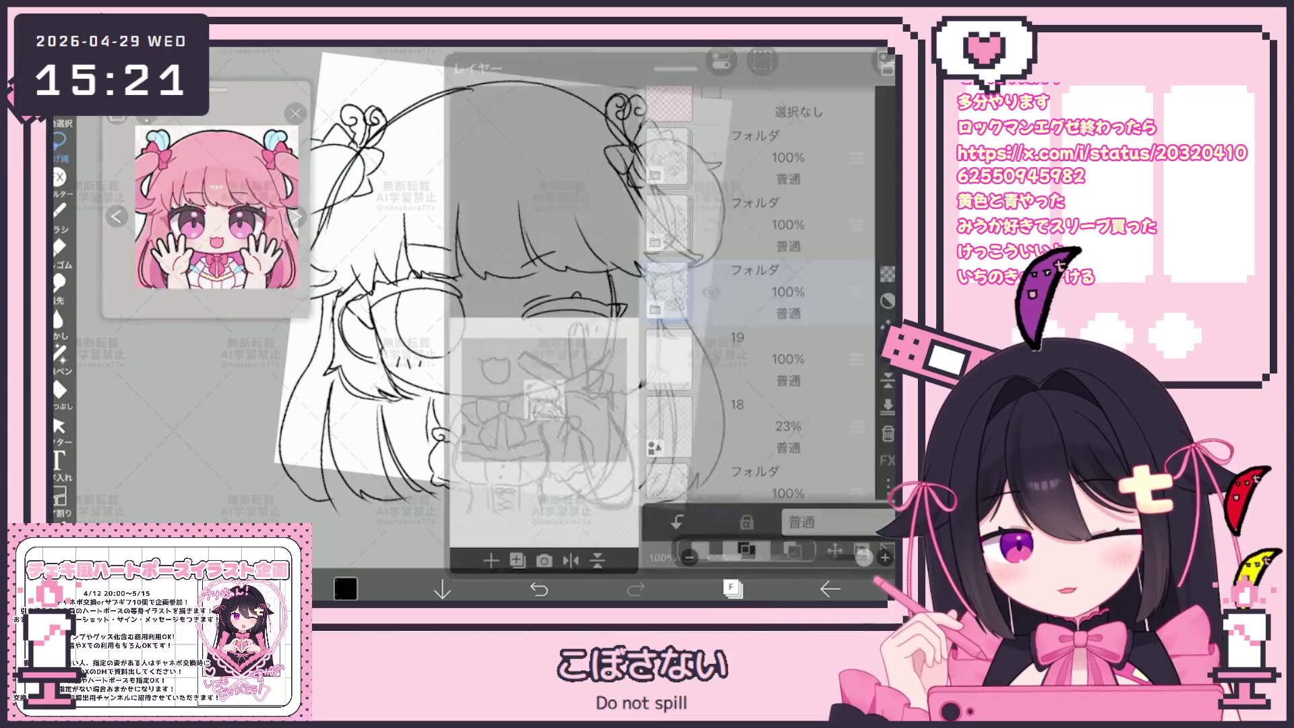
{"action": "scroll", "coordinate": [758, 303], "scroll_direction": "down", "scroll_amount": 2}
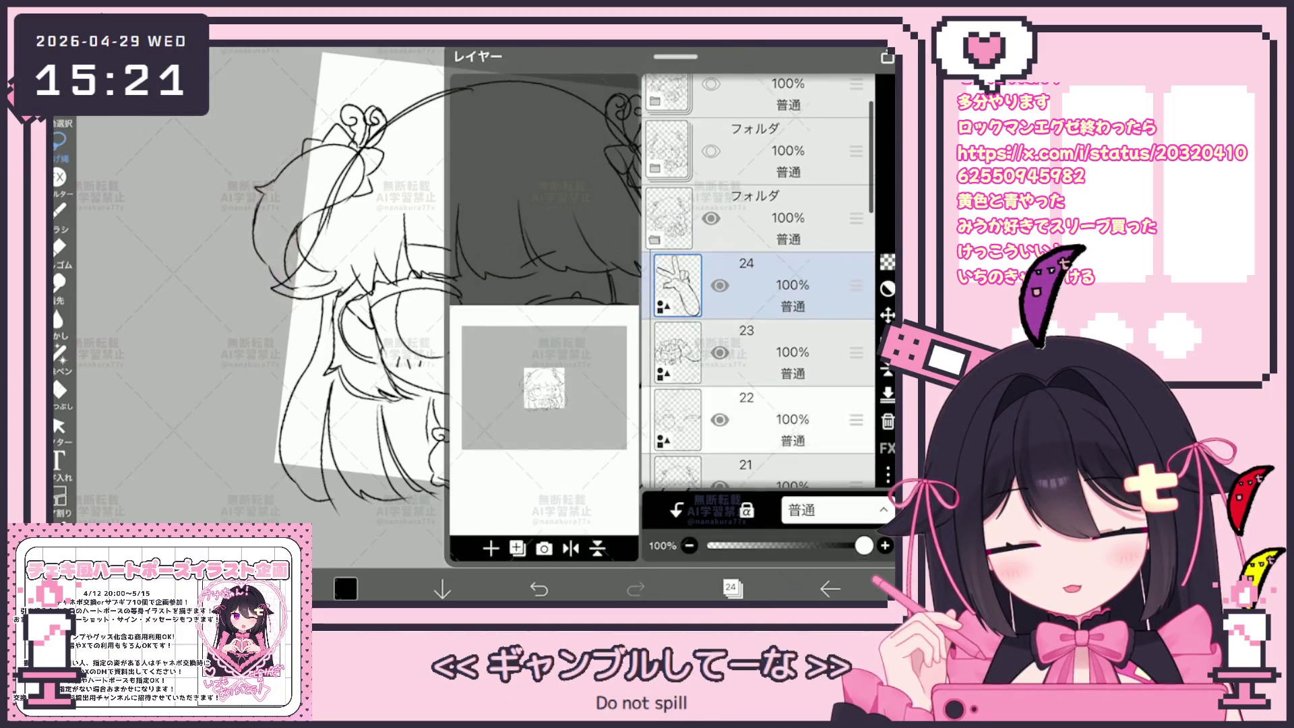
{"action": "left_click", "coordinate": [755, 411]}
{"action": "left_click", "coordinate": [732, 588]}
{"action": "scroll", "coordinate": [471, 324], "scroll_direction": "up", "scroll_amount": 3}
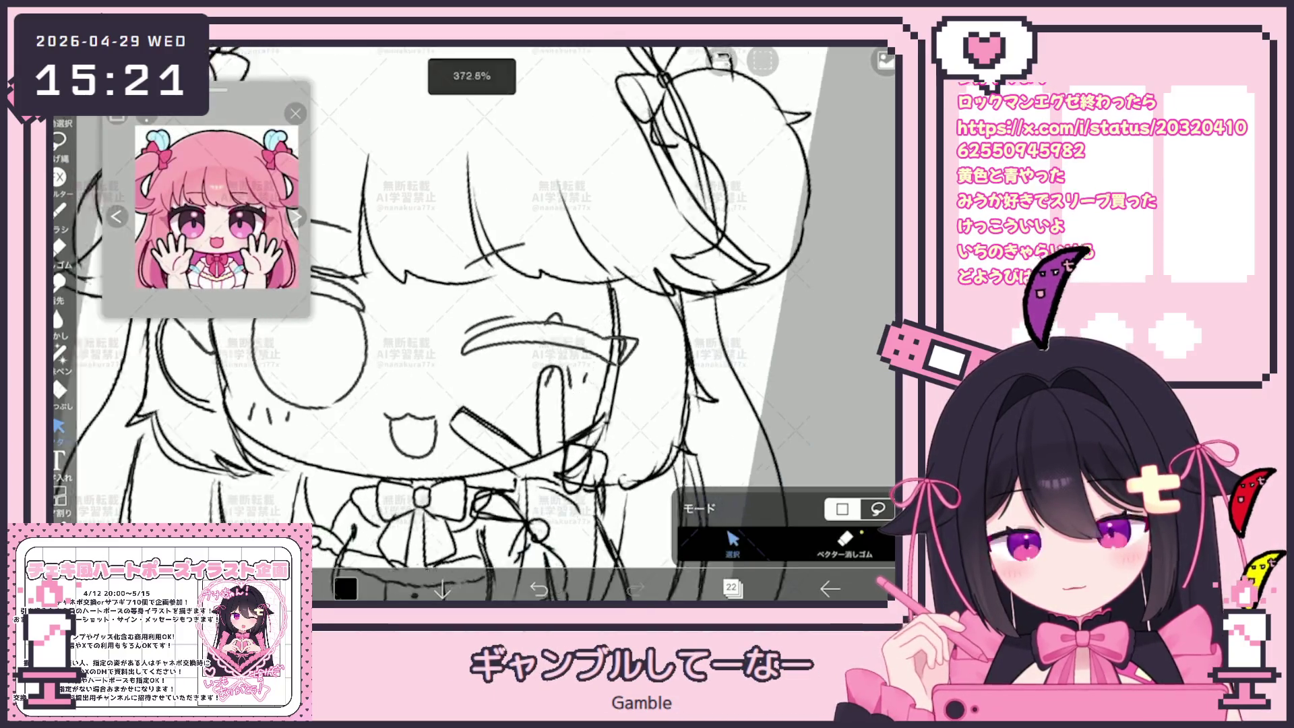
{"action": "scroll", "coordinate": [472, 324], "scroll_direction": "up", "scroll_amount": 3}
Step: Rotate the closed-eye stroke about 15° counter-clockwise, deselect it, and reopen the layer list
{"action": "left_click", "coordinate": [512, 331]}
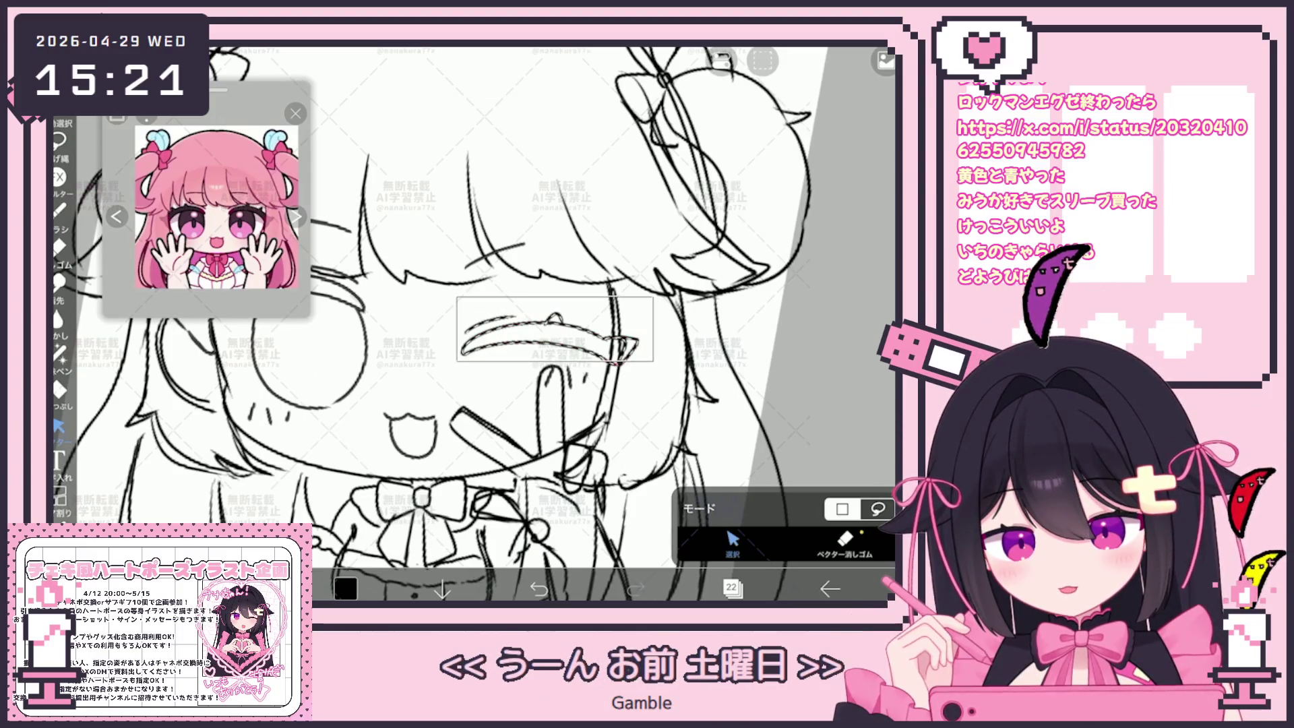
{"action": "left_click_drag", "start_coordinate": [560, 289], "coordinate": [546, 287]}
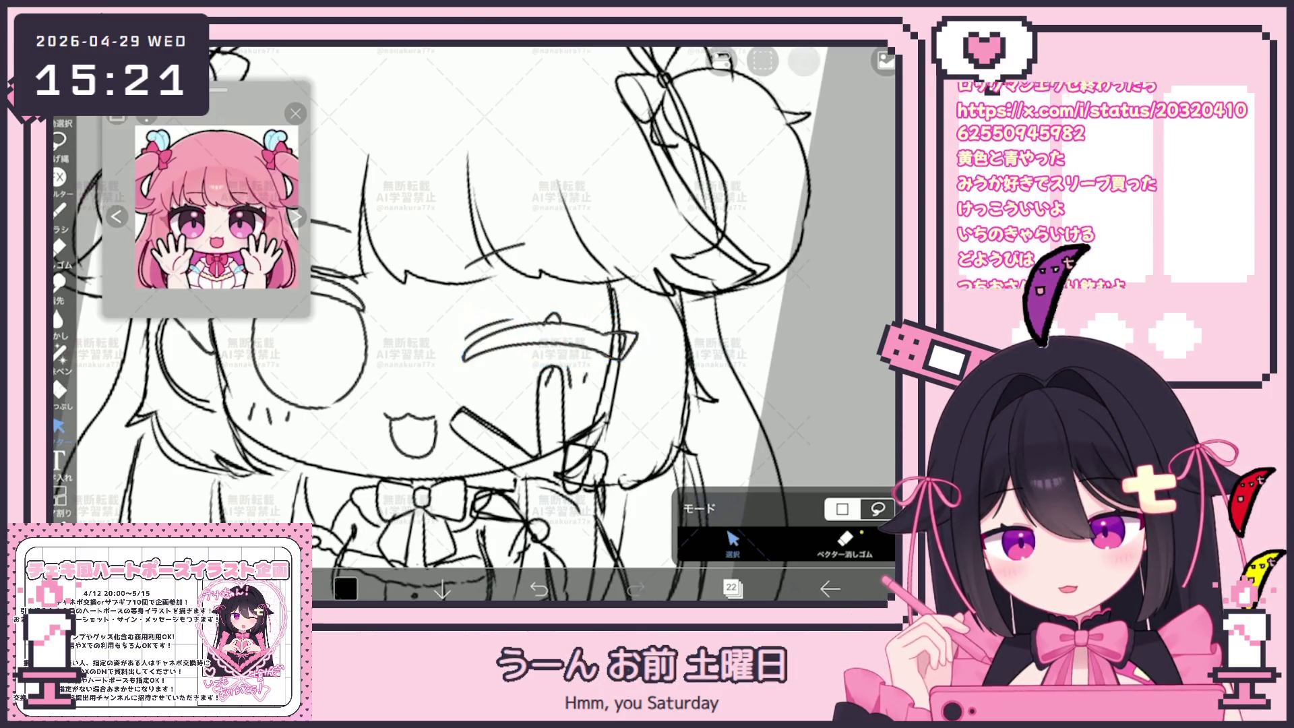
{"action": "scroll", "coordinate": [472, 323], "scroll_direction": "down", "scroll_amount": 5}
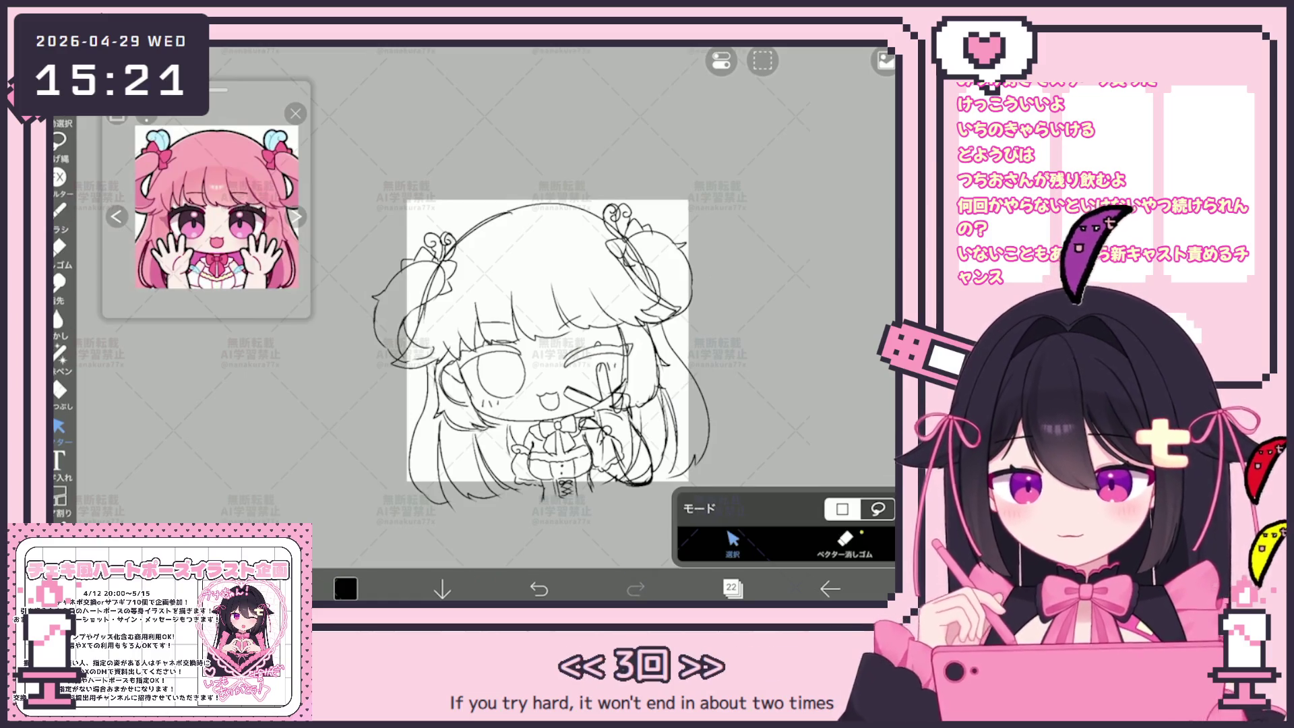
{"action": "scroll", "coordinate": [569, 404], "scroll_direction": "up", "scroll_amount": 5}
{"action": "left_click_drag", "start_coordinate": [432, 379], "coordinate": [418, 394]}
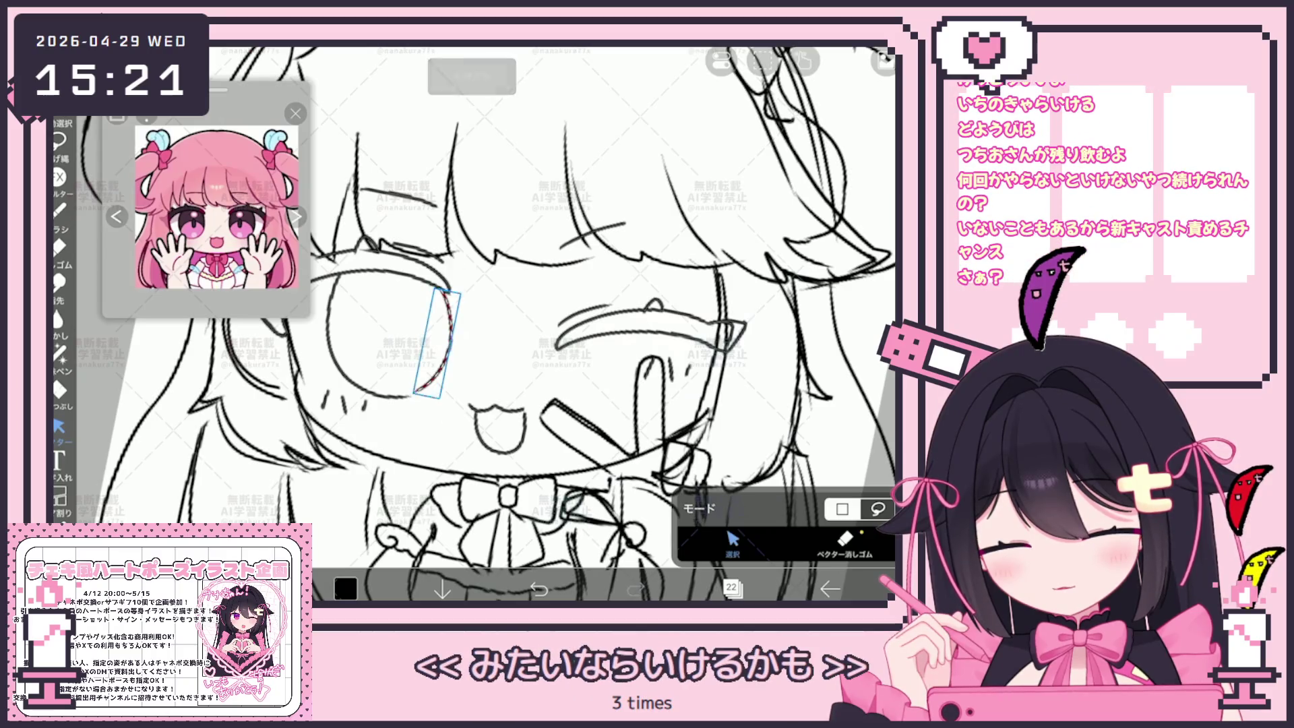
{"action": "scroll", "coordinate": [569, 324], "scroll_direction": "down", "scroll_amount": 5}
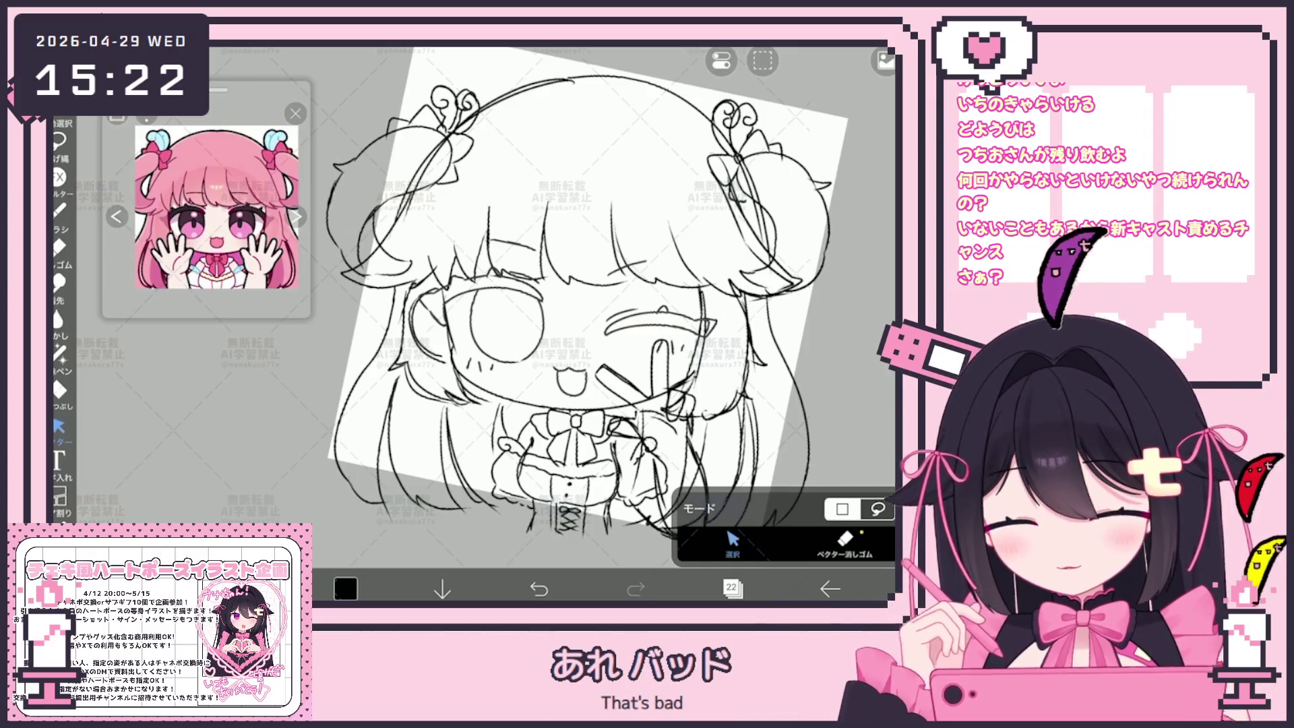
{"action": "scroll", "coordinate": [587, 294], "scroll_direction": "down", "scroll_amount": 5}
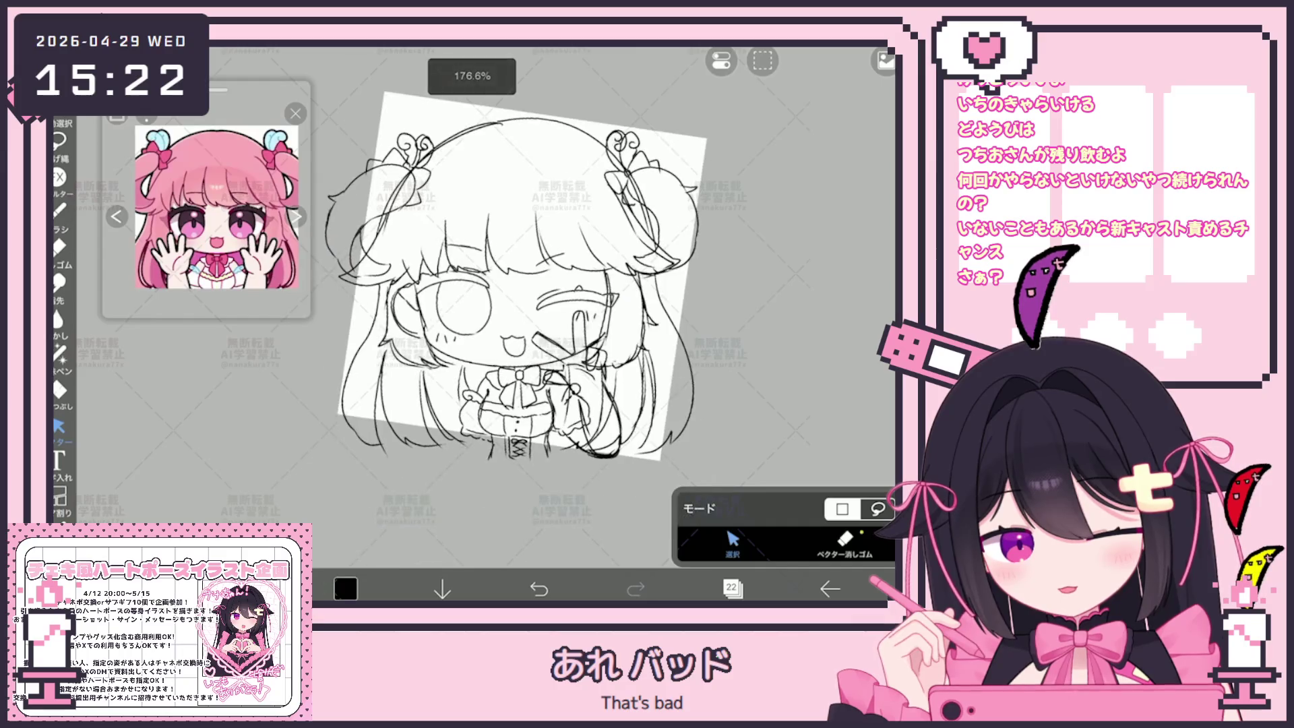
{"action": "scroll", "coordinate": [519, 276], "scroll_direction": "up", "scroll_amount": 3}
{"action": "left_click", "coordinate": [733, 588]}
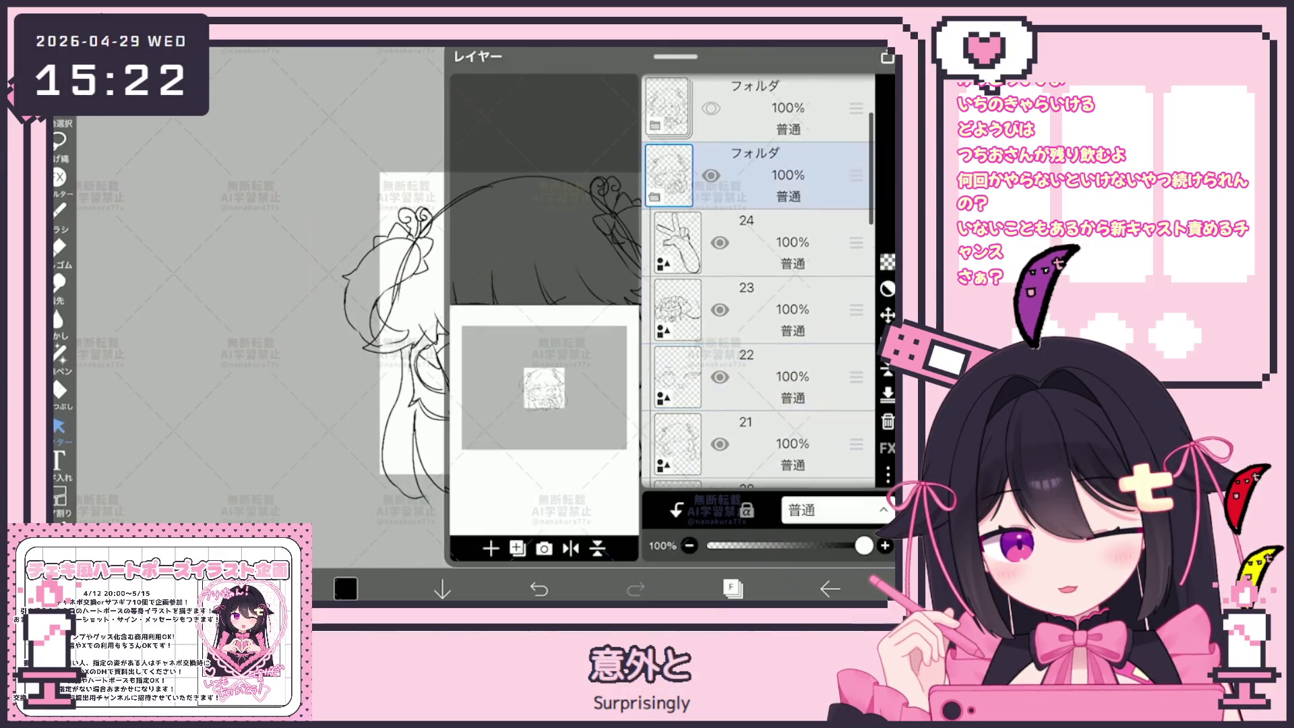
Step: Collapse the folder holding layers 24–21 and make layer 21 the working layer
{"action": "left_click", "coordinate": [655, 196]}
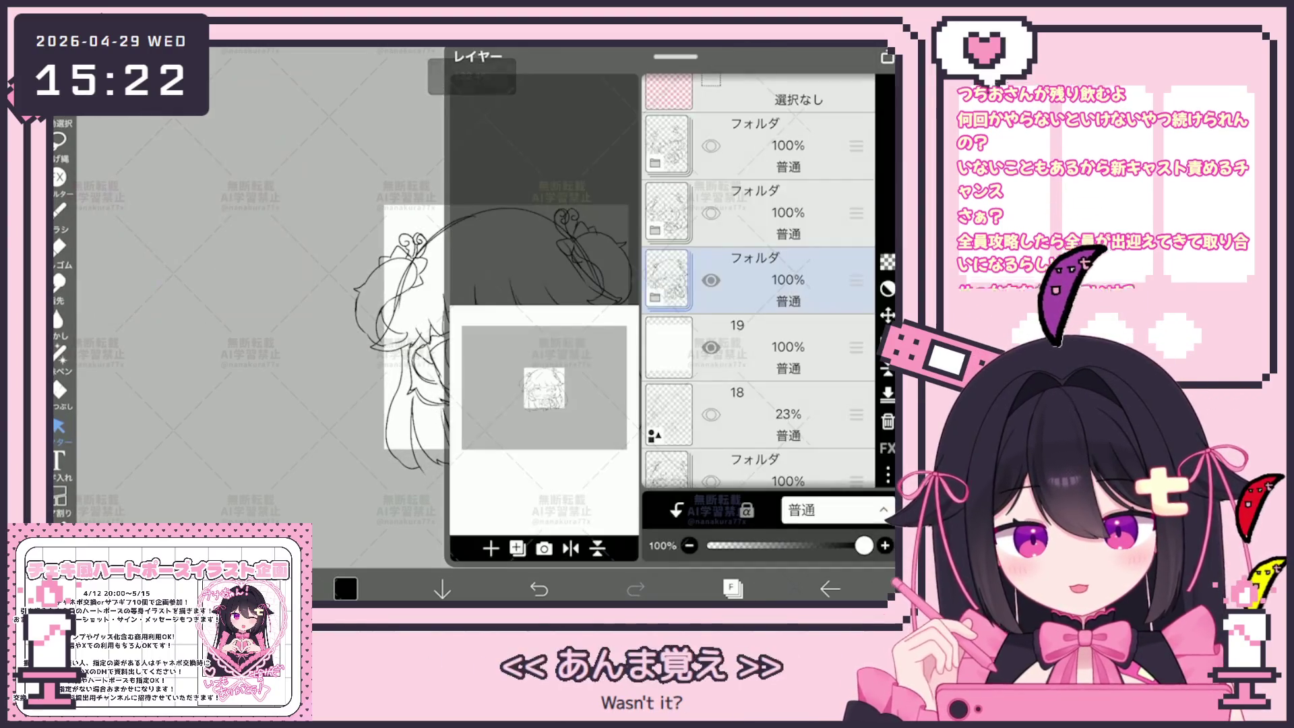
{"action": "left_click", "coordinate": [755, 414]}
{"action": "scroll", "coordinate": [755, 304], "scroll_direction": "down", "scroll_amount": 3}
{"action": "left_click", "coordinate": [755, 401]}
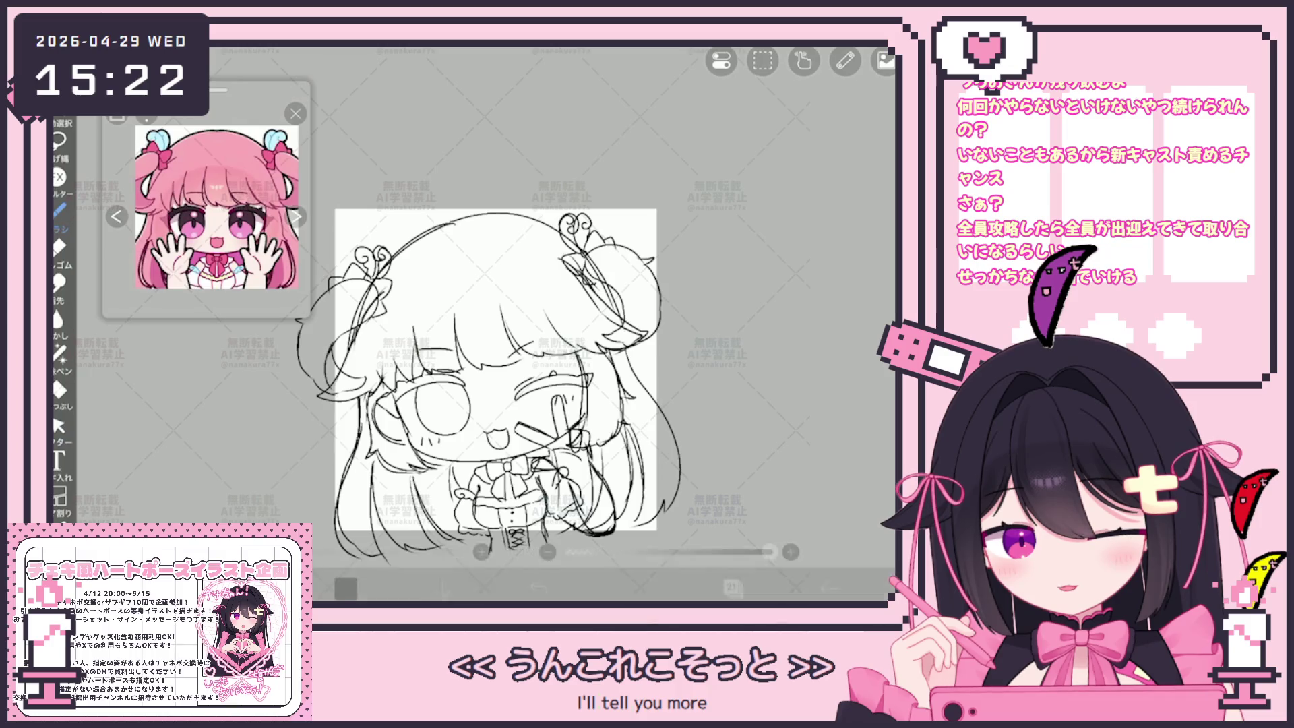
{"action": "scroll", "coordinate": [525, 350], "scroll_direction": "up", "scroll_amount": 2}
{"action": "scroll", "coordinate": [513, 350], "scroll_direction": "down", "scroll_amount": 2}
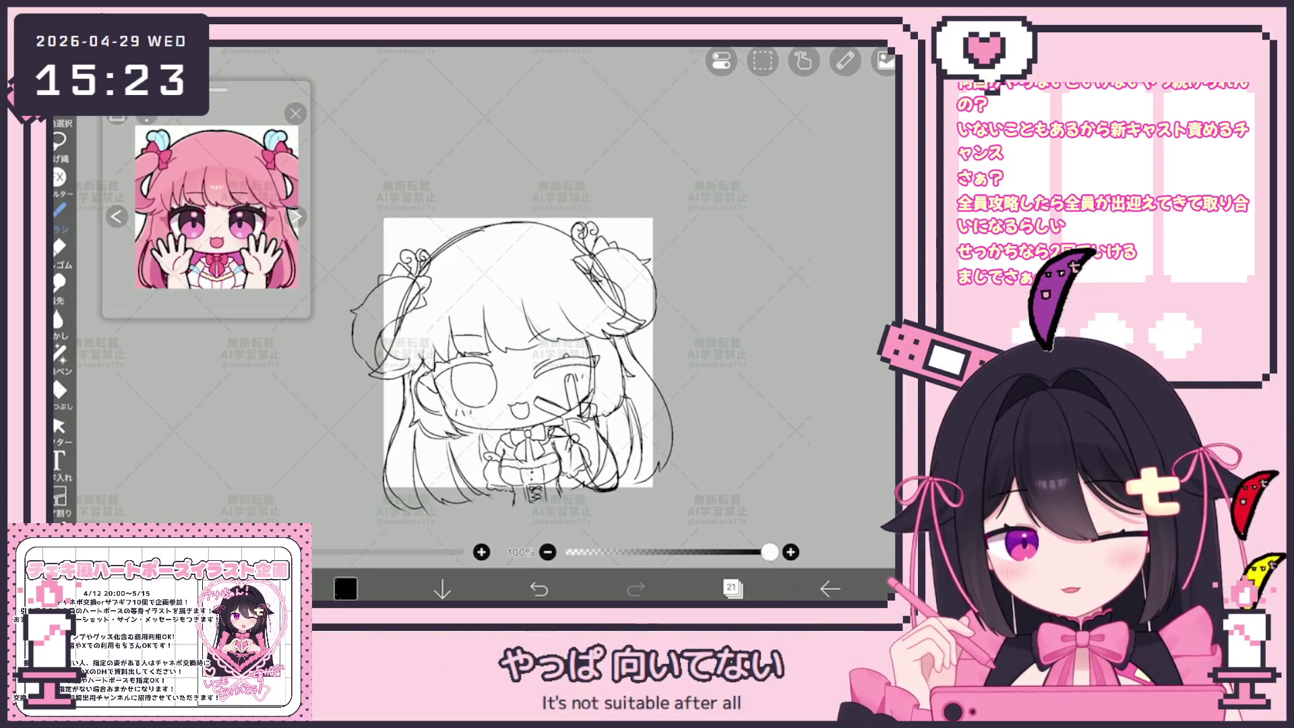
Step: Collapse the layers 24–22 folder and raise layer 18's opacity from 23% to full
{"action": "left_click", "coordinate": [733, 589]}
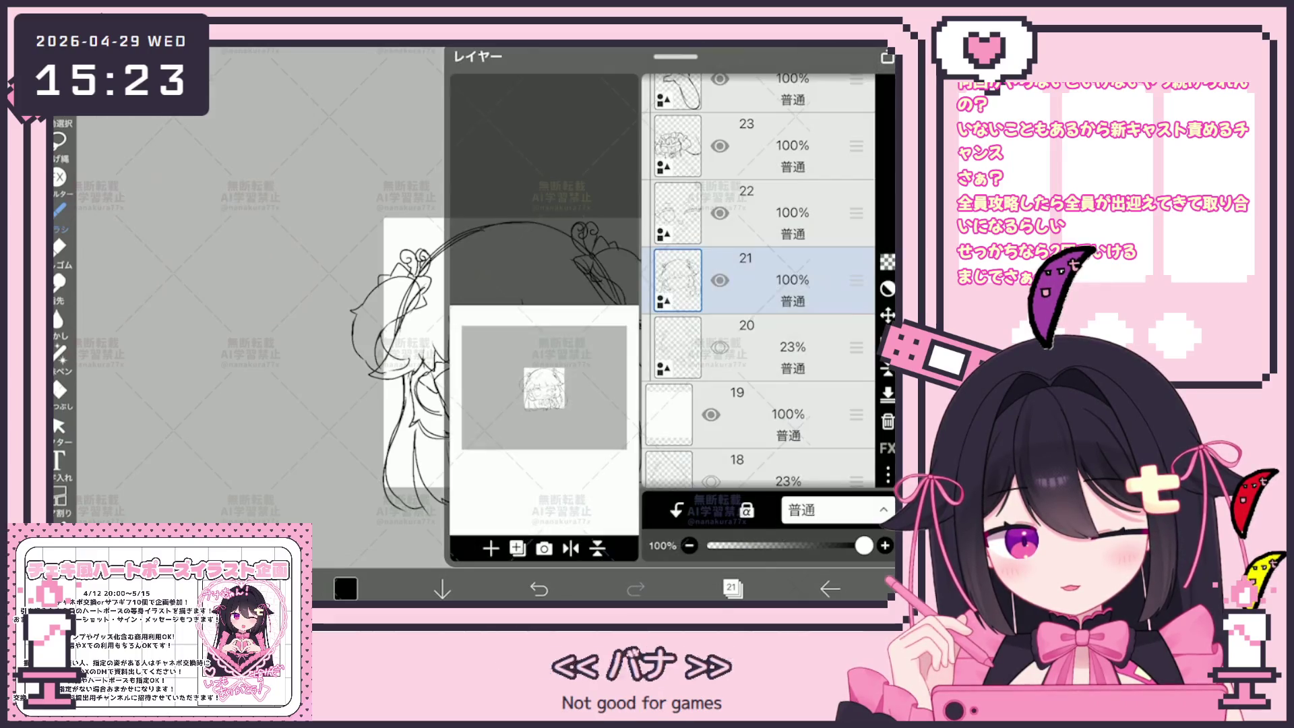
{"action": "scroll", "coordinate": [759, 283], "scroll_direction": "up", "scroll_amount": 3}
{"action": "left_click", "coordinate": [775, 280]}
{"action": "left_click", "coordinate": [654, 302]}
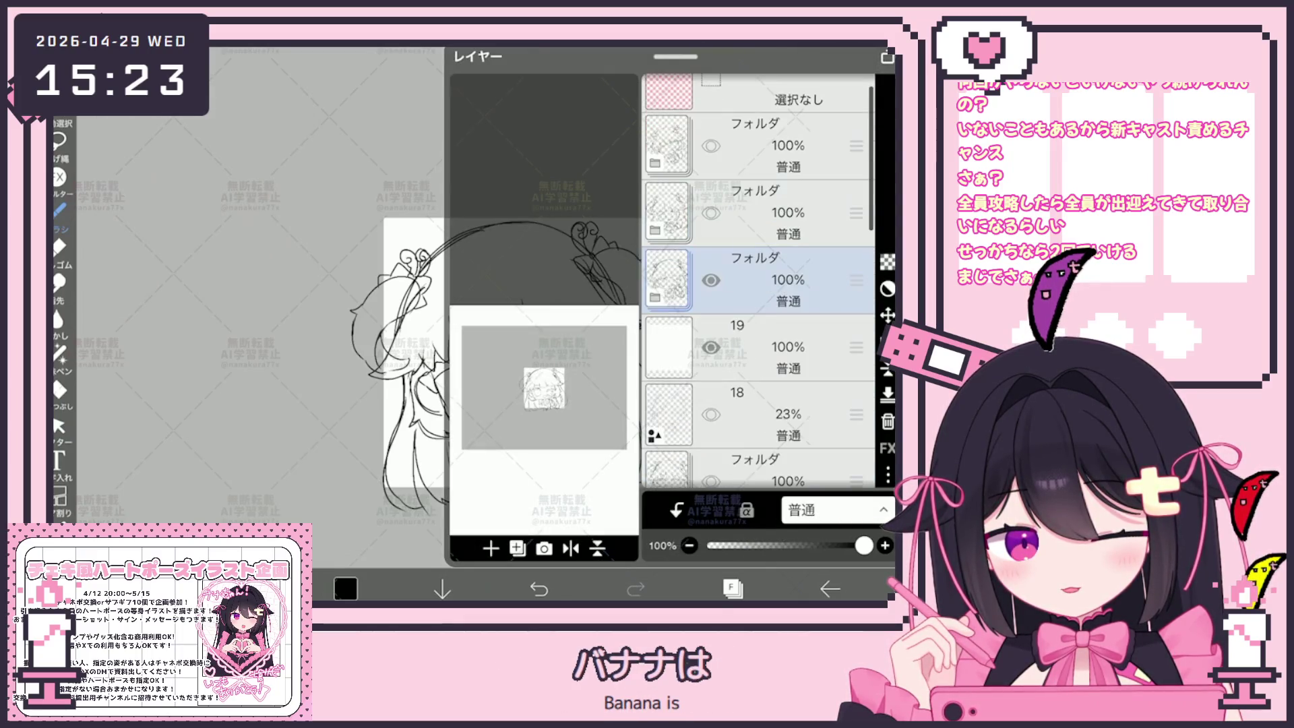
{"action": "scroll", "coordinate": [758, 280], "scroll_direction": "down", "scroll_amount": 2}
{"action": "left_click", "coordinate": [775, 361]}
{"action": "left_click", "coordinate": [775, 293]}
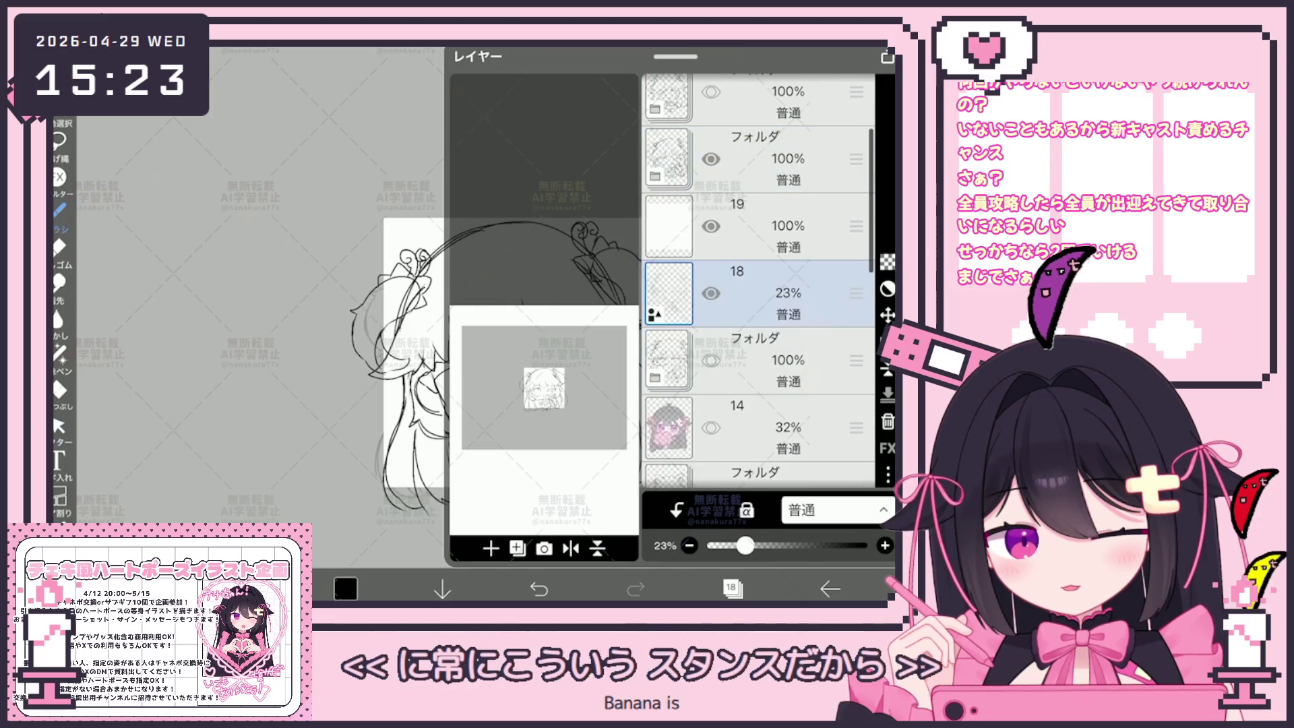
{"action": "left_click_drag", "start_coordinate": [745, 545], "coordinate": [859, 546]}
{"action": "left_click", "coordinate": [731, 588]}
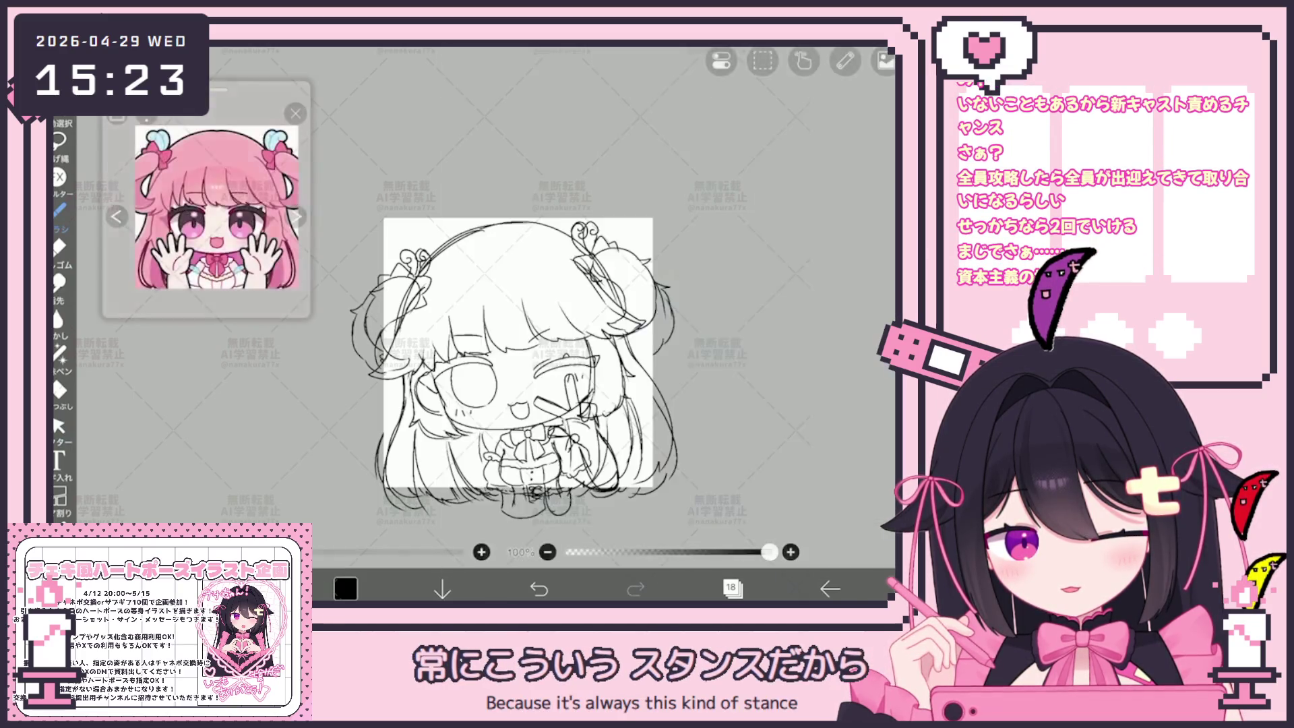
Step: Hide layer 19's white fill and drag layer 18 down below the folders
{"action": "left_click", "coordinate": [731, 588]}
{"action": "left_click", "coordinate": [711, 213]}
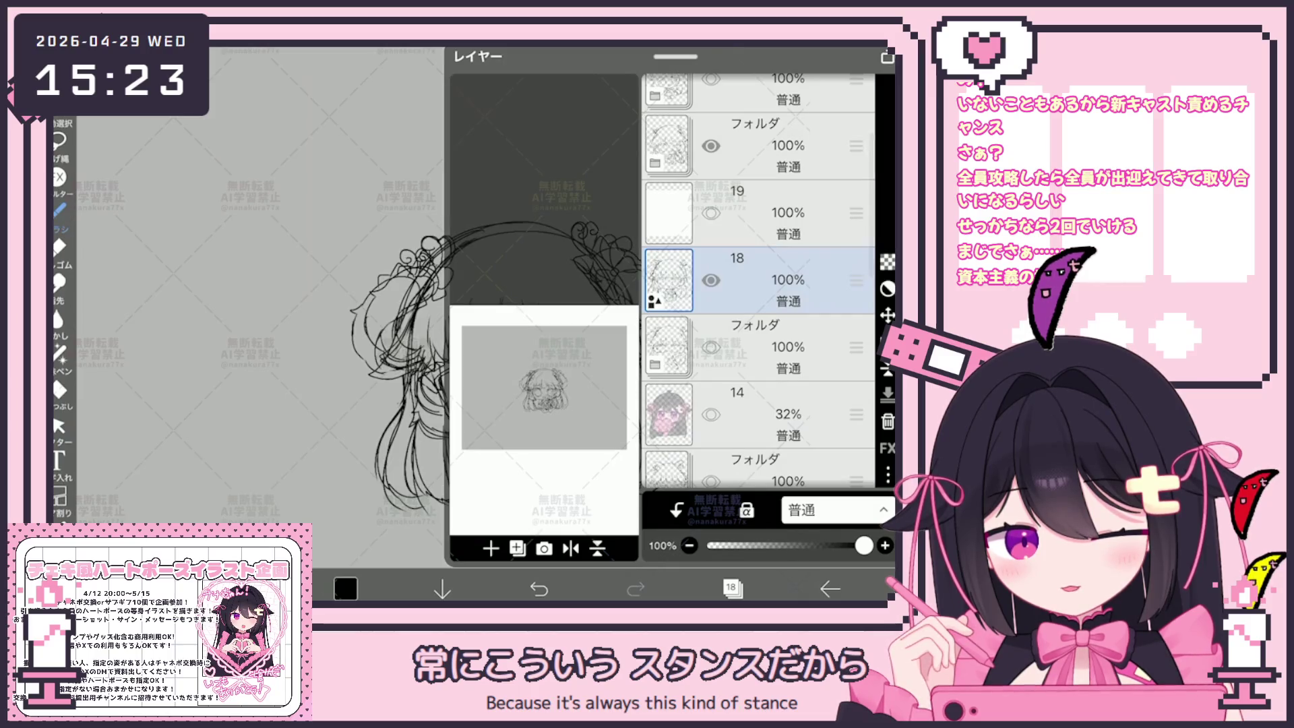
{"action": "scroll", "coordinate": [758, 279], "scroll_direction": "down", "scroll_amount": 2}
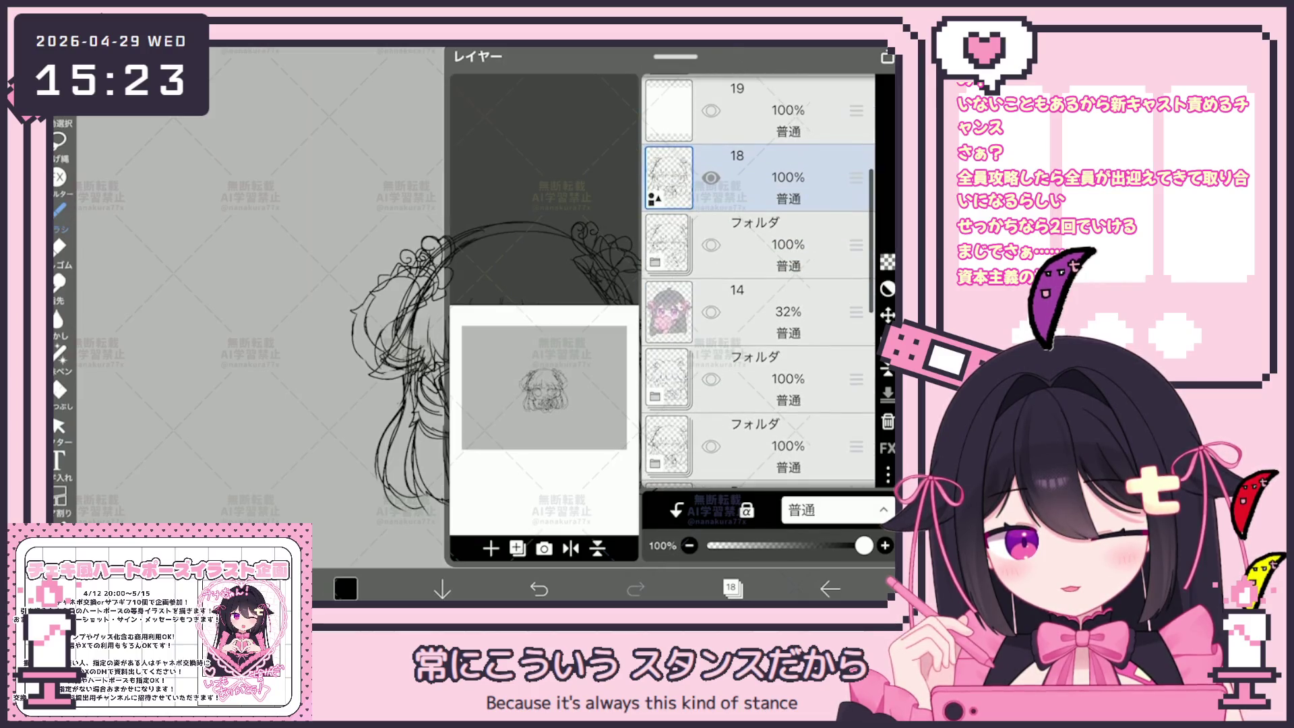
{"action": "scroll", "coordinate": [758, 280], "scroll_direction": "down", "scroll_amount": 2}
{"action": "left_click", "coordinate": [759, 280]}
{"action": "left_click", "coordinate": [732, 588]}
{"action": "left_click", "coordinate": [731, 588]}
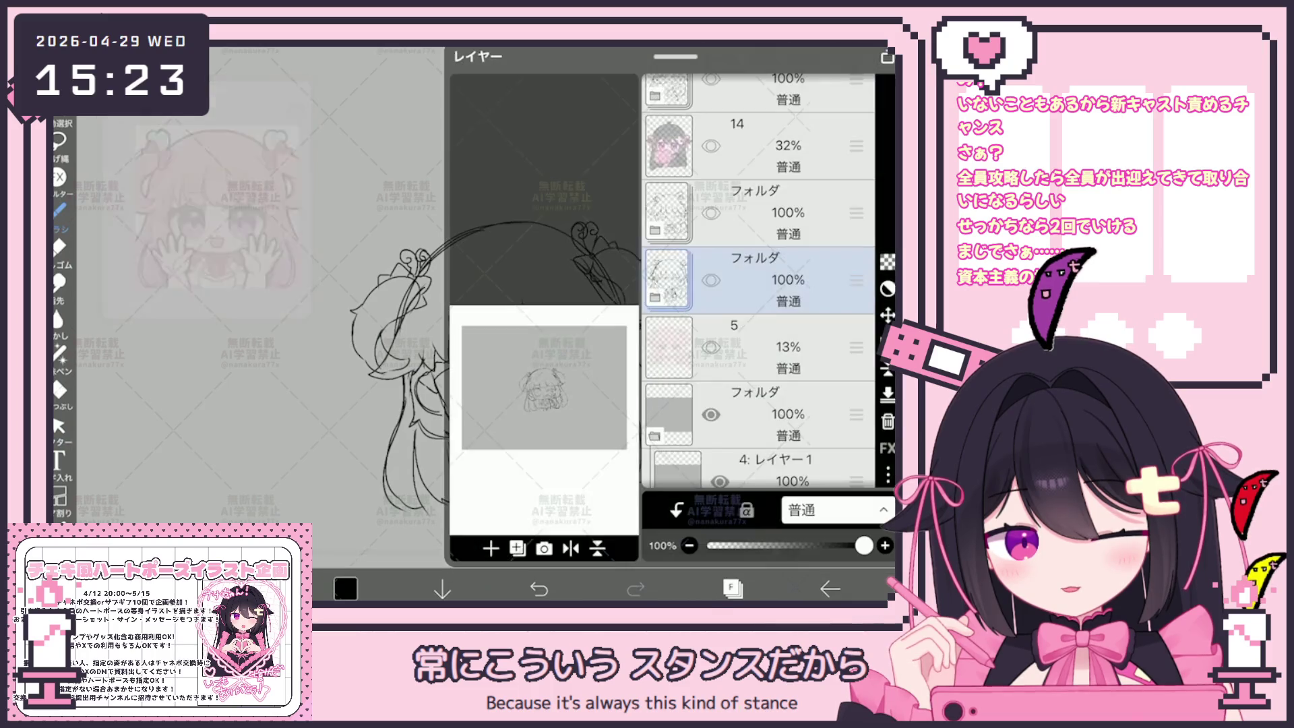
{"action": "scroll", "coordinate": [758, 279], "scroll_direction": "up", "scroll_amount": 3}
{"action": "mouse_move", "coordinate": [856, 159]}
{"action": "left_mouse_down"}
{"action": "mouse_move", "coordinate": [856, 429]}
{"action": "mouse_move", "coordinate": [856, 372]}
{"action": "left_mouse_up"}
{"action": "scroll", "coordinate": [759, 279], "scroll_direction": "up", "scroll_amount": 5}
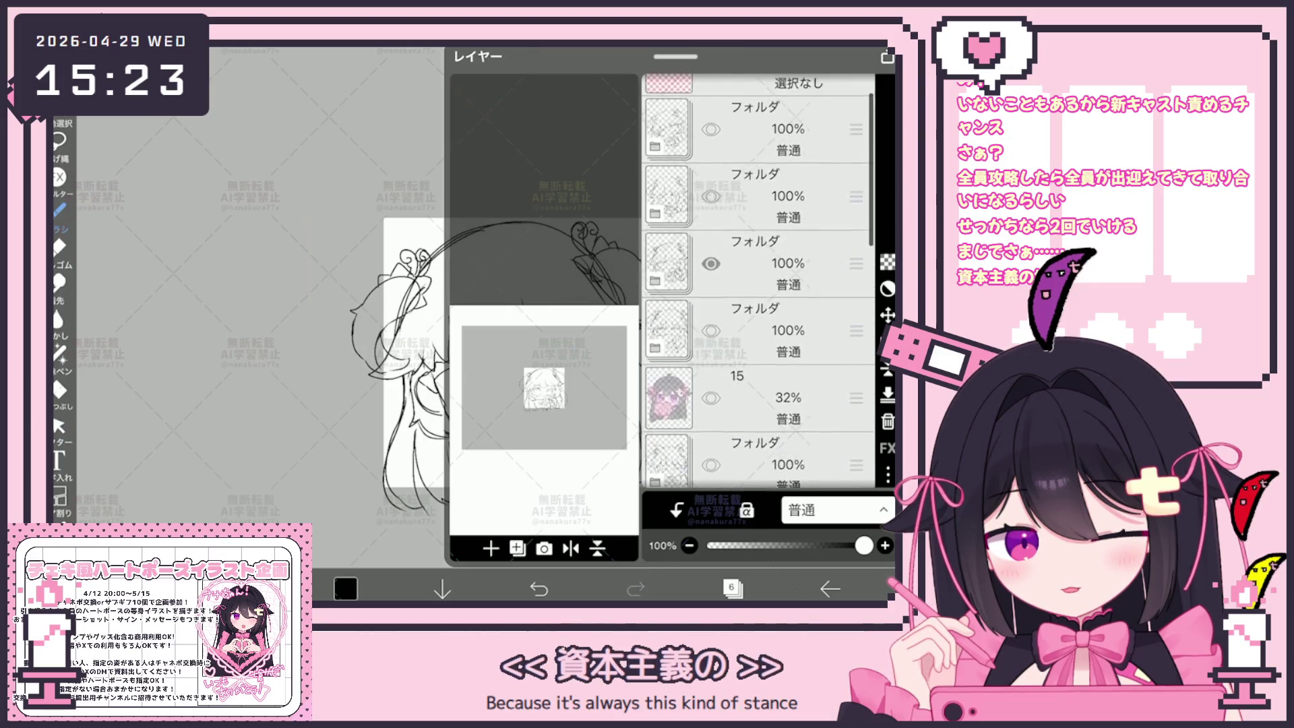
{"action": "scroll", "coordinate": [759, 279], "scroll_direction": "up", "scroll_amount": 1}
{"action": "left_click", "coordinate": [758, 164]}
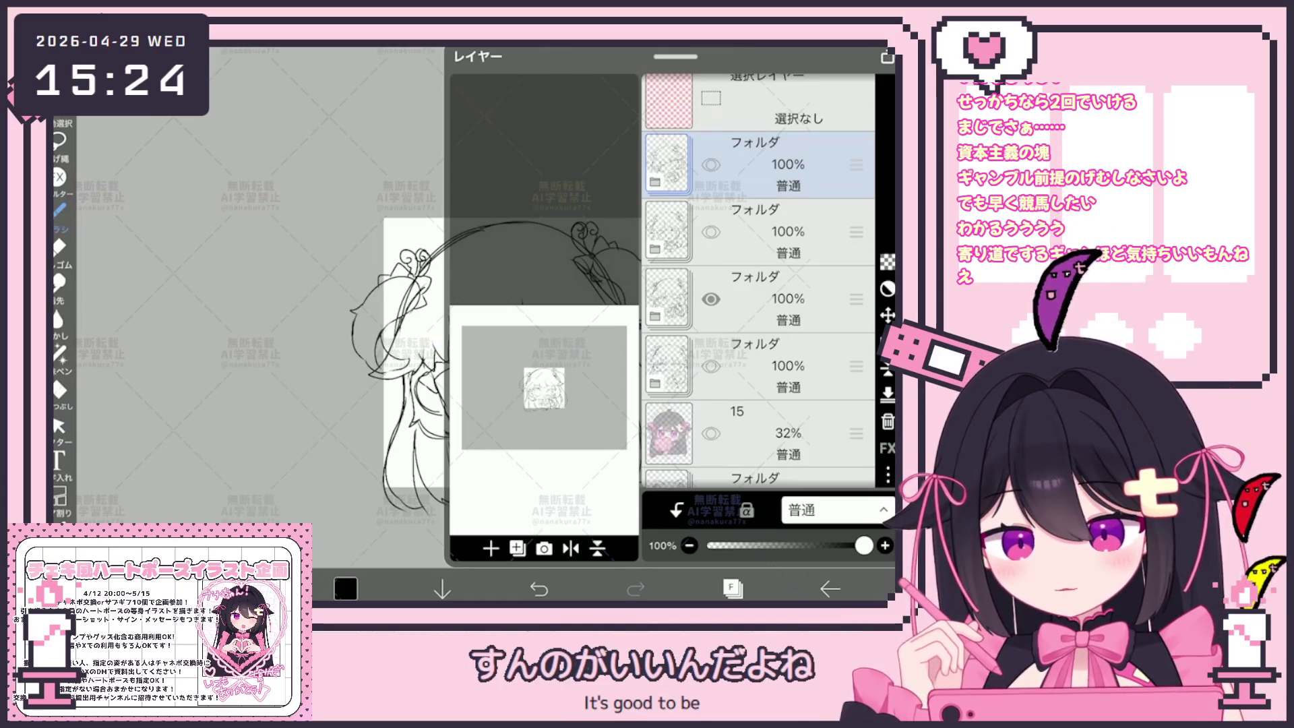
{"action": "left_click", "coordinate": [733, 588]}
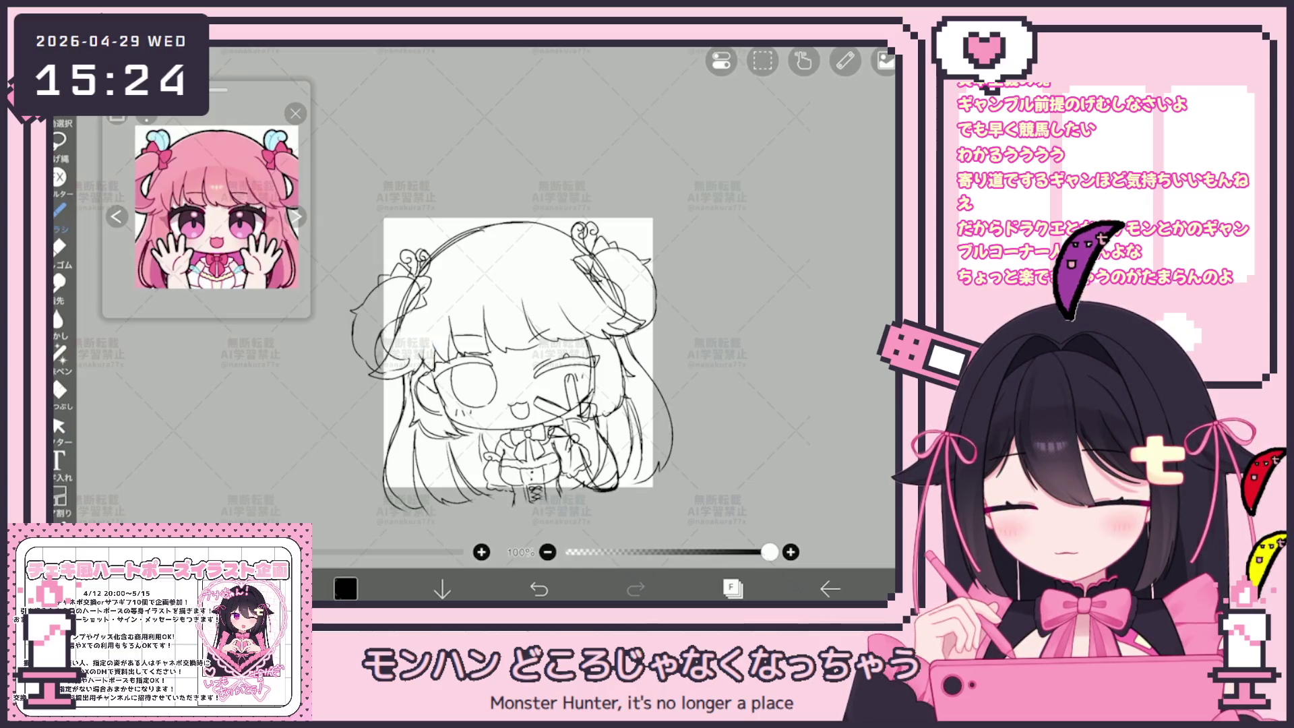
Step: Make the moved layer, now layer 6, the working layer
{"action": "left_click", "coordinate": [732, 589]}
{"action": "scroll", "coordinate": [758, 283], "scroll_direction": "down", "scroll_amount": 3}
{"action": "scroll", "coordinate": [758, 283], "scroll_direction": "down", "scroll_amount": 1}
{"action": "left_click", "coordinate": [755, 324]}
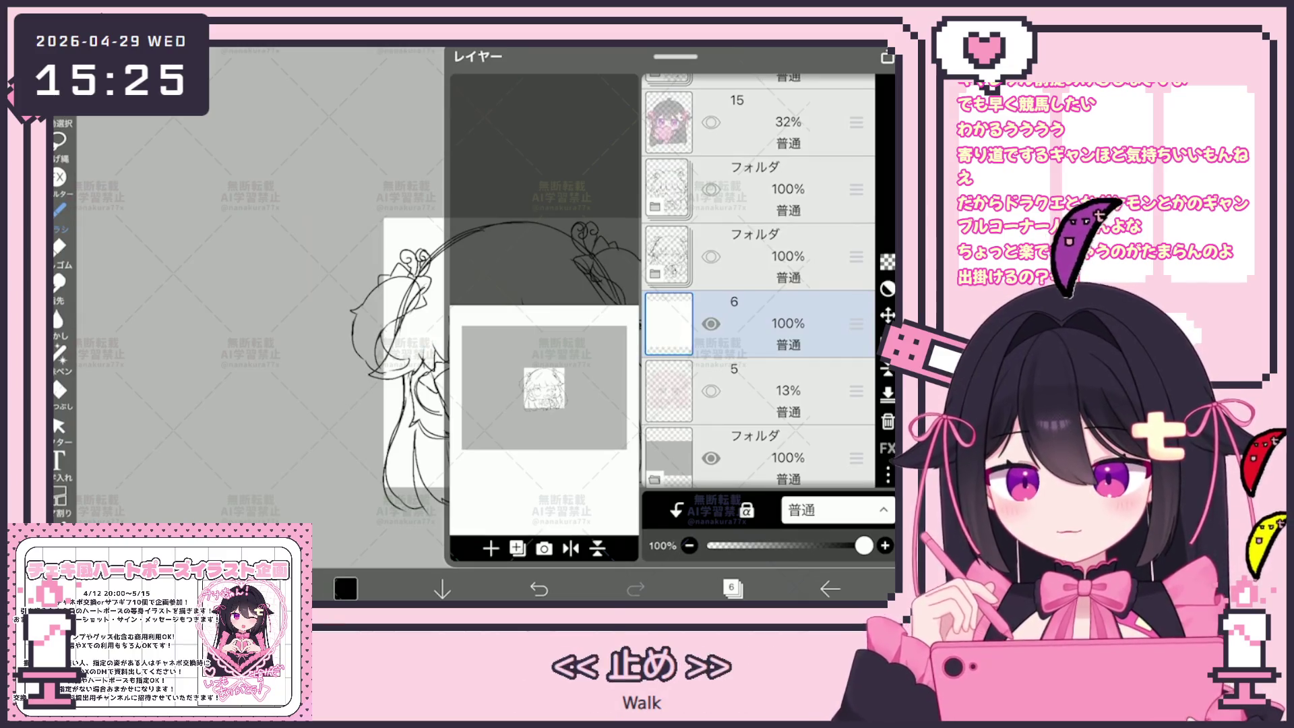
Step: Show the second folder again and save the first two folders as transparent PNGs
{"action": "left_click", "coordinate": [712, 256]}
{"action": "left_click", "coordinate": [776, 257]}
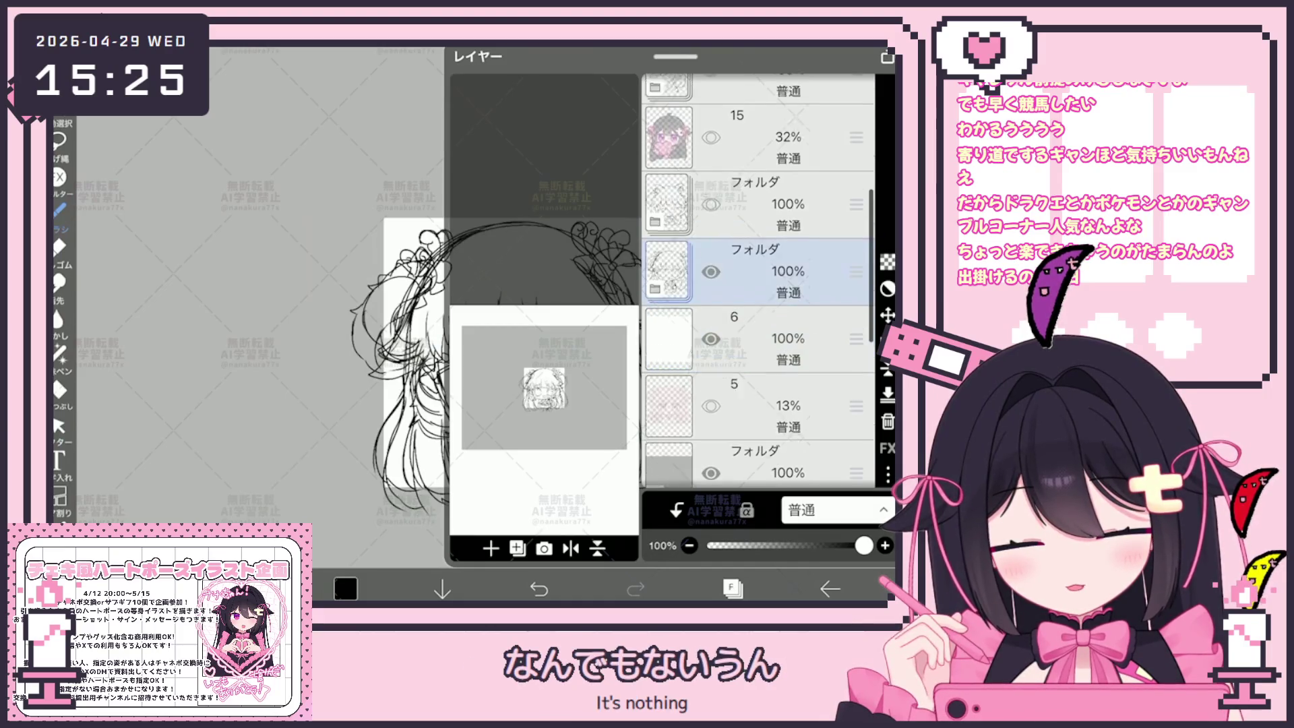
{"action": "scroll", "coordinate": [758, 281], "scroll_direction": "up", "scroll_amount": 5}
{"action": "scroll", "coordinate": [758, 281], "scroll_direction": "down", "scroll_amount": 5}
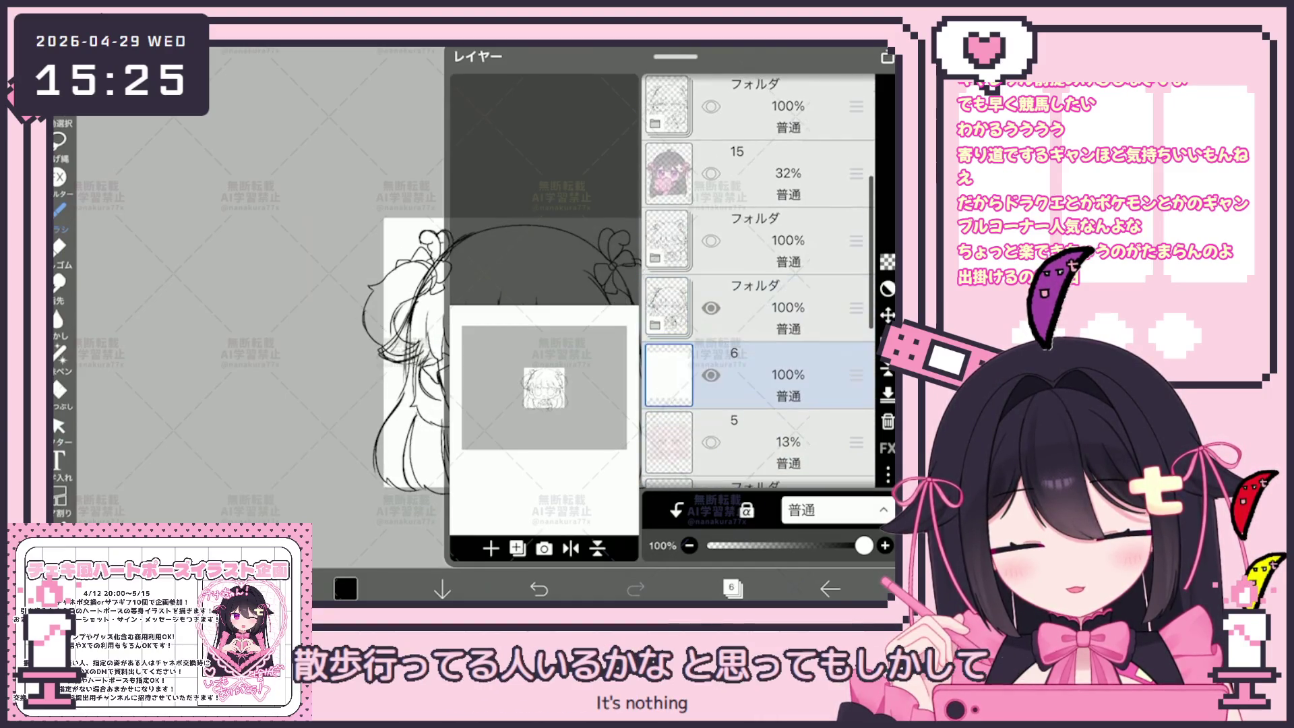
{"action": "left_click", "coordinate": [776, 303]}
{"action": "left_click", "coordinate": [775, 303]}
{"action": "left_click", "coordinate": [753, 435]}
{"action": "scroll", "coordinate": [759, 281], "scroll_direction": "up", "scroll_amount": 2}
{"action": "left_click", "coordinate": [775, 347]}
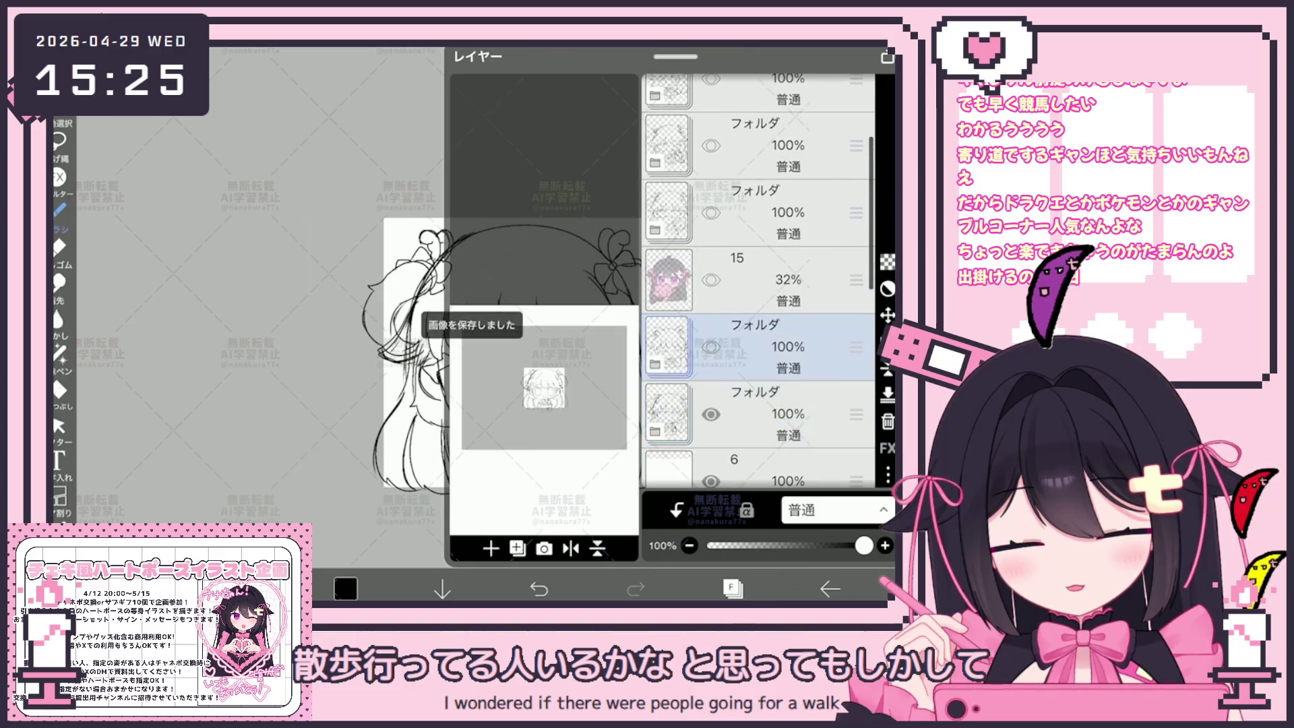
{"action": "left_click", "coordinate": [776, 347]}
{"action": "left_click", "coordinate": [753, 435]}
Step: Save the remaining folders, up to the top one, as transparent PNGs
{"action": "scroll", "coordinate": [758, 281], "scroll_direction": "up", "scroll_amount": 2}
{"action": "left_click", "coordinate": [775, 306]}
{"action": "left_click", "coordinate": [775, 375]}
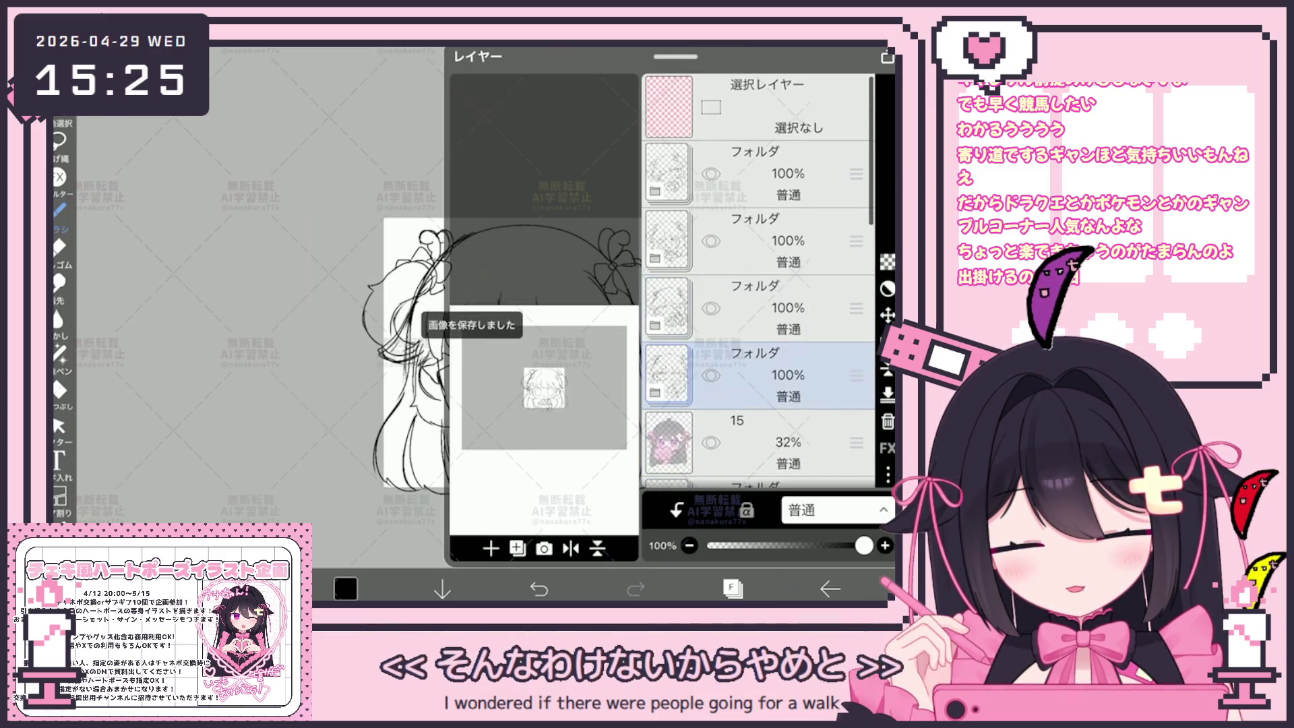
{"action": "left_click", "coordinate": [776, 374]}
{"action": "left_click", "coordinate": [753, 436]}
{"action": "left_click", "coordinate": [775, 307]}
{"action": "left_click", "coordinate": [775, 307]}
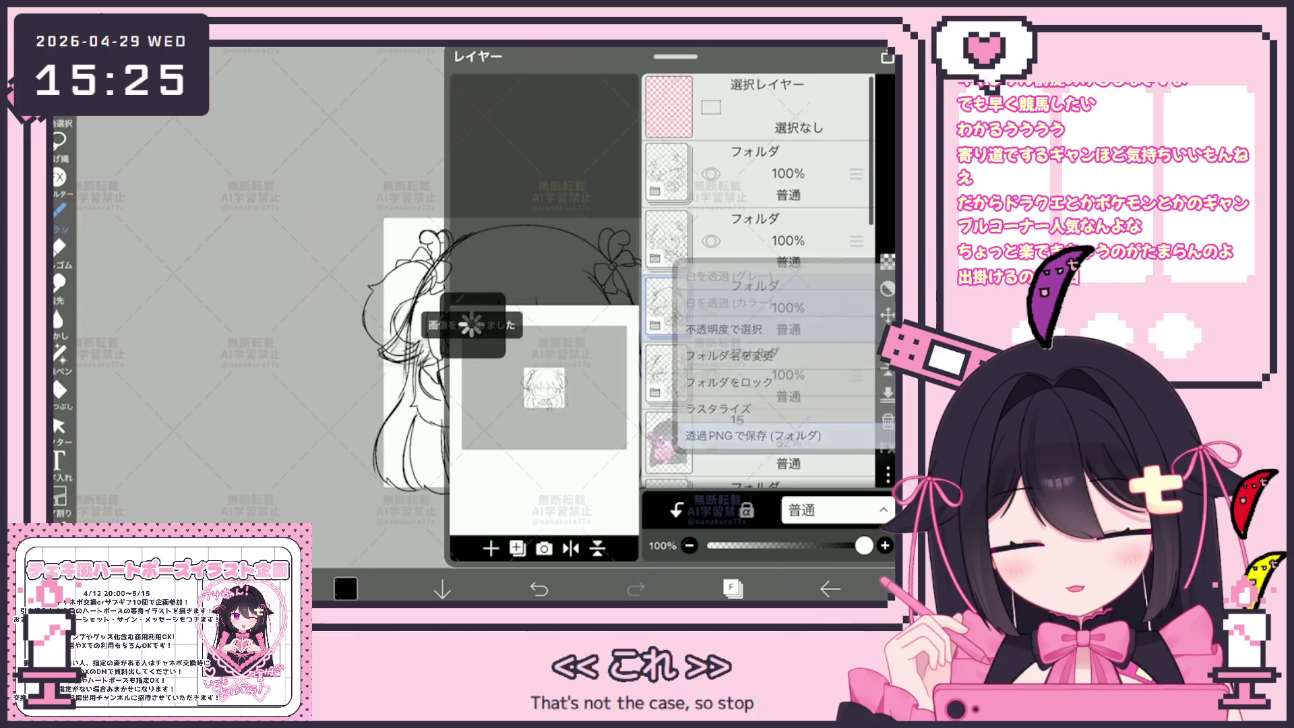
{"action": "left_click", "coordinate": [775, 239]}
{"action": "left_click", "coordinate": [776, 240]}
{"action": "left_click", "coordinate": [753, 436]}
{"action": "left_click", "coordinate": [776, 172]}
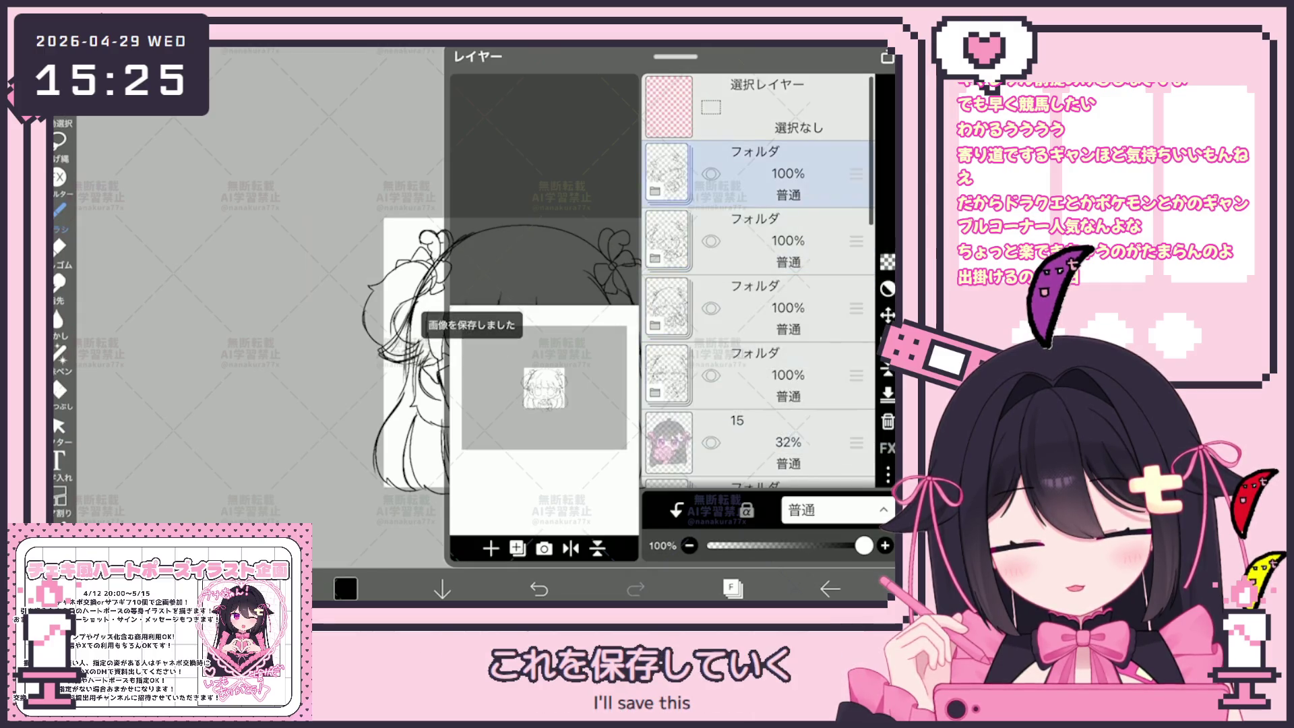
{"action": "left_click", "coordinate": [775, 172]}
{"action": "left_click", "coordinate": [753, 435]}
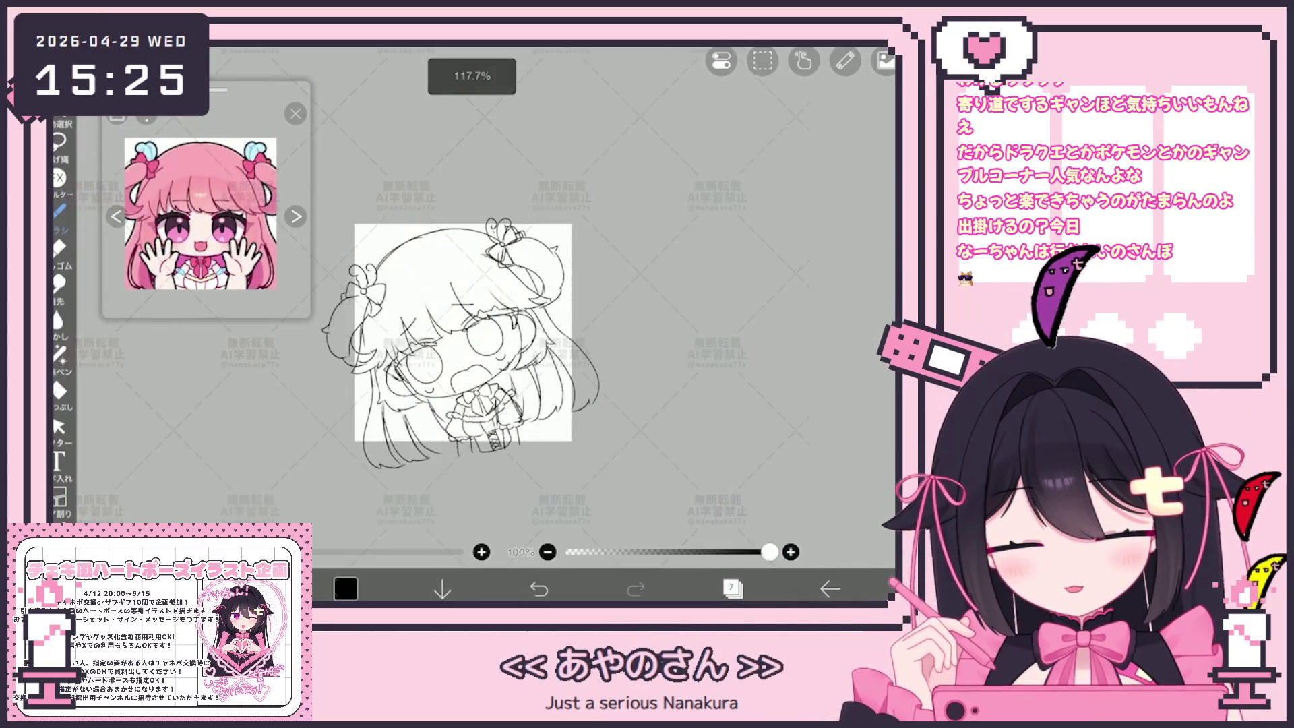
Step: Fade layer 7 to 27% opacity, add layer 8 above it, and select the Pen (Hard) brush
{"action": "left_click", "coordinate": [733, 588]}
{"action": "left_click_drag", "start_coordinate": [863, 546], "coordinate": [750, 545]}
{"action": "left_click", "coordinate": [517, 548]}
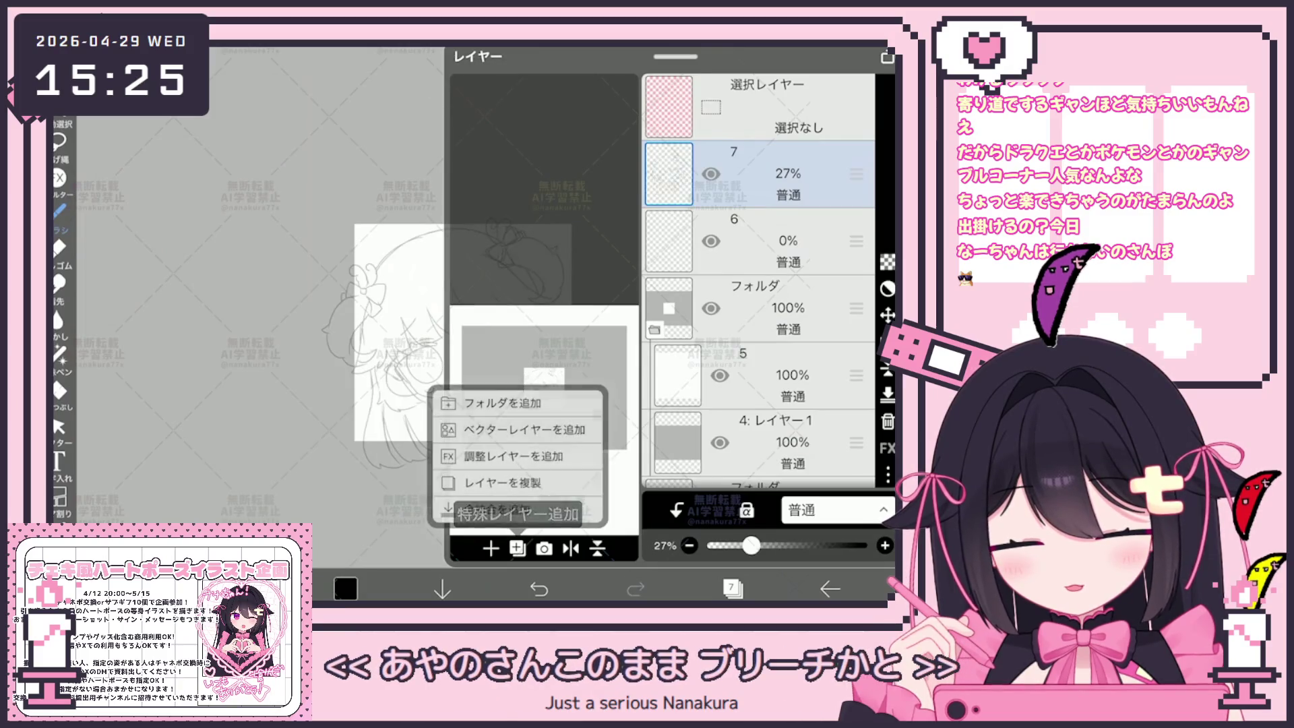
{"action": "left_click", "coordinate": [491, 548]}
{"action": "left_click", "coordinate": [517, 548]}
{"action": "left_click", "coordinate": [503, 402]}
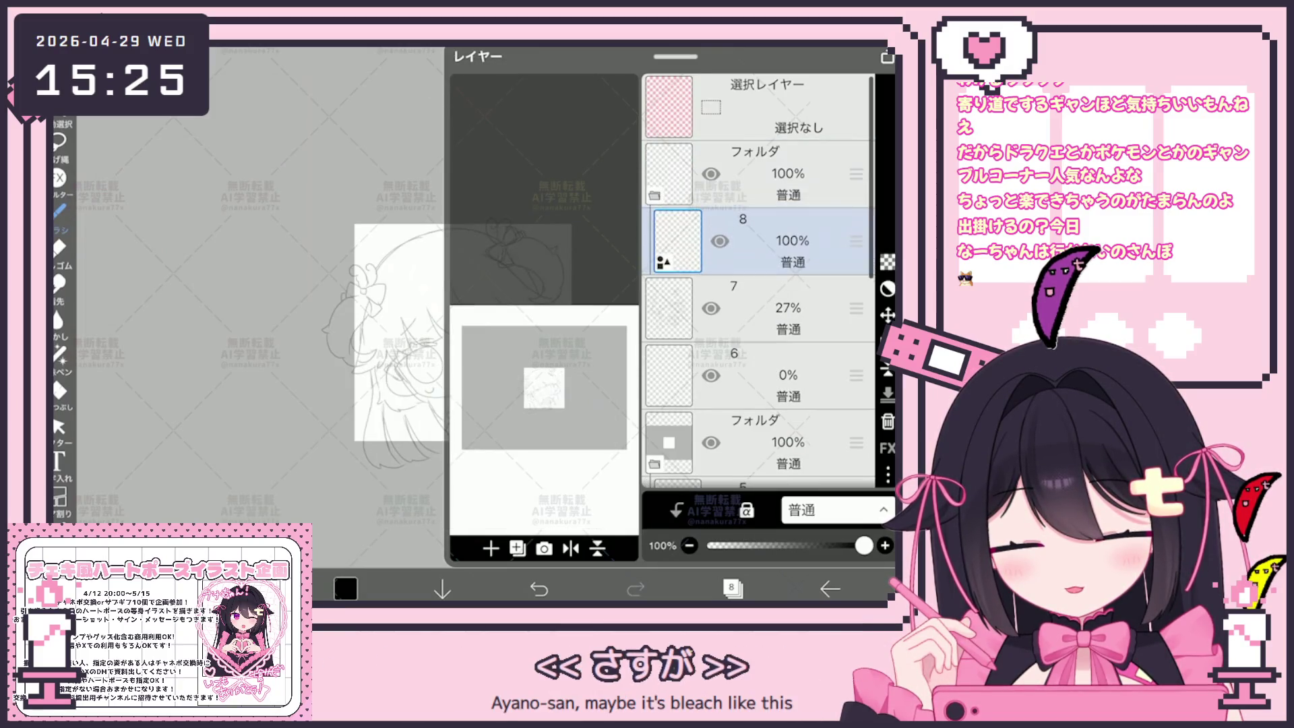
{"action": "left_click", "coordinate": [732, 588]}
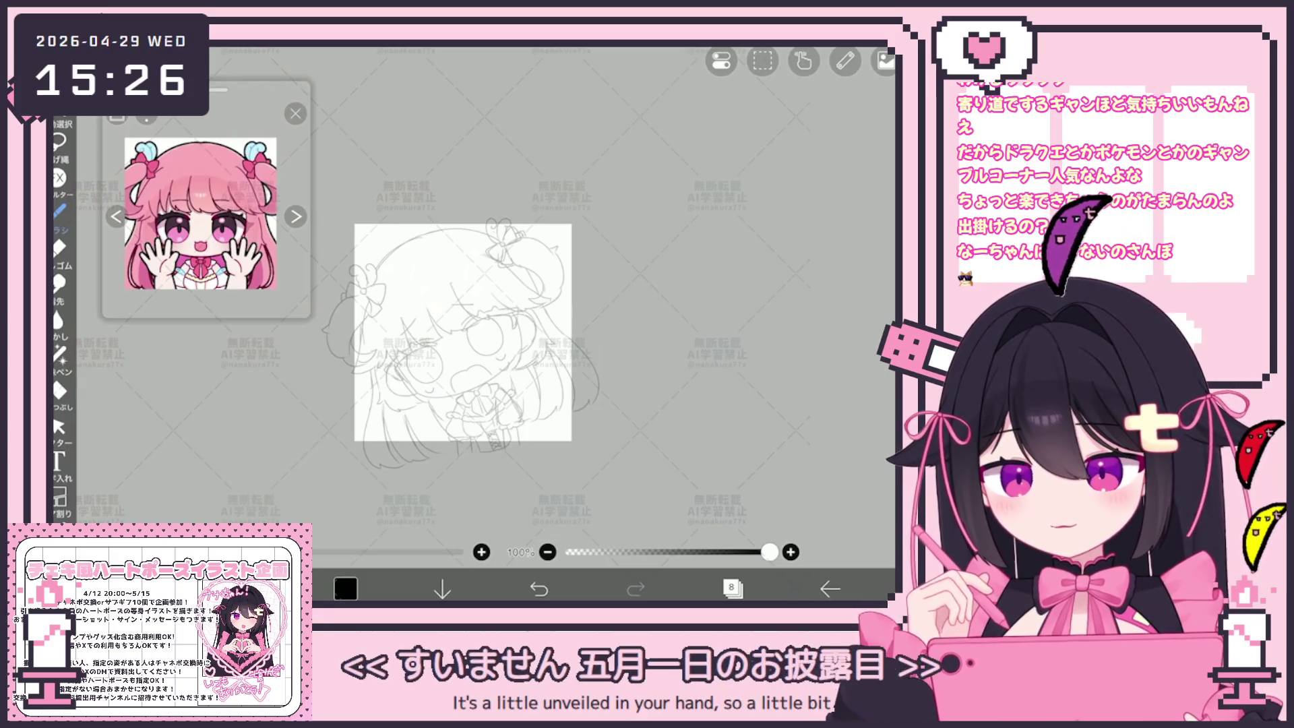
{"action": "left_click", "coordinate": [59, 211]}
{"action": "left_click", "coordinate": [202, 479]}
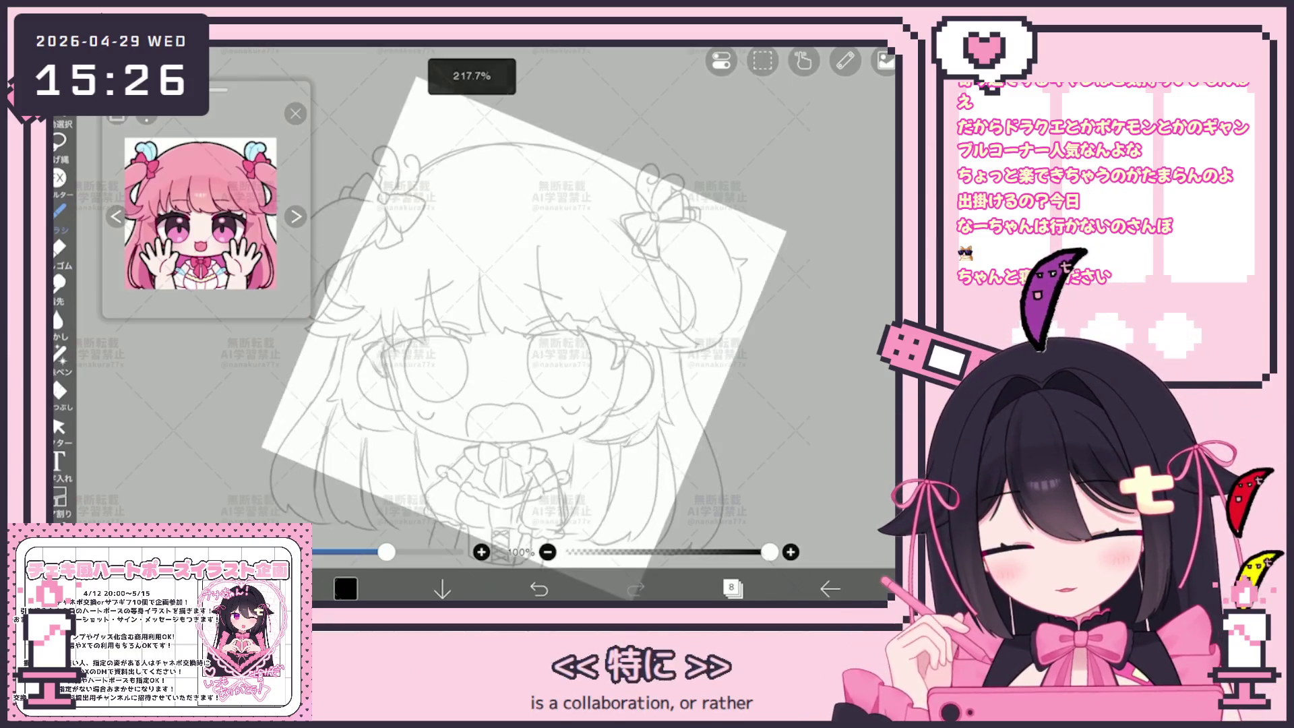
Step: Undo the stray stroke near the eye and make the brush slightly larger
{"action": "scroll", "coordinate": [463, 332], "scroll_direction": "up", "scroll_amount": 10}
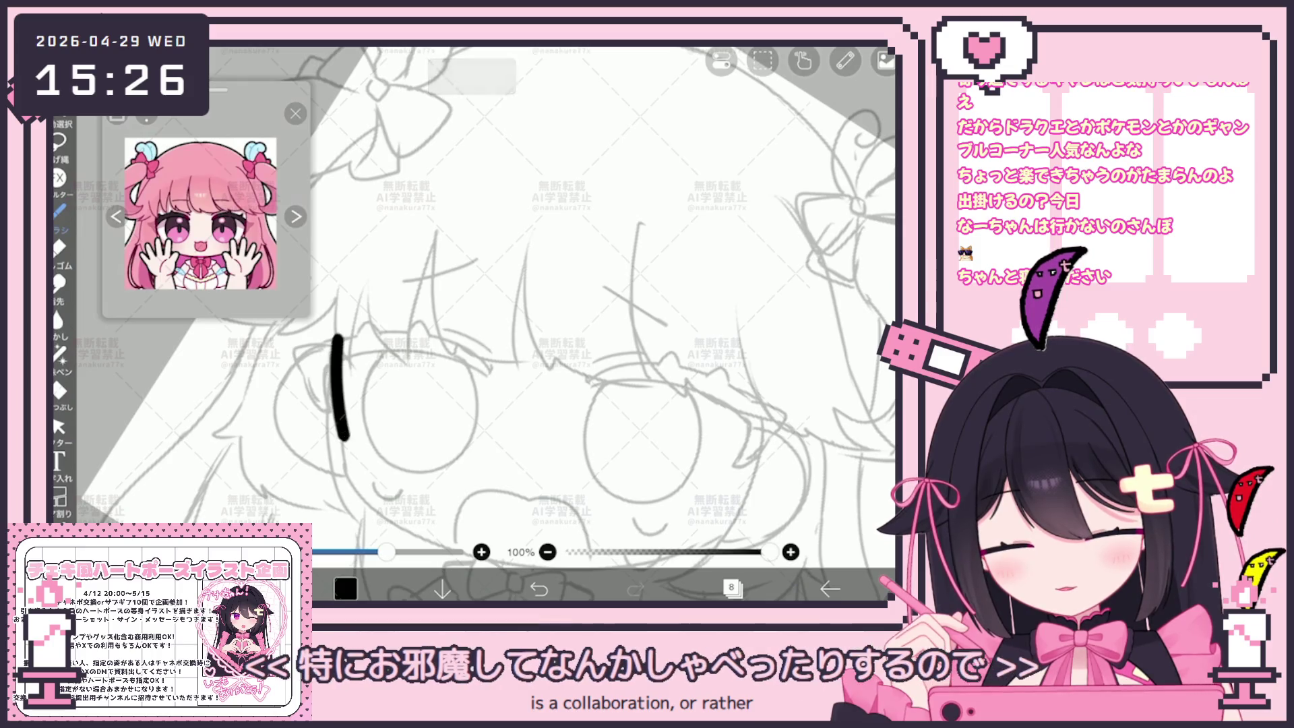
{"action": "left_click", "coordinate": [538, 589]}
{"action": "left_click", "coordinate": [59, 210]}
{"action": "left_click", "coordinate": [59, 210]}
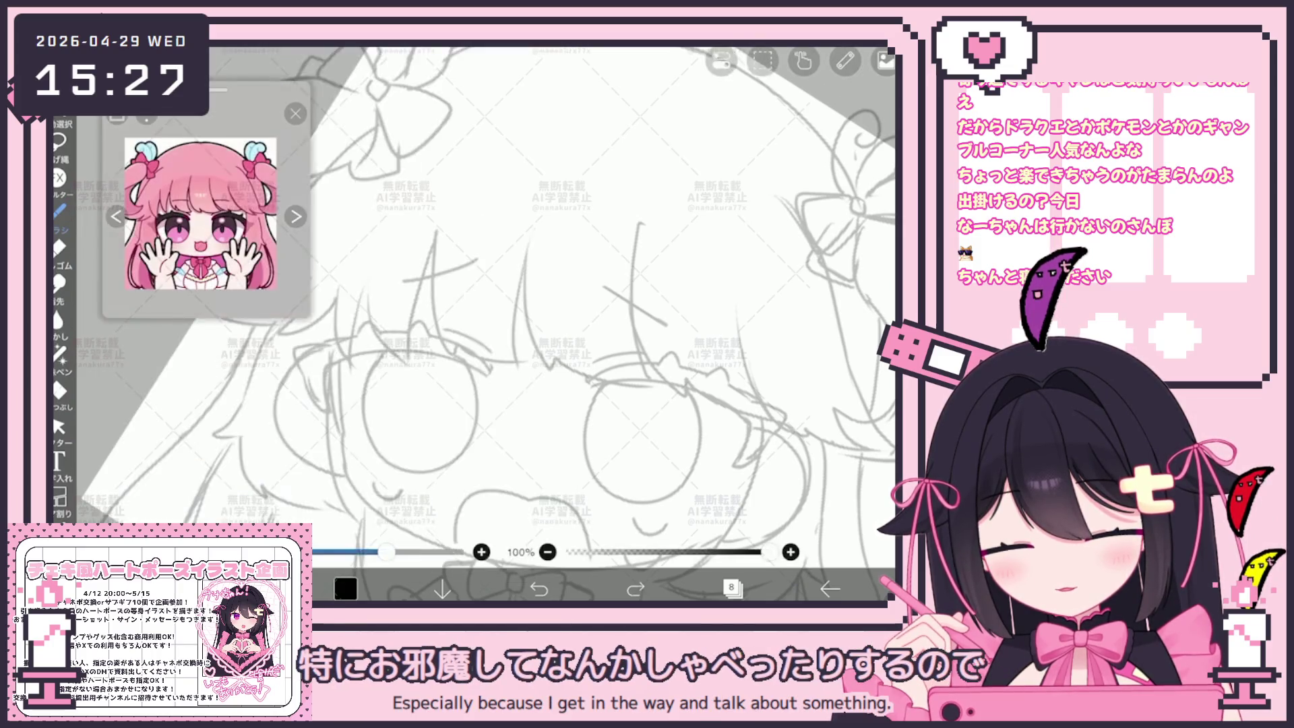
{"action": "scroll", "coordinate": [492, 344], "scroll_direction": "down", "scroll_amount": 10}
{"action": "left_click_drag", "start_coordinate": [323, 552], "coordinate": [337, 552]}
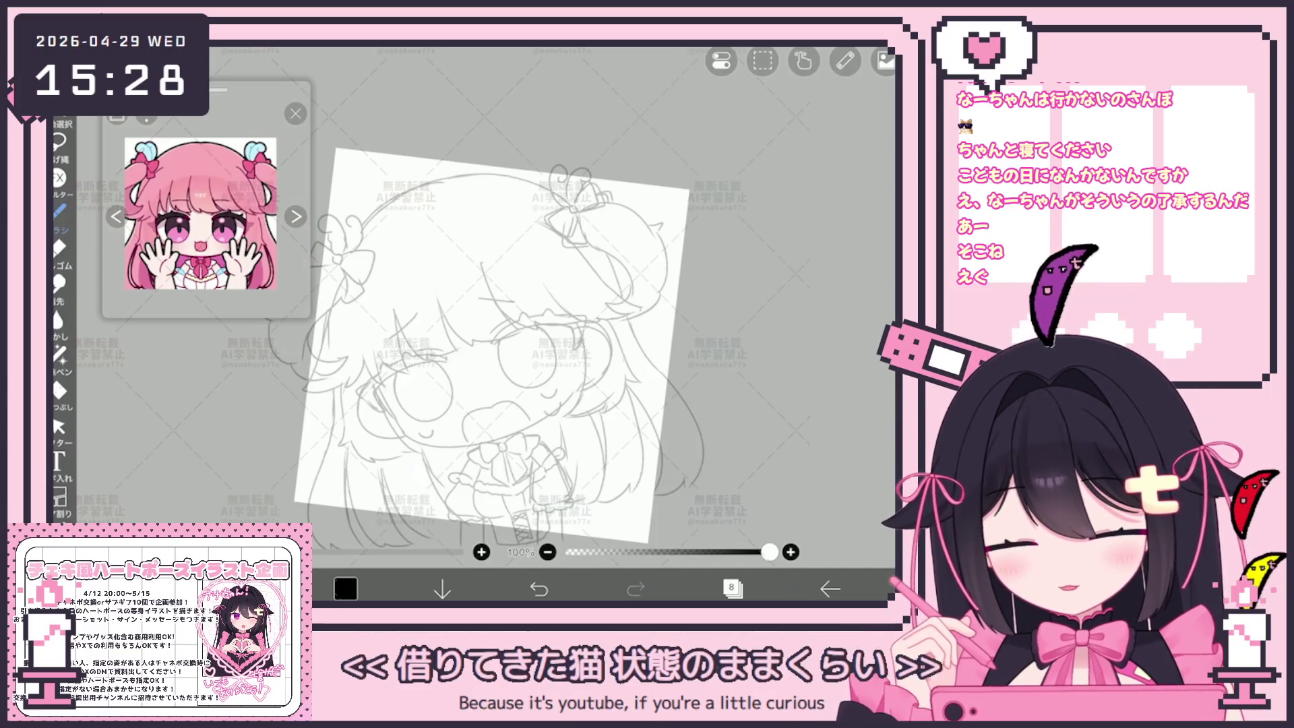
Step: Ink a short black line along the face's left edge and cheek, undoing the overlong jaw curve
{"action": "scroll", "coordinate": [425, 375], "scroll_direction": "up", "scroll_amount": 5}
{"action": "scroll", "coordinate": [512, 324], "scroll_direction": "up", "scroll_amount": 2}
{"action": "left_click_drag", "start_coordinate": [385, 307], "coordinate": [382, 355]}
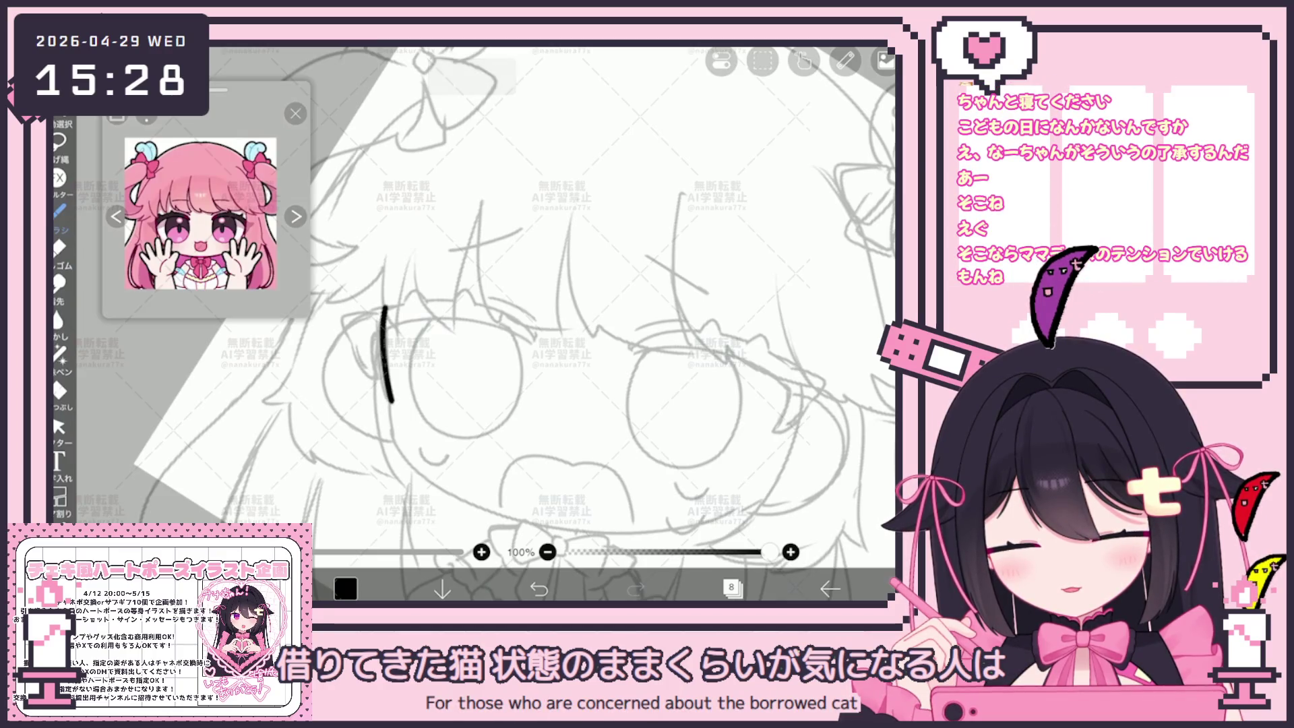
{"action": "left_click_drag", "start_coordinate": [384, 309], "coordinate": [387, 323]}
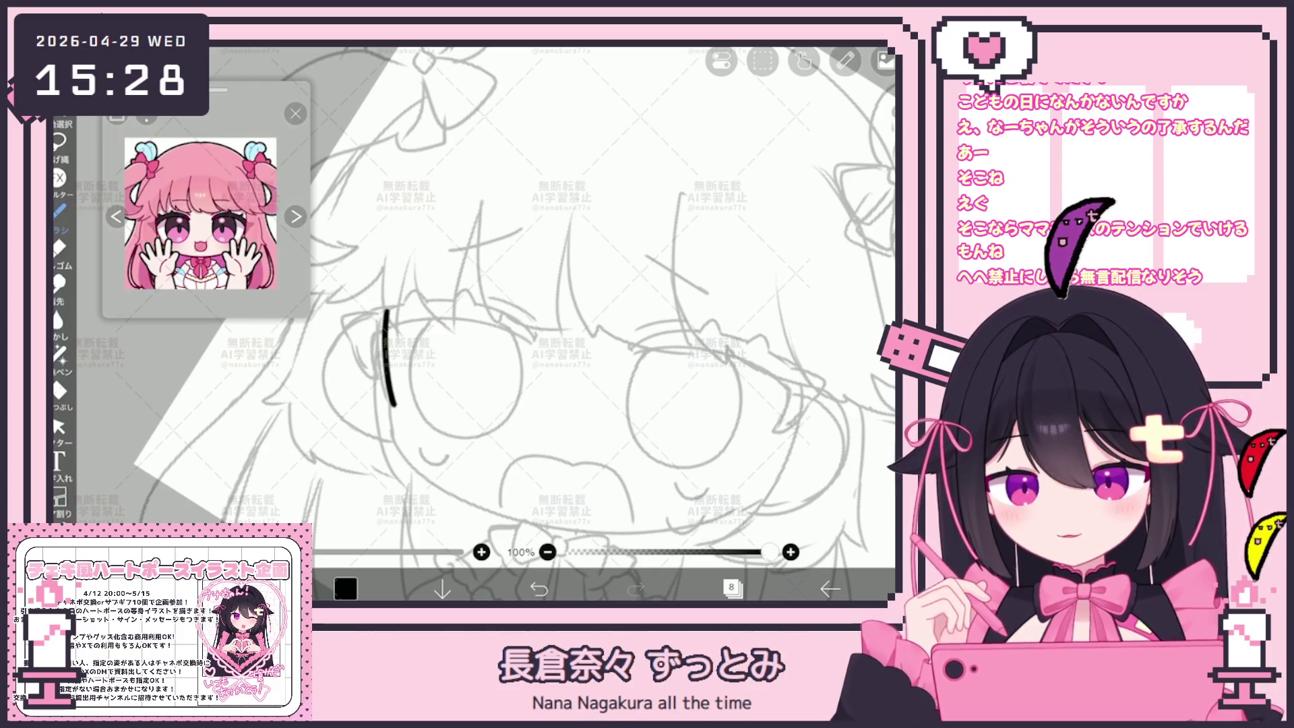
{"action": "scroll", "coordinate": [513, 324], "scroll_direction": "down", "scroll_amount": 2}
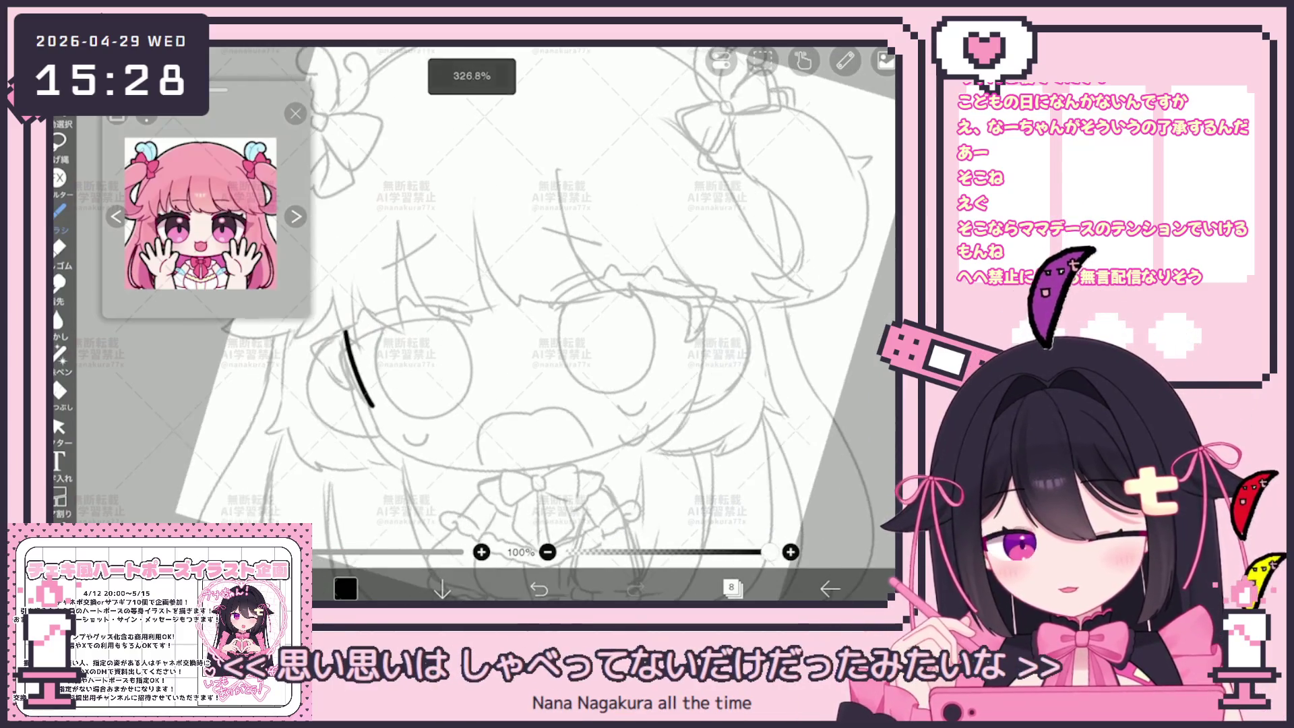
{"action": "left_click_drag", "start_coordinate": [342, 331], "coordinate": [372, 403]}
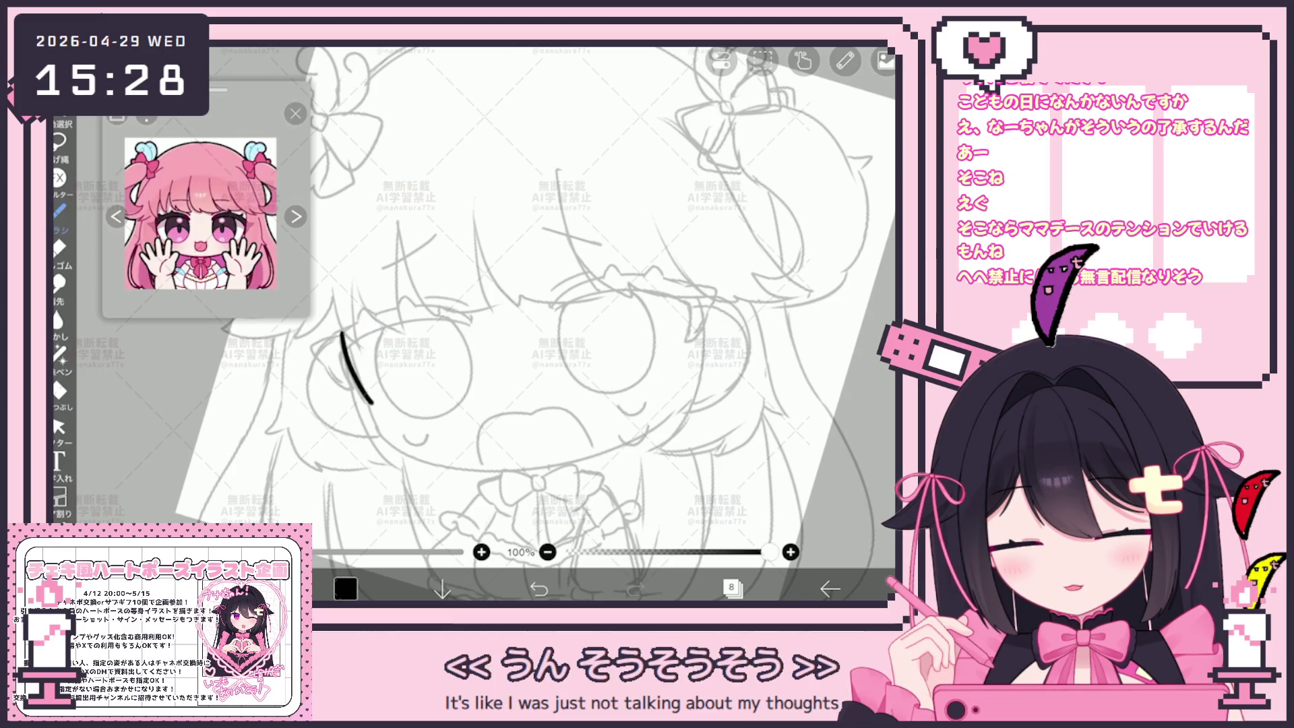
{"action": "left_click_drag", "start_coordinate": [341, 330], "coordinate": [374, 413]}
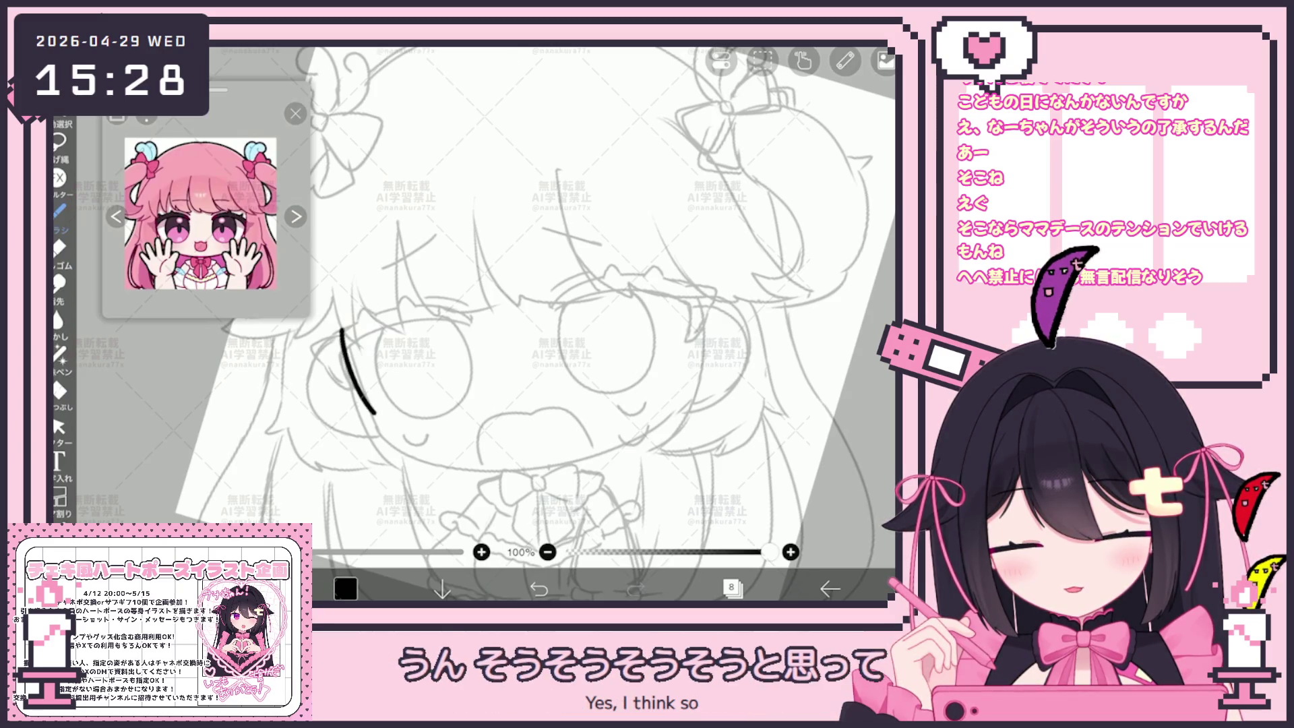
{"action": "left_click_drag", "start_coordinate": [341, 327], "coordinate": [667, 433]}
{"action": "scroll", "coordinate": [512, 303], "scroll_direction": "up", "scroll_amount": 1}
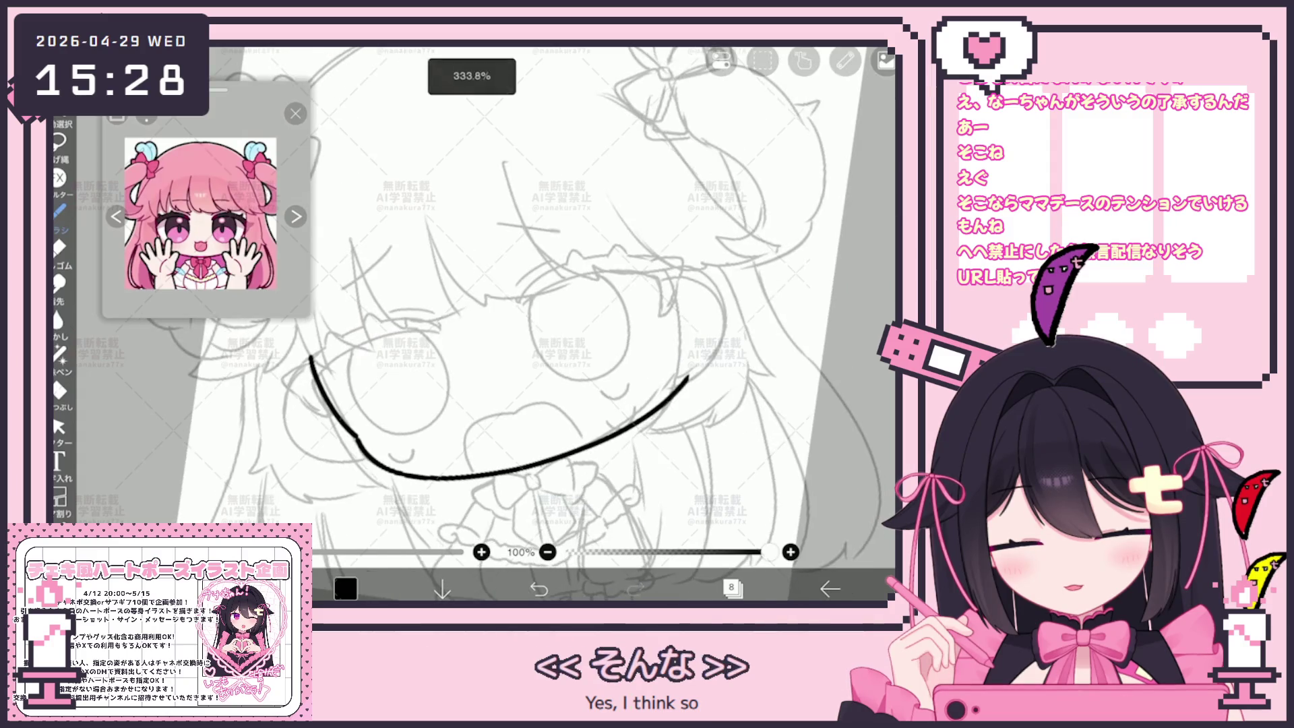
{"action": "key", "text": "ctrl+z"}
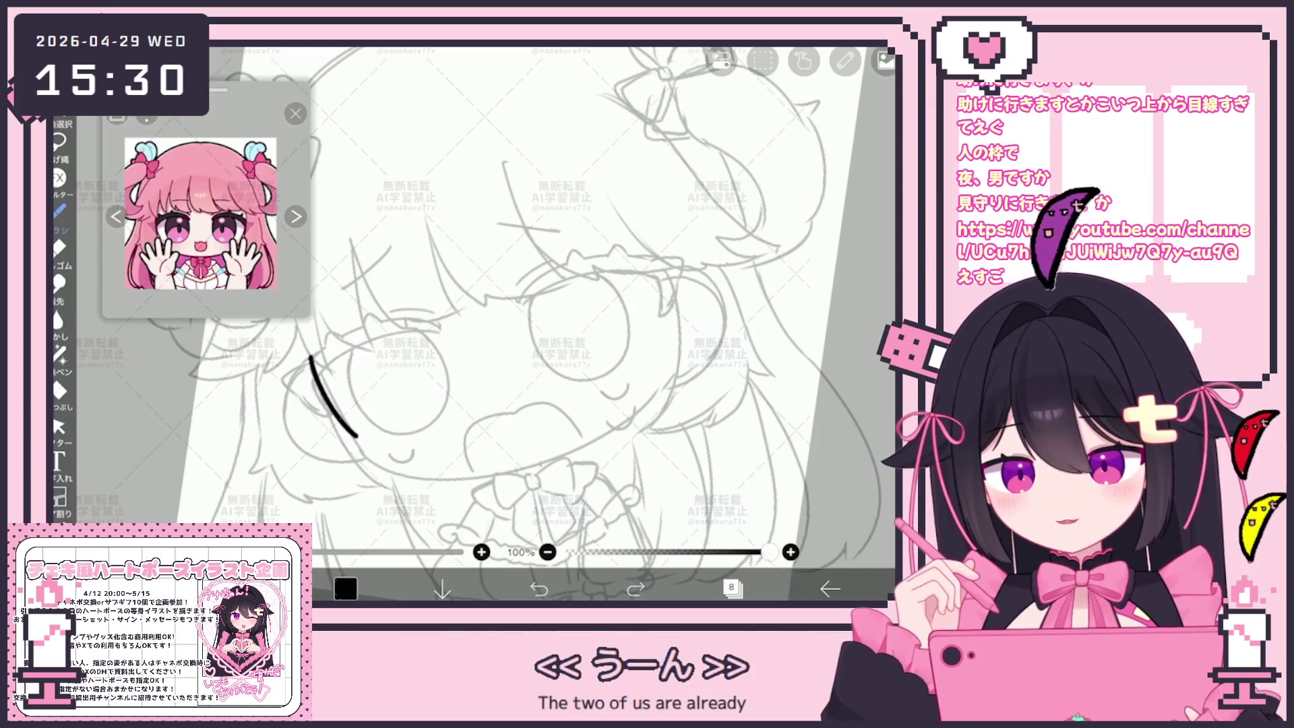
Step: Ink the jawline curve across the bottom of the face in black
{"action": "left_click", "coordinate": [60, 427]}
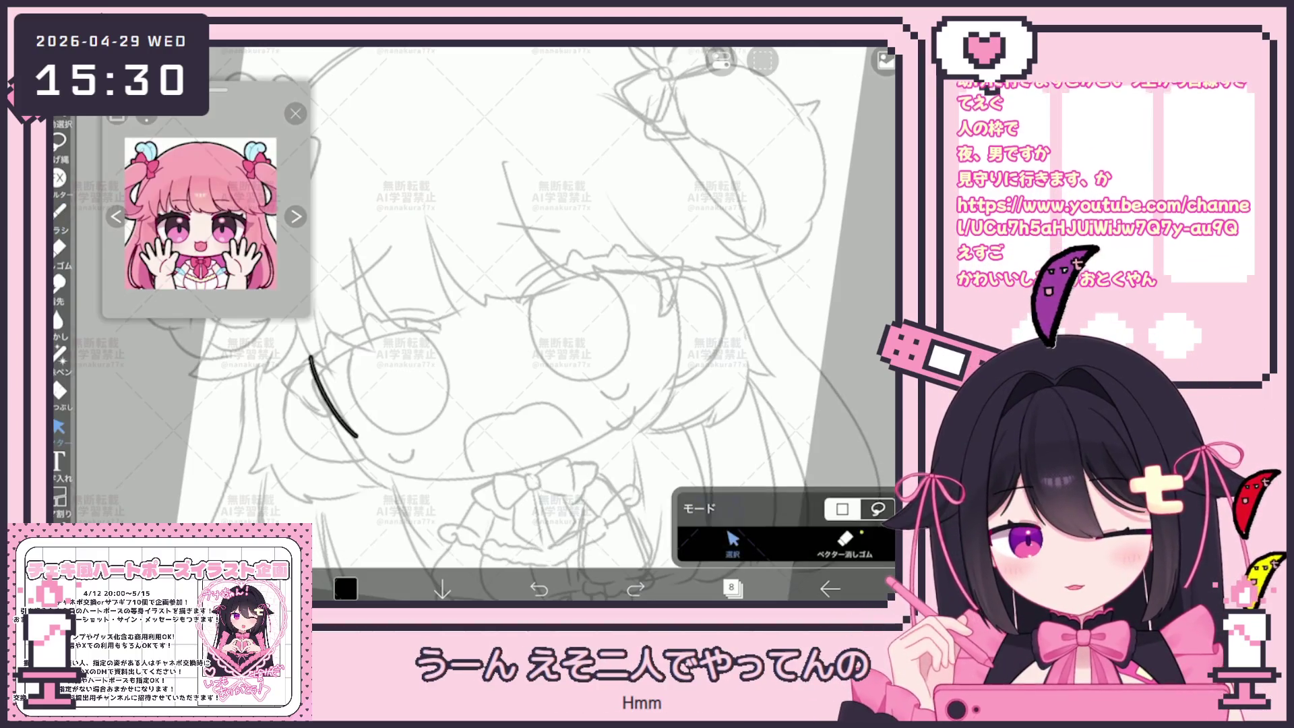
{"action": "left_click", "coordinate": [334, 396]}
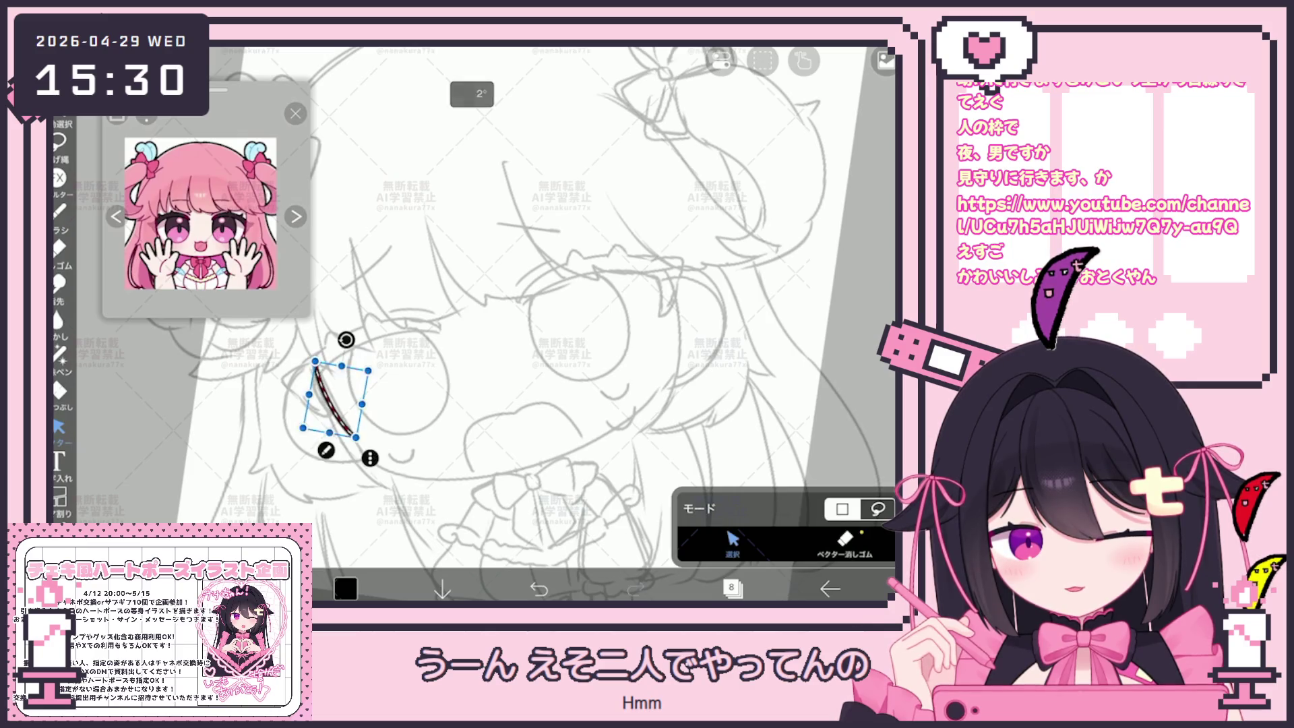
{"action": "left_click", "coordinate": [60, 211]}
{"action": "scroll", "coordinate": [472, 323], "scroll_direction": "up", "scroll_amount": 2}
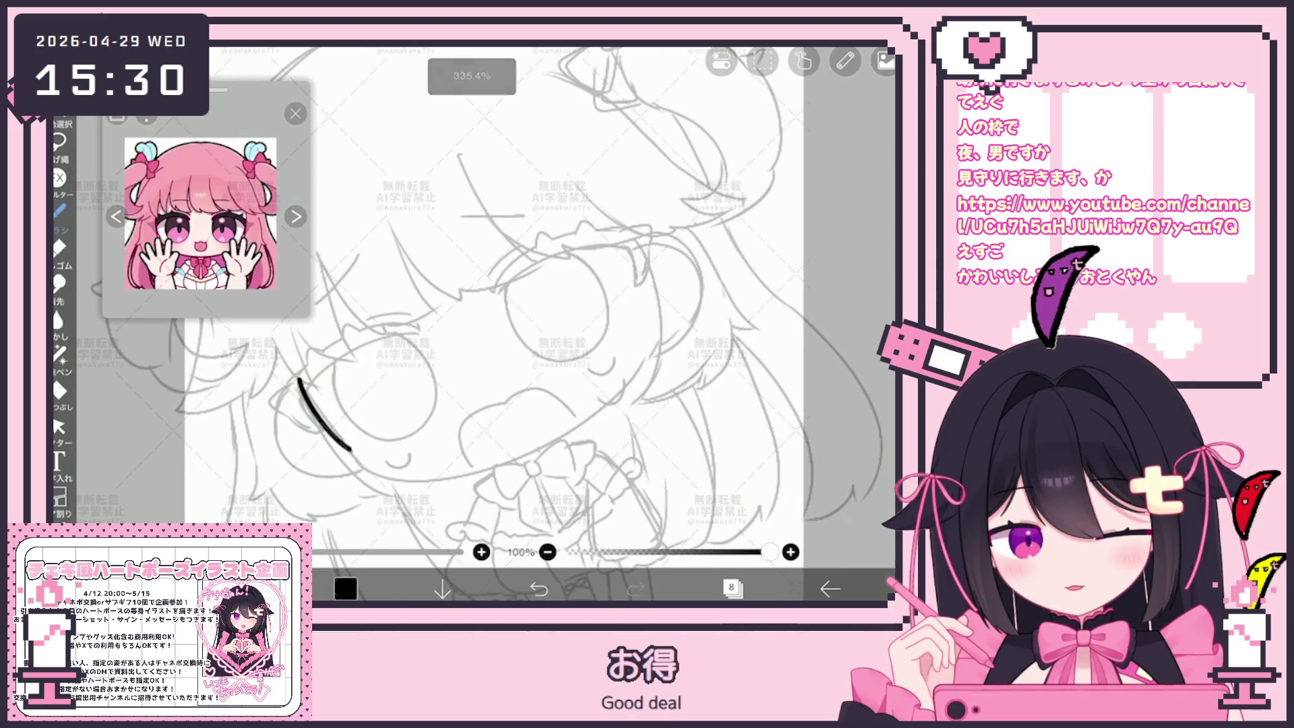
{"action": "mouse_move", "coordinate": [351, 450]}
{"action": "left_mouse_down"}
{"action": "mouse_move", "coordinate": [578, 434]}
{"action": "mouse_move", "coordinate": [651, 346]}
{"action": "left_mouse_up"}
{"action": "scroll", "coordinate": [495, 324], "scroll_direction": "down", "scroll_amount": 2}
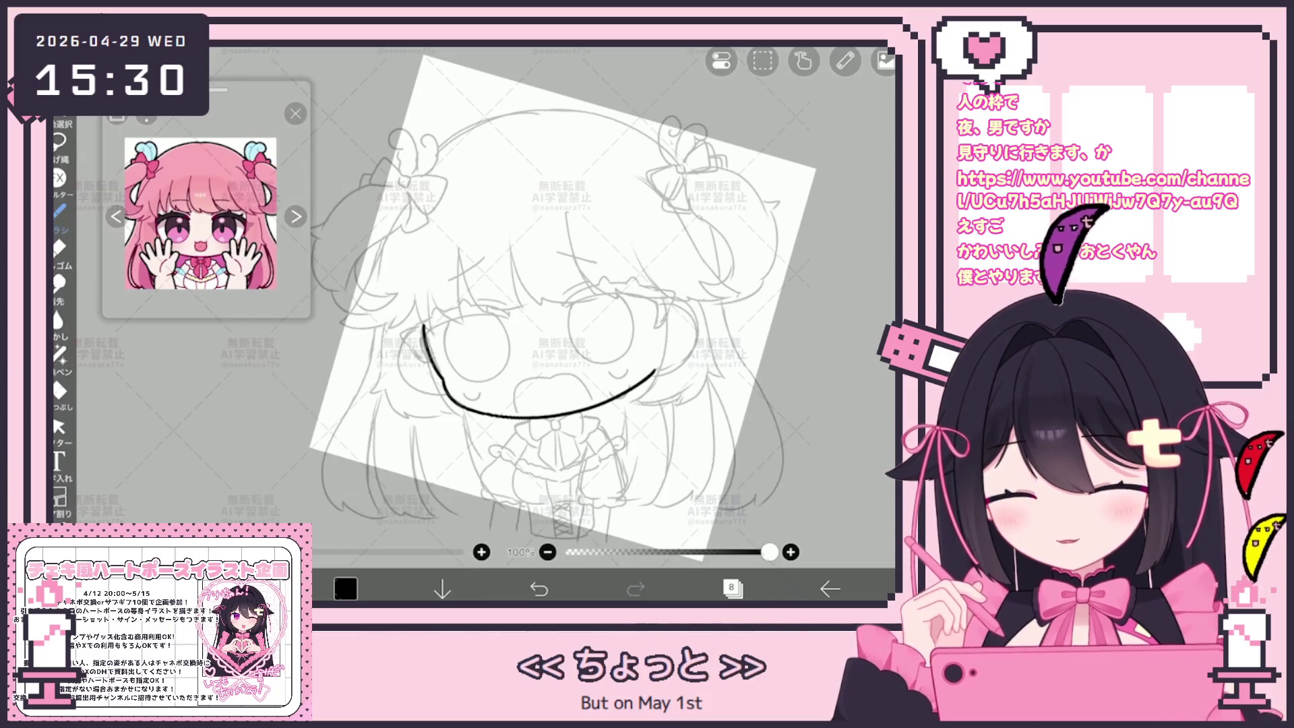
Step: Select the right arc of the face outline with the vector selection tool
{"action": "scroll", "coordinate": [506, 324], "scroll_direction": "up", "scroll_amount": 2}
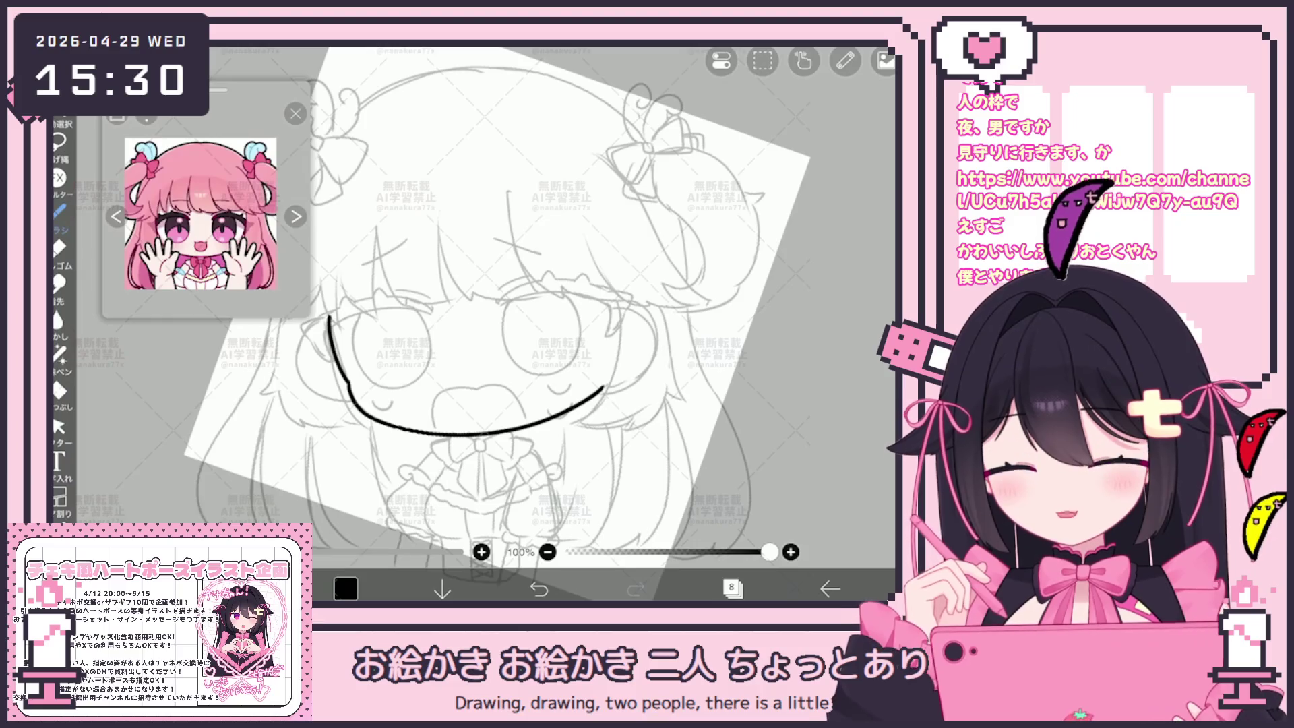
{"action": "scroll", "coordinate": [472, 323], "scroll_direction": "up", "scroll_amount": 3}
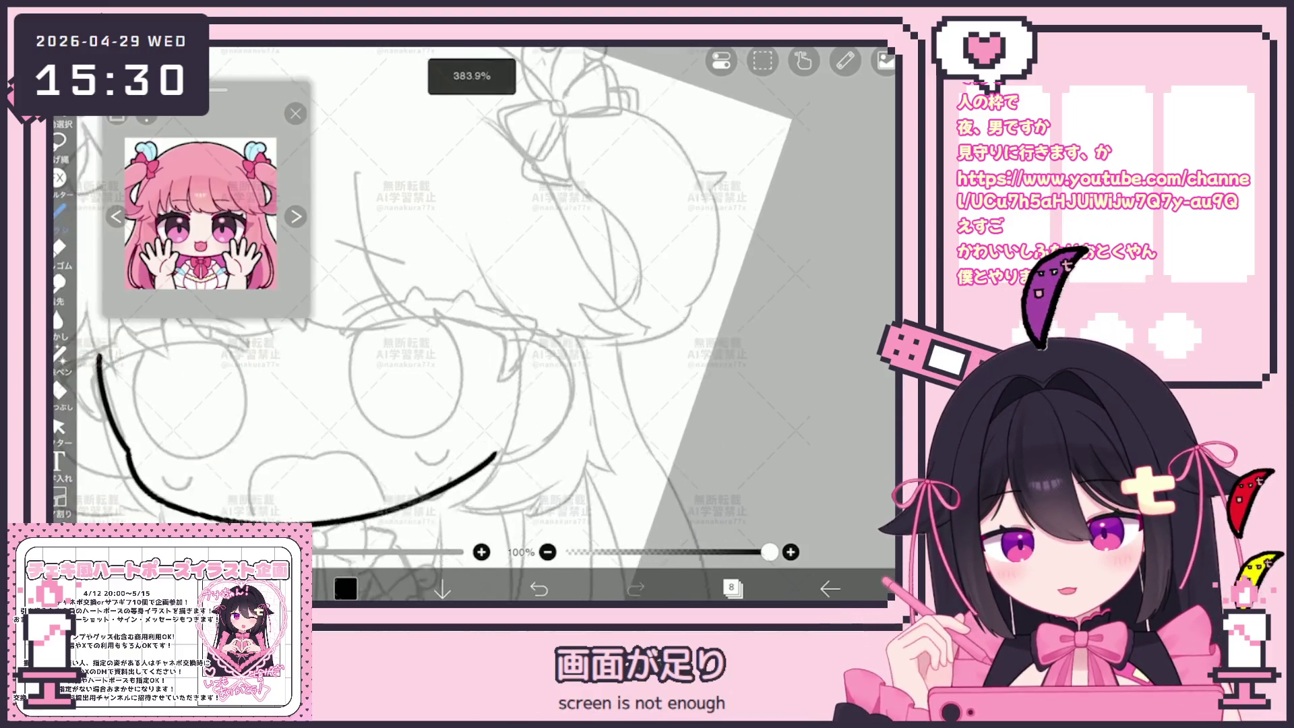
{"action": "scroll", "coordinate": [438, 304], "scroll_direction": "down", "scroll_amount": 1}
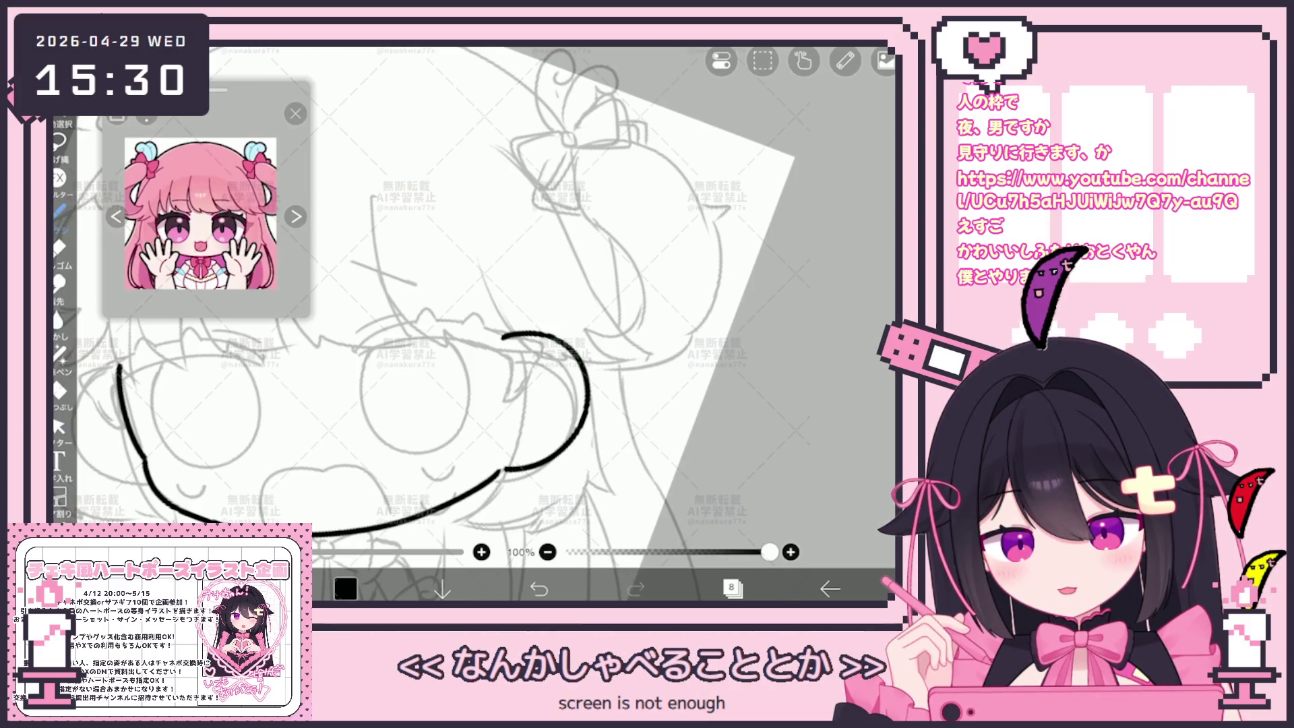
{"action": "scroll", "coordinate": [472, 324], "scroll_direction": "down", "scroll_amount": 4}
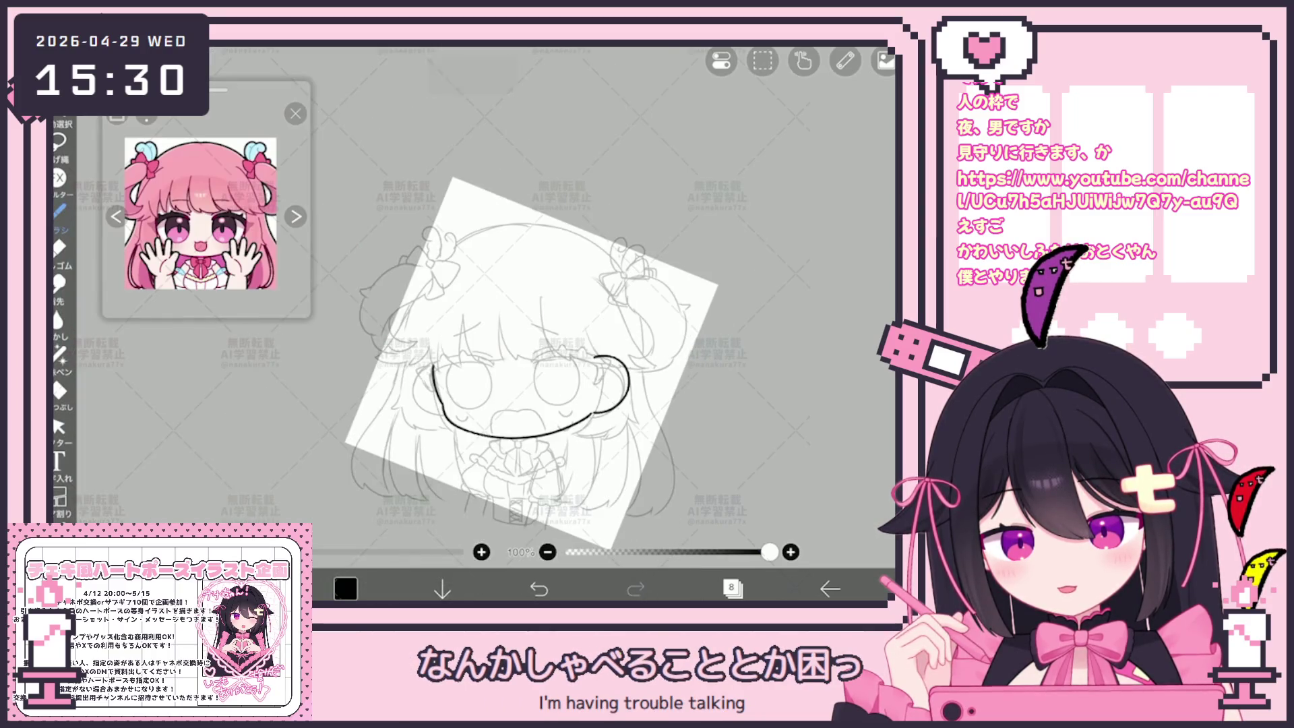
{"action": "left_click", "coordinate": [58, 426]}
{"action": "scroll", "coordinate": [472, 324], "scroll_direction": "up", "scroll_amount": 1}
{"action": "left_click", "coordinate": [610, 397]}
{"action": "scroll", "coordinate": [539, 371], "scroll_direction": "up", "scroll_amount": 4}
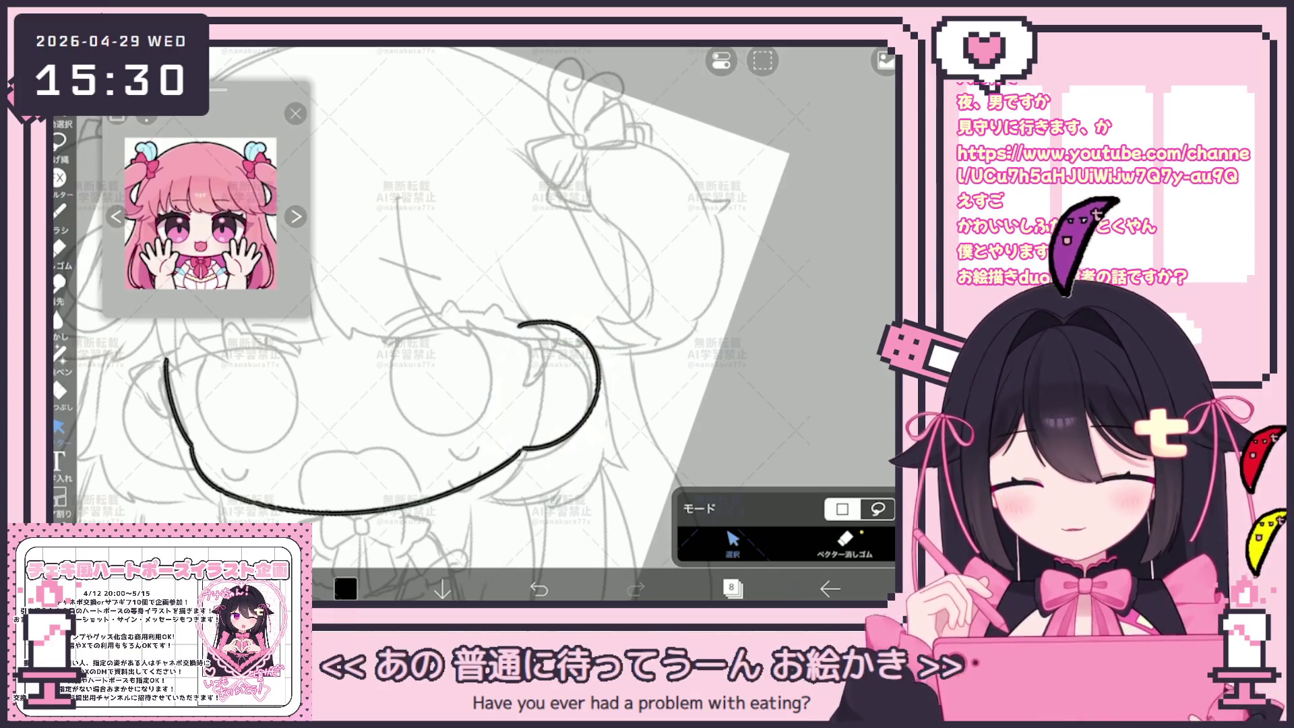
{"action": "scroll", "coordinate": [472, 324], "scroll_direction": "down", "scroll_amount": 2}
{"action": "left_click", "coordinate": [59, 210]}
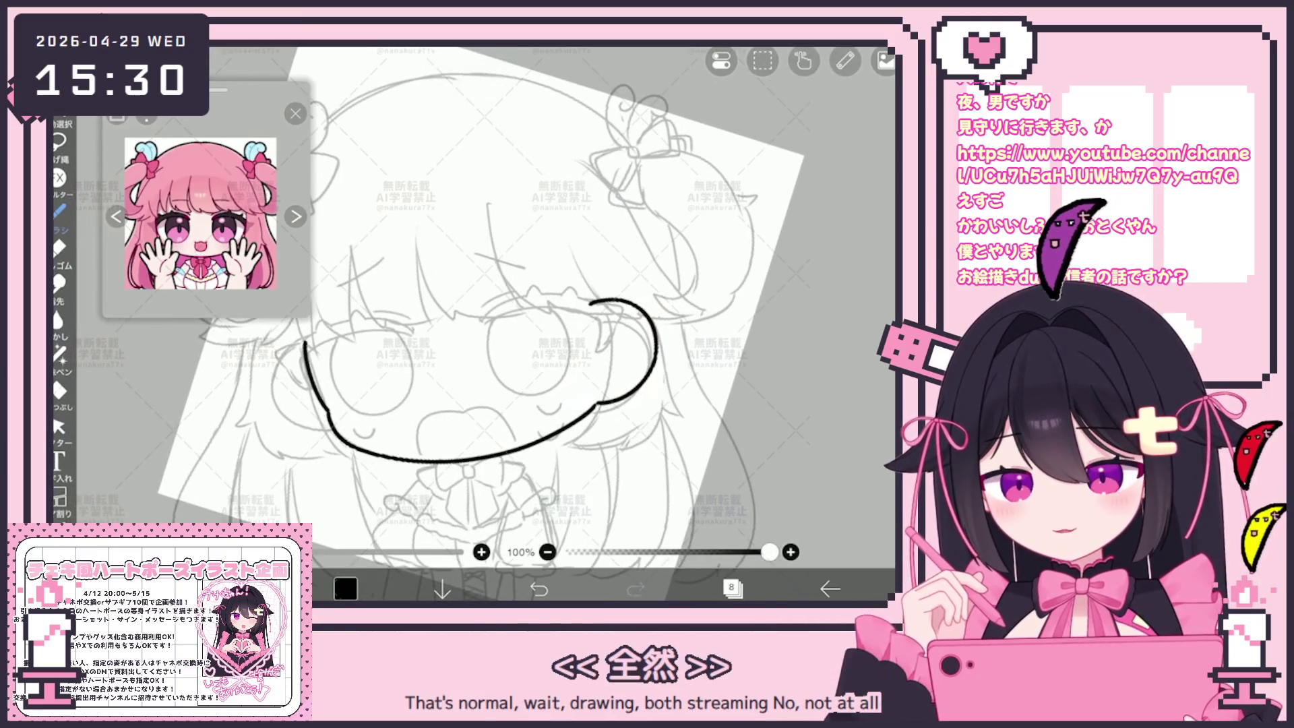
Step: Redraw the left side of the face as a bolder line and ink the left cheek curve
{"action": "scroll", "coordinate": [519, 324], "scroll_direction": "up", "scroll_amount": 2}
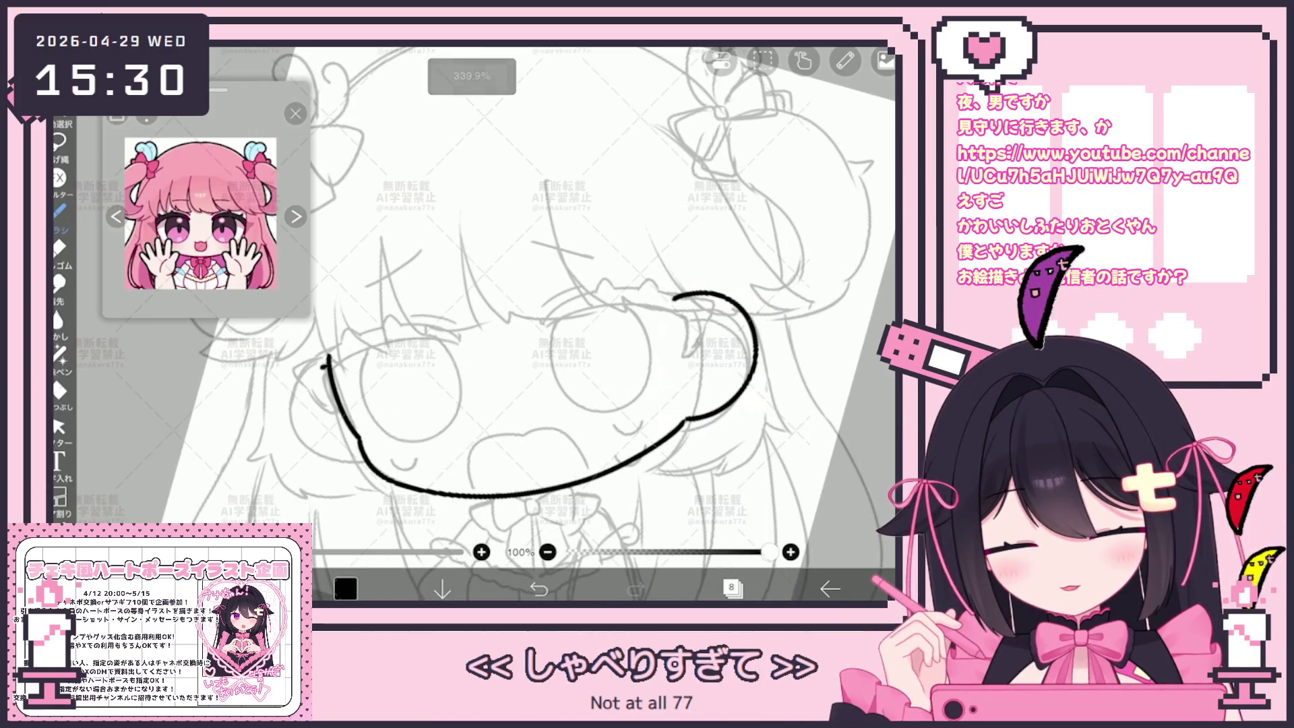
{"action": "left_click_drag", "start_coordinate": [327, 364], "coordinate": [354, 460]}
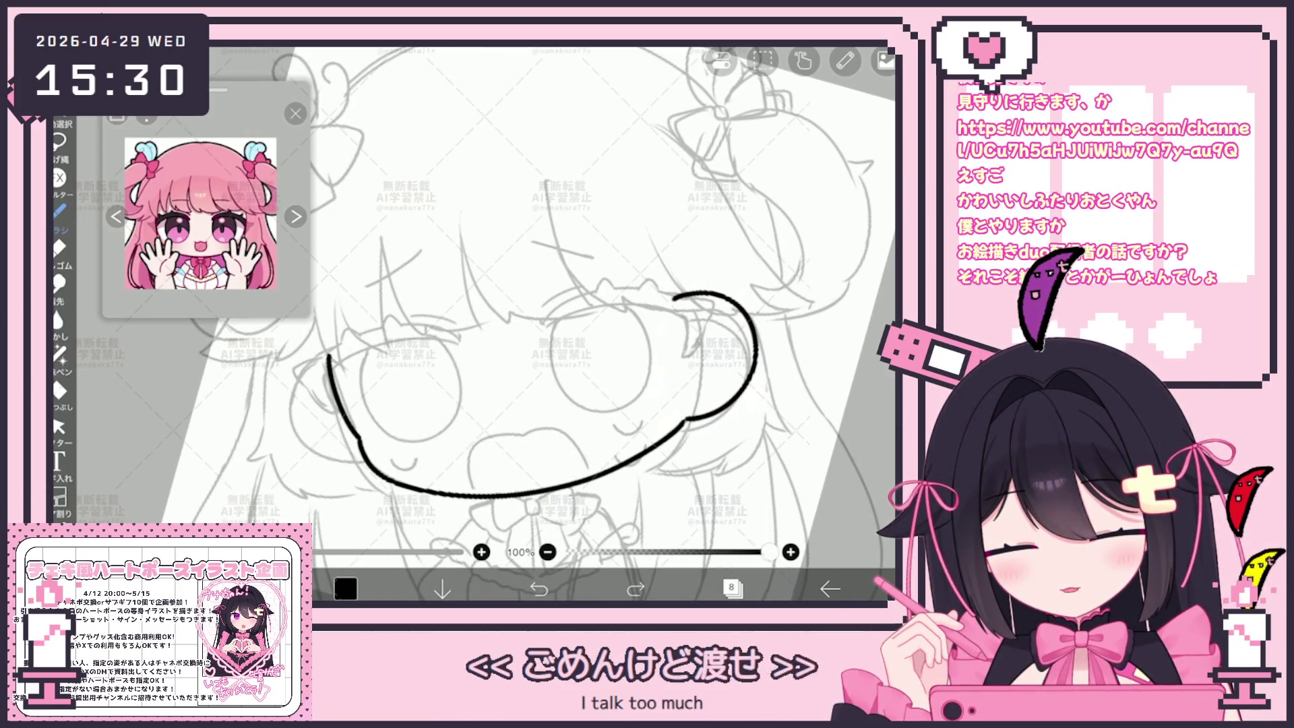
{"action": "mouse_move", "coordinate": [328, 358]}
{"action": "left_mouse_down"}
{"action": "mouse_move", "coordinate": [297, 397]}
{"action": "mouse_move", "coordinate": [364, 465]}
{"action": "left_mouse_up"}
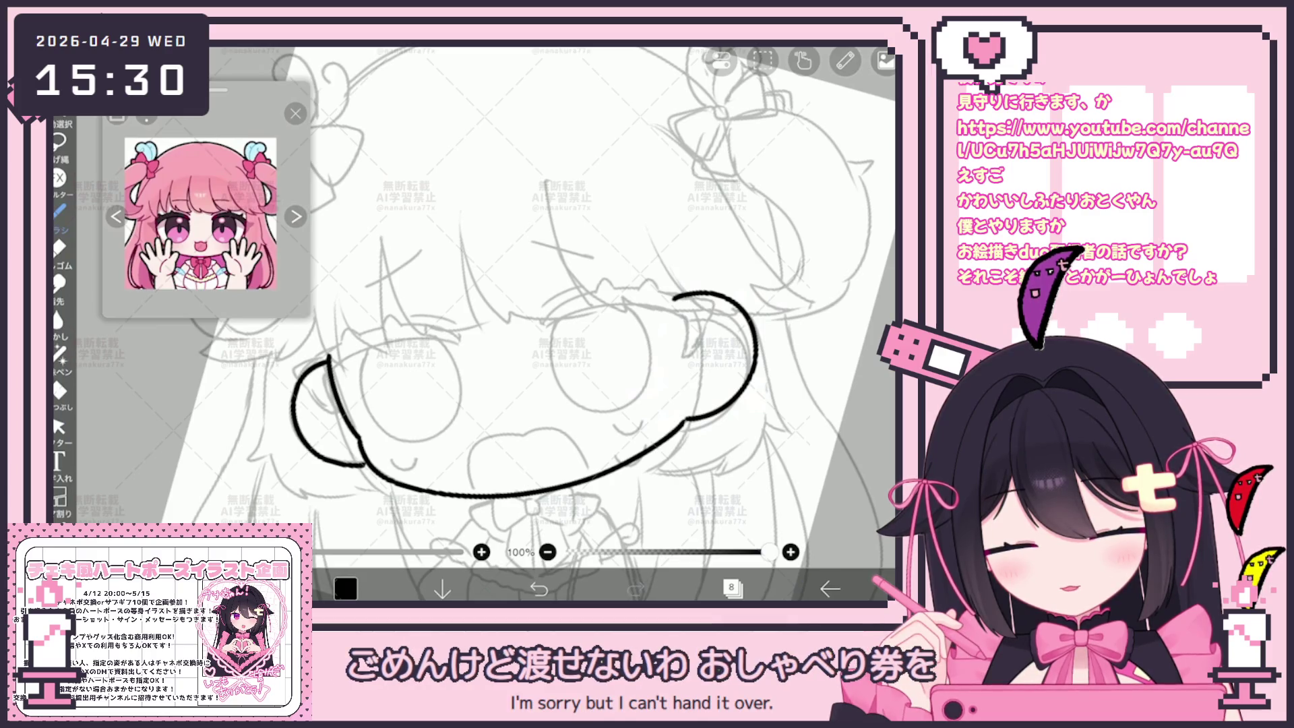
{"action": "scroll", "coordinate": [529, 324], "scroll_direction": "down", "scroll_amount": 3}
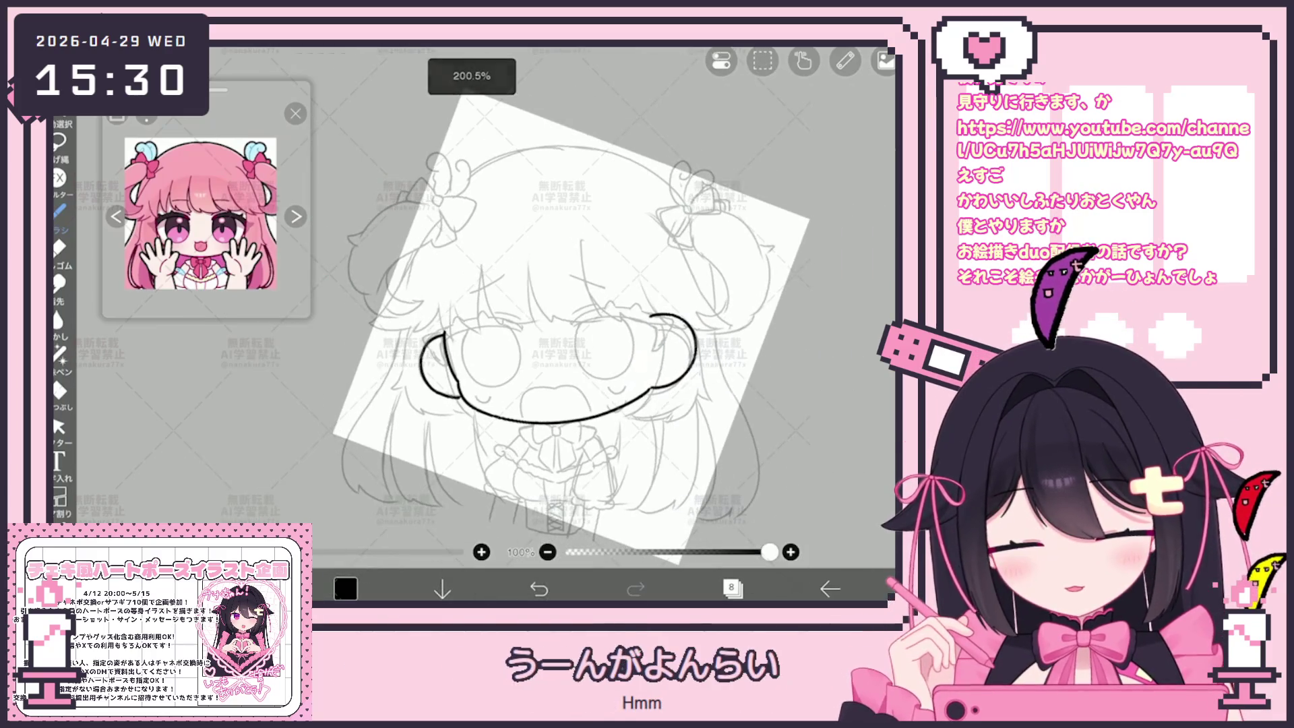
{"action": "scroll", "coordinate": [560, 324], "scroll_direction": "up", "scroll_amount": 5}
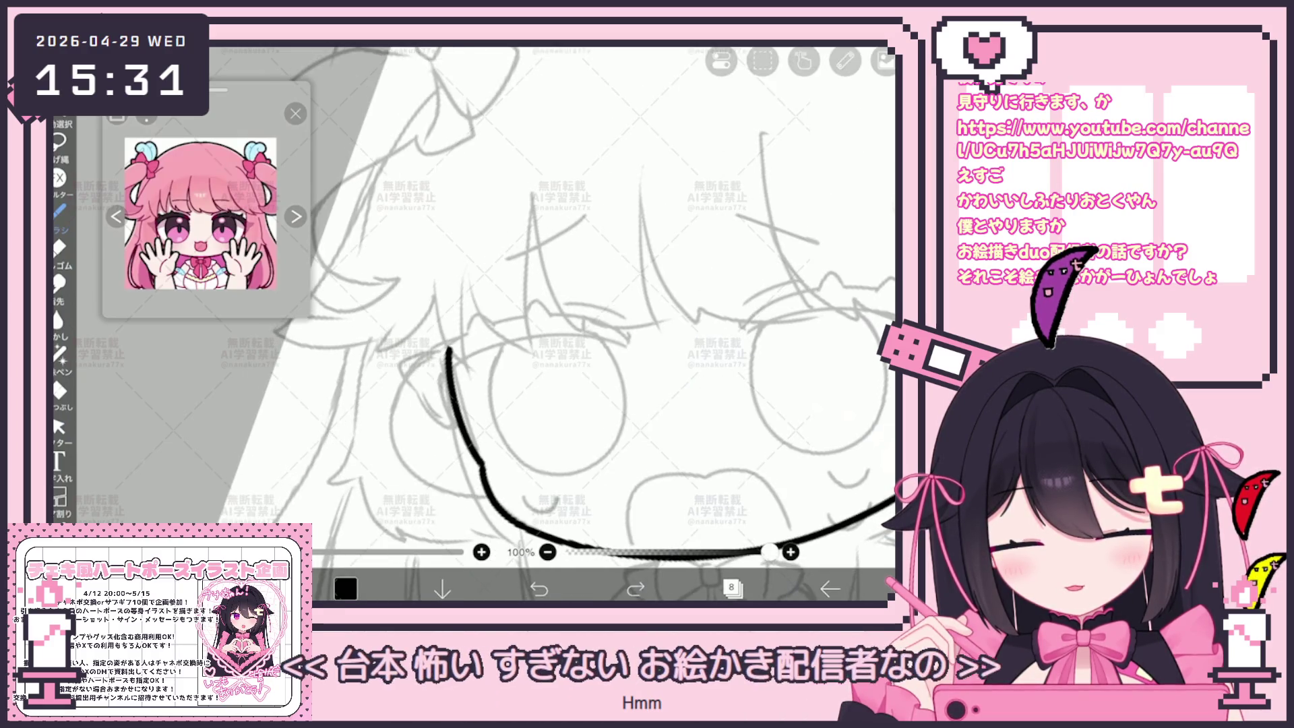
{"action": "mouse_move", "coordinate": [448, 349]}
{"action": "left_mouse_down"}
{"action": "mouse_move", "coordinate": [394, 404]}
{"action": "mouse_move", "coordinate": [472, 498]}
{"action": "left_mouse_up"}
{"action": "scroll", "coordinate": [559, 324], "scroll_direction": "down", "scroll_amount": 3}
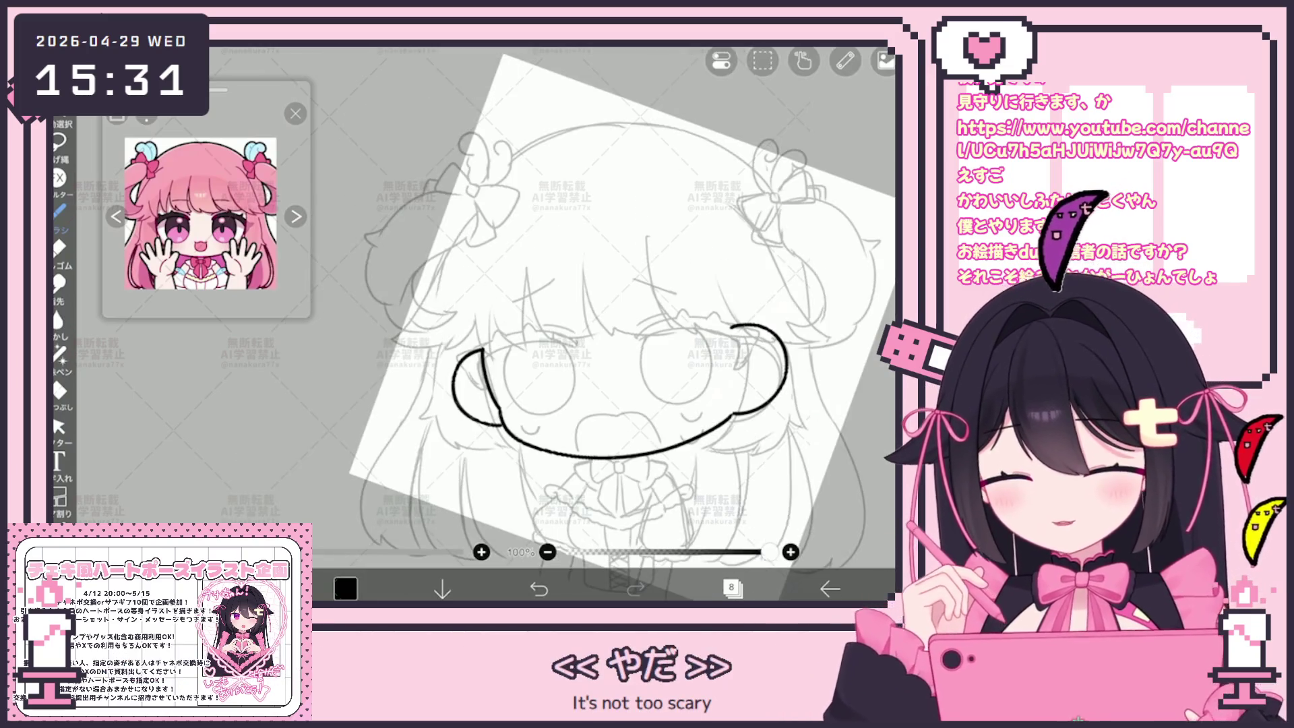
{"action": "scroll", "coordinate": [580, 324], "scroll_direction": "right", "scroll_amount": 3}
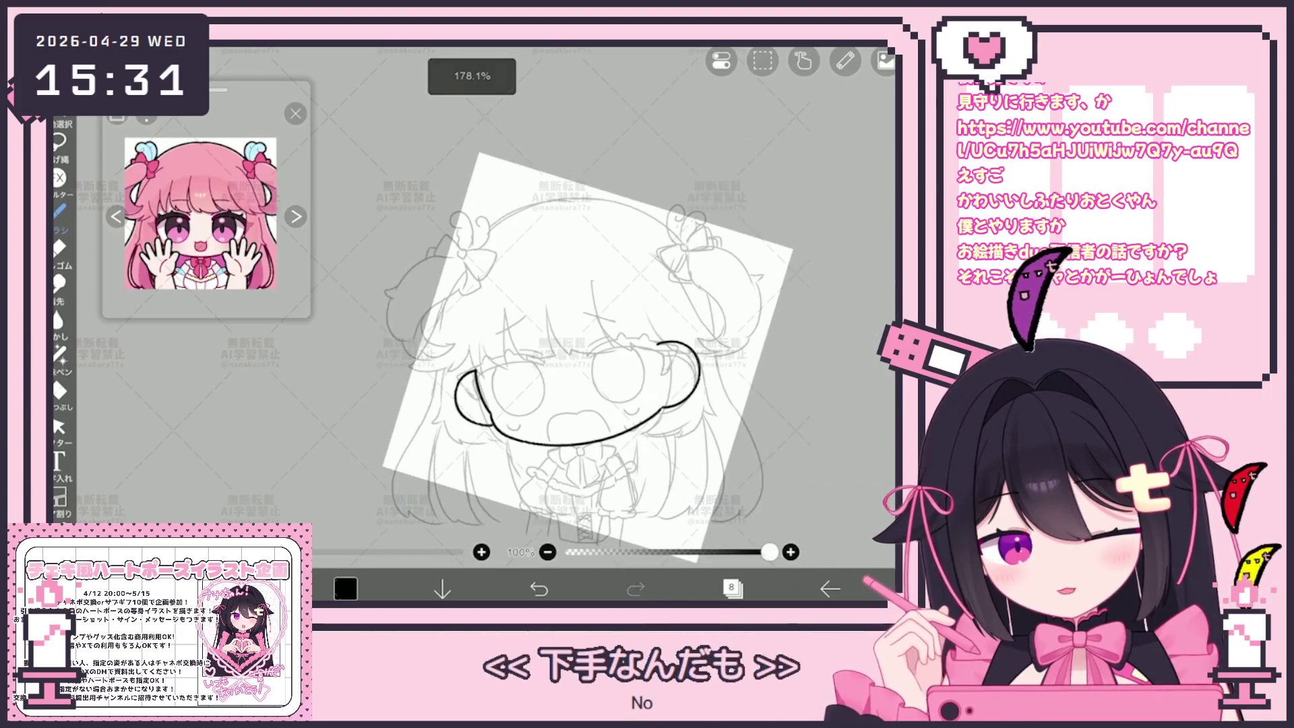
Step: Rotate the left cheek stroke about -3° so it follows the grey sketch
{"action": "left_click", "coordinate": [58, 426]}
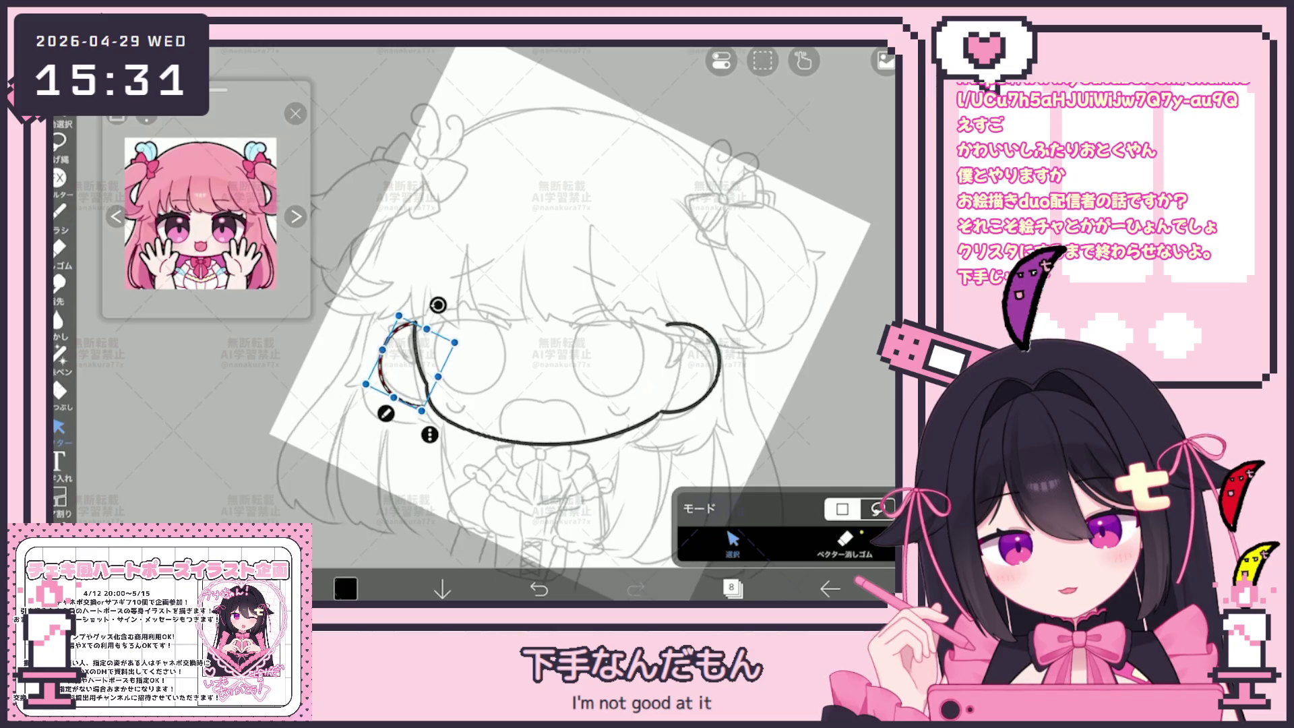
{"action": "left_click_drag", "start_coordinate": [437, 303], "coordinate": [437, 304]}
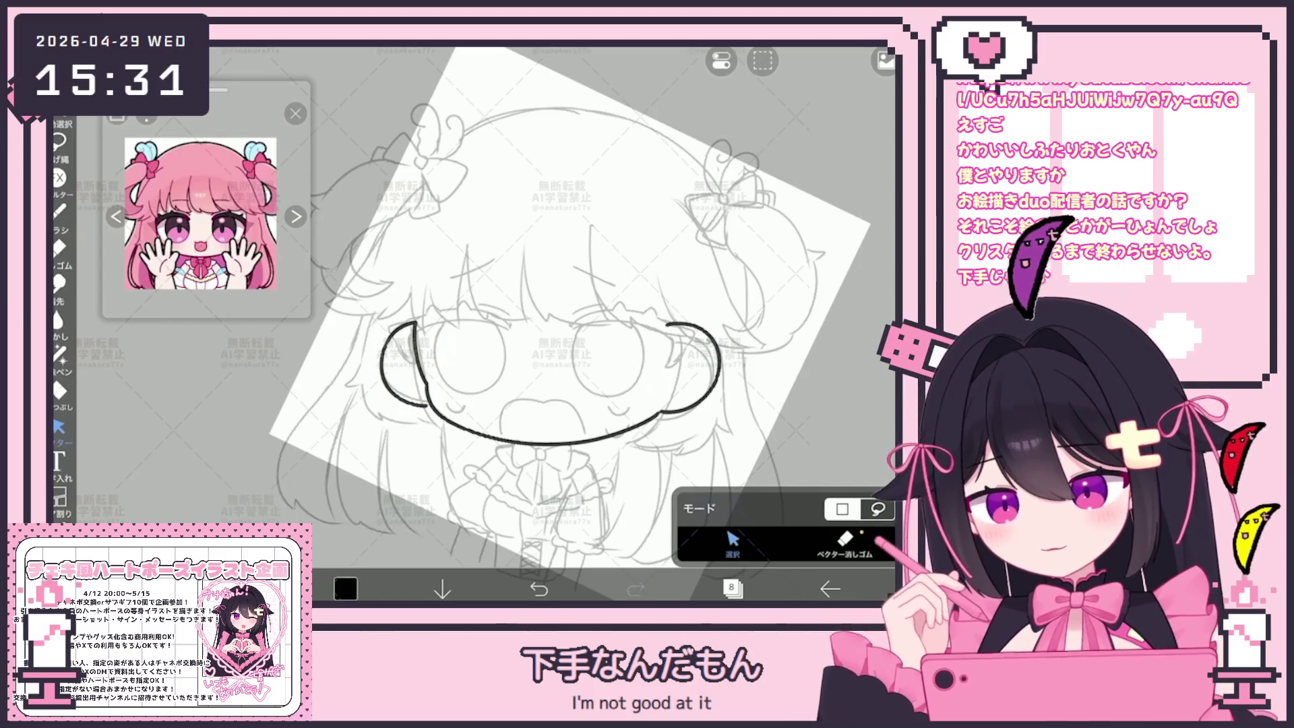
{"action": "left_click", "coordinate": [60, 209]}
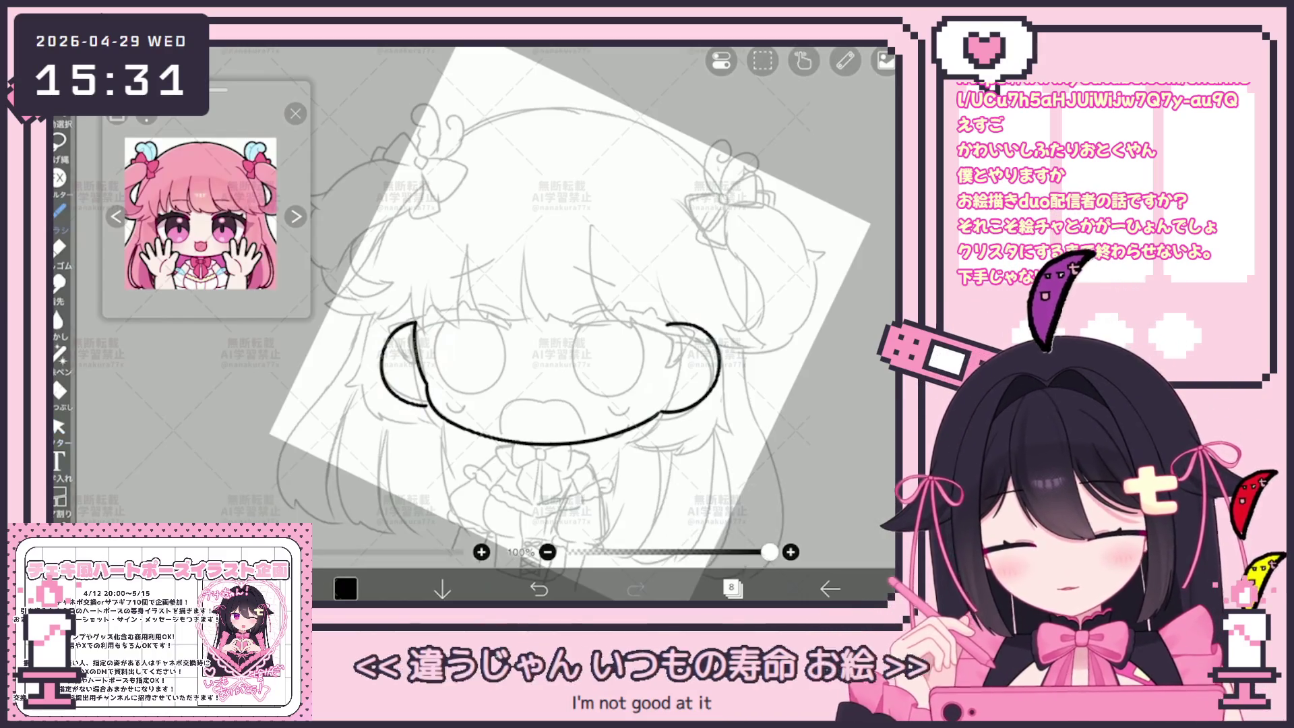
{"action": "scroll", "coordinate": [539, 324], "scroll_direction": "up", "scroll_amount": 5}
Step: Ink four bang strands down the forehead over the grey sketch
{"action": "mouse_move", "coordinate": [472, 250]}
{"action": "left_mouse_down"}
{"action": "mouse_move", "coordinate": [443, 416]}
{"action": "mouse_move", "coordinate": [455, 398]}
{"action": "left_mouse_up"}
{"action": "left_click_drag", "start_coordinate": [581, 290], "coordinate": [539, 457]}
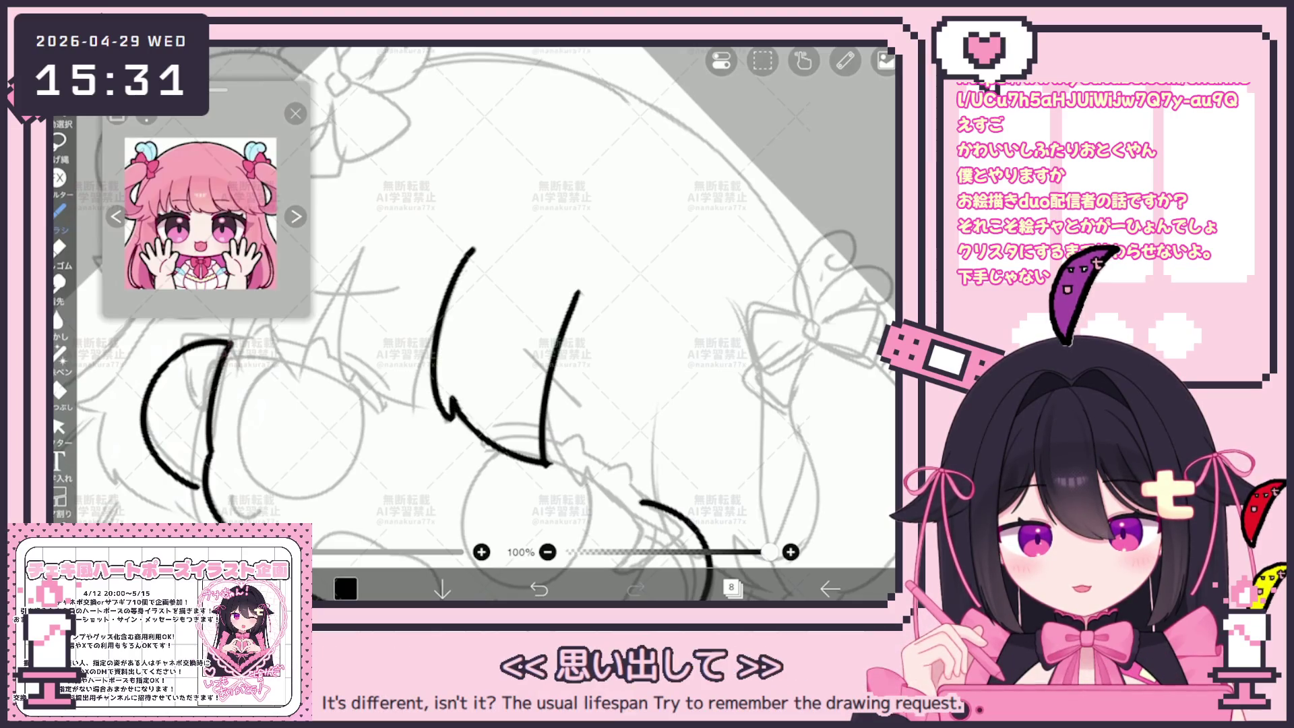
{"action": "scroll", "coordinate": [472, 337], "scroll_direction": "down", "scroll_amount": 1}
{"action": "mouse_move", "coordinate": [525, 337]}
{"action": "left_mouse_down"}
{"action": "mouse_move", "coordinate": [514, 462]}
{"action": "mouse_move", "coordinate": [588, 525]}
{"action": "left_mouse_up"}
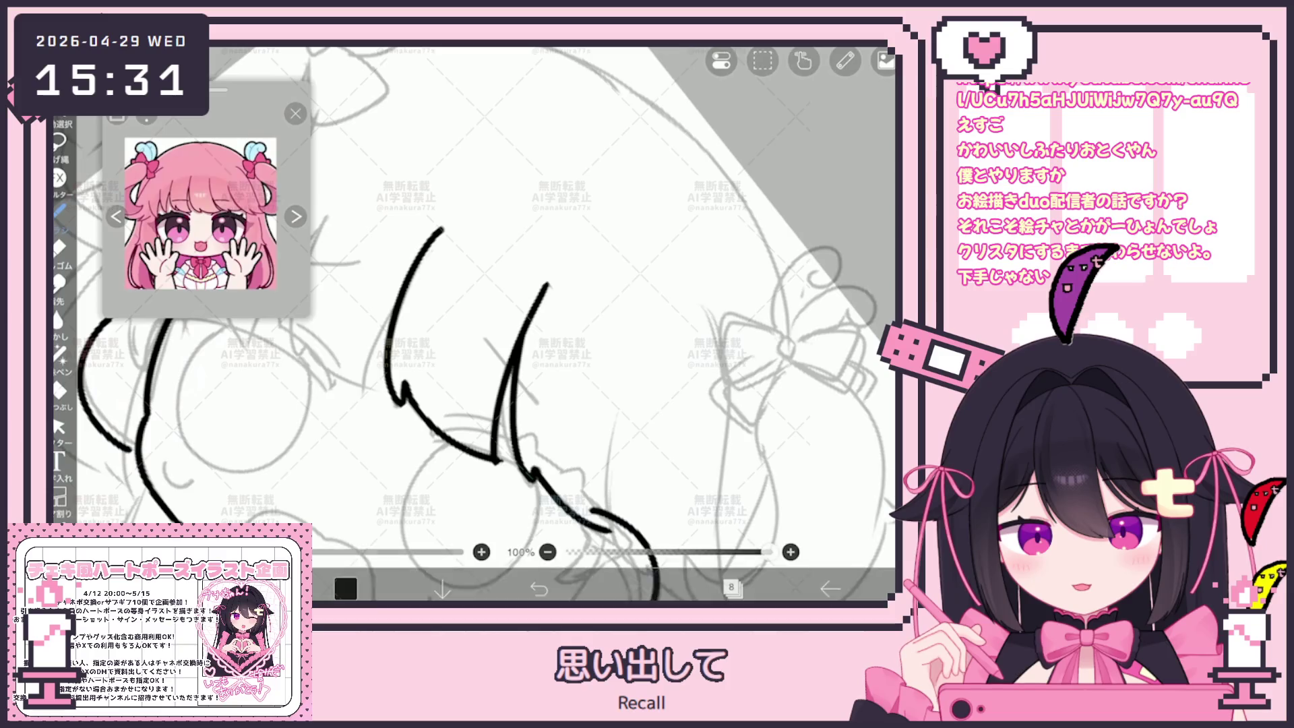
{"action": "mouse_move", "coordinate": [623, 364]}
{"action": "left_mouse_down"}
{"action": "mouse_move", "coordinate": [603, 512]}
{"action": "mouse_move", "coordinate": [613, 529]}
{"action": "left_mouse_up"}
{"action": "scroll", "coordinate": [471, 337], "scroll_direction": "up", "scroll_amount": 1}
{"action": "scroll", "coordinate": [471, 338], "scroll_direction": "down", "scroll_amount": 1}
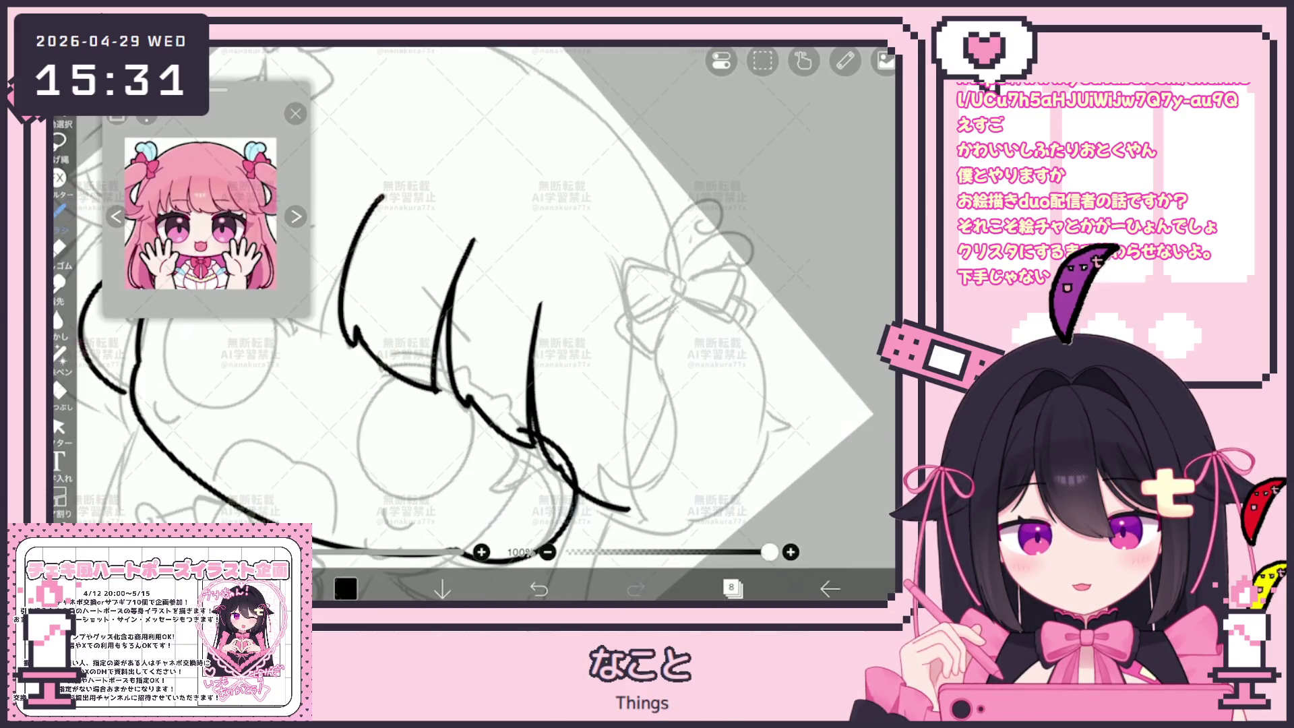
{"action": "scroll", "coordinate": [472, 323], "scroll_direction": "down", "scroll_amount": 1}
Step: Ink the long right bang strand, undoing and redrawing it
{"action": "mouse_move", "coordinate": [525, 282]}
{"action": "left_mouse_down"}
{"action": "mouse_move", "coordinate": [563, 508]}
{"action": "mouse_move", "coordinate": [548, 507]}
{"action": "left_mouse_up"}
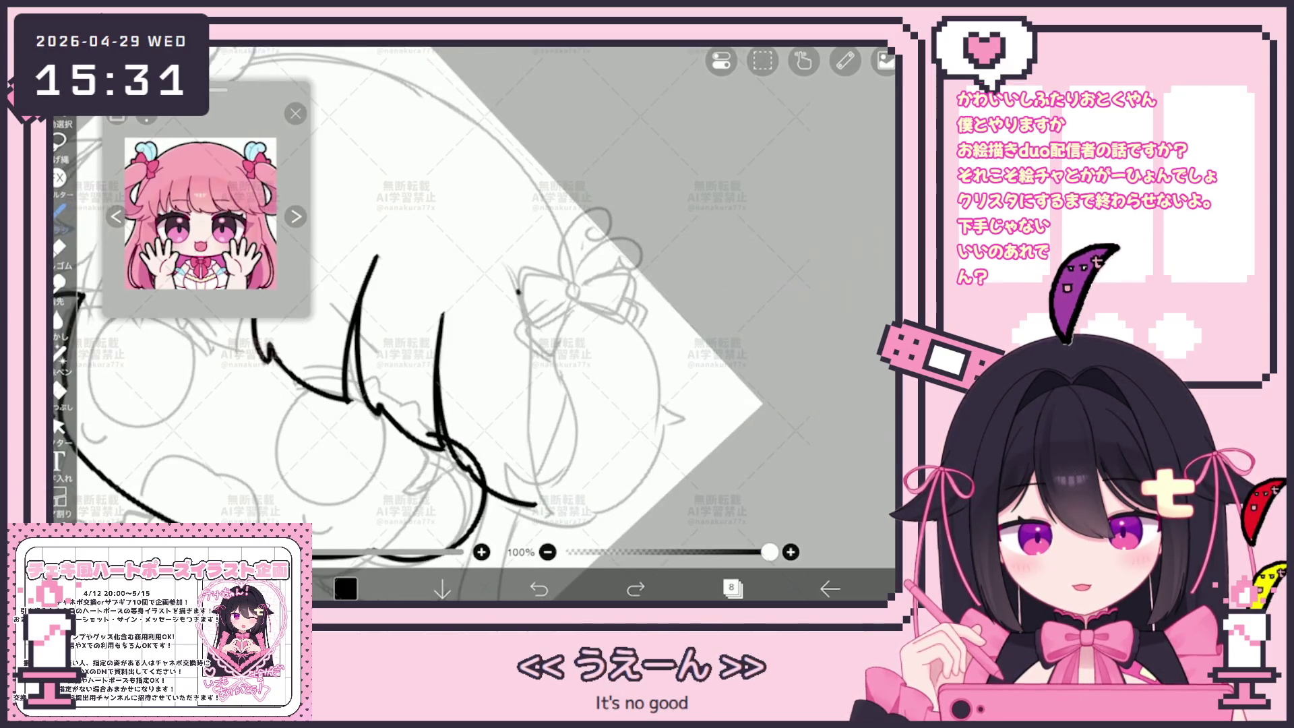
{"action": "left_click_drag", "start_coordinate": [517, 291], "coordinate": [581, 519]}
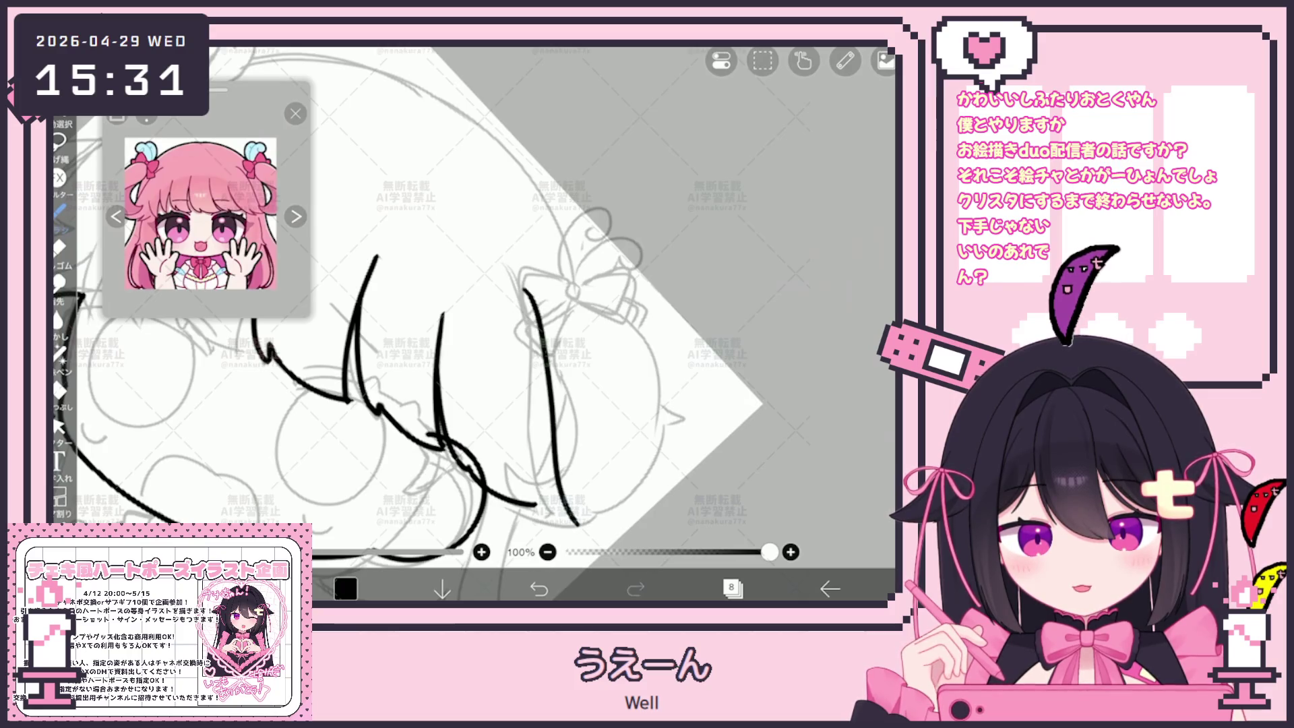
{"action": "key", "text": "ctrl+z"}
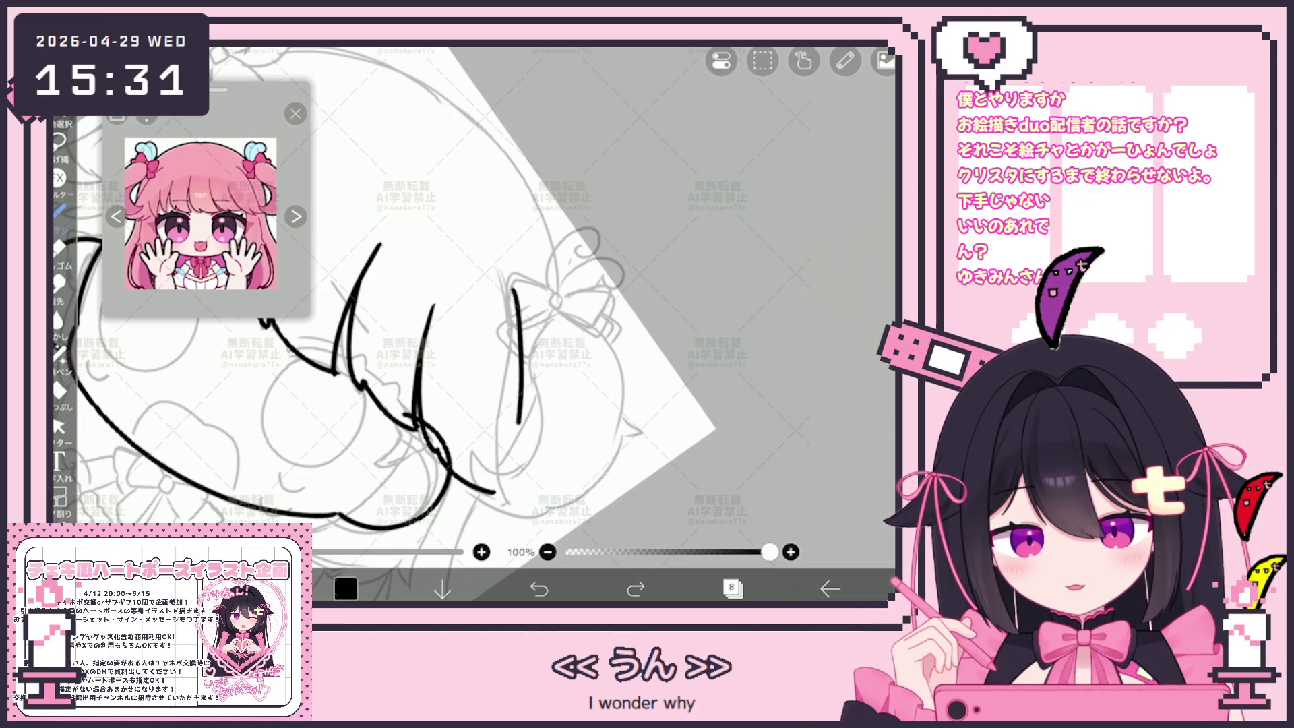
{"action": "left_click_drag", "start_coordinate": [517, 287], "coordinate": [527, 507]}
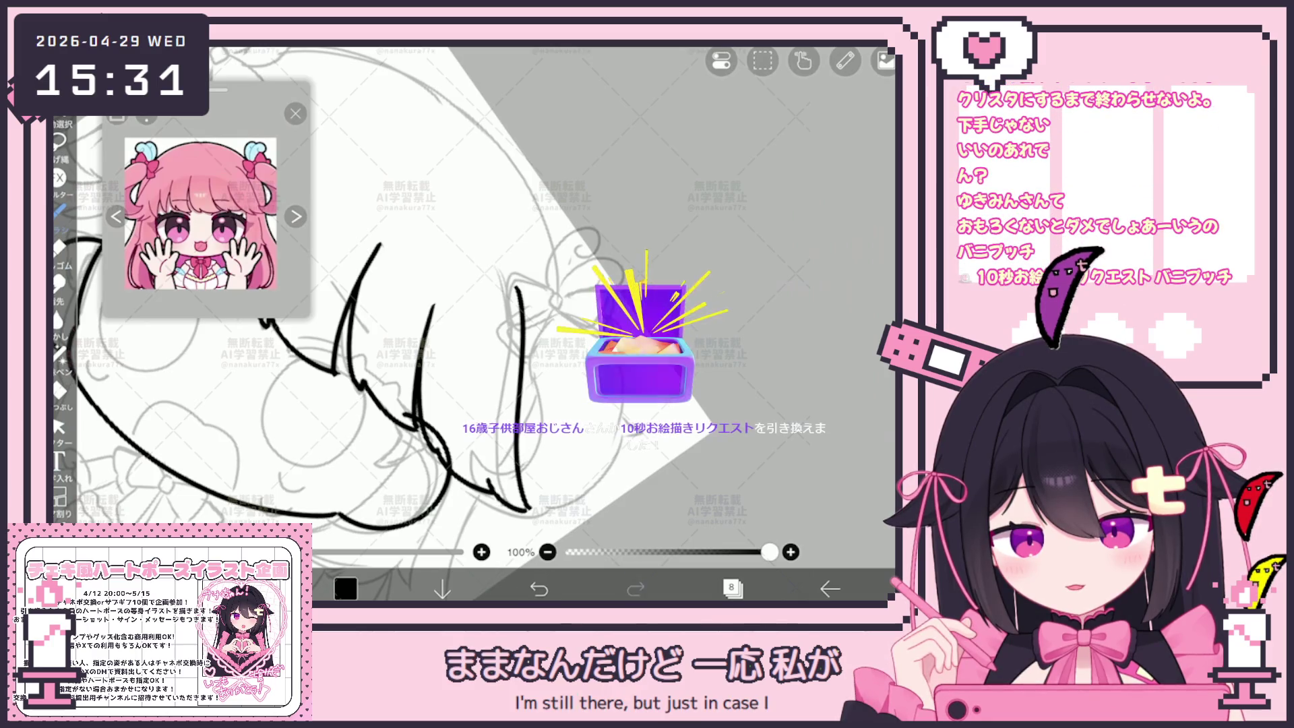
{"action": "scroll", "coordinate": [448, 364], "scroll_direction": "down", "scroll_amount": 5}
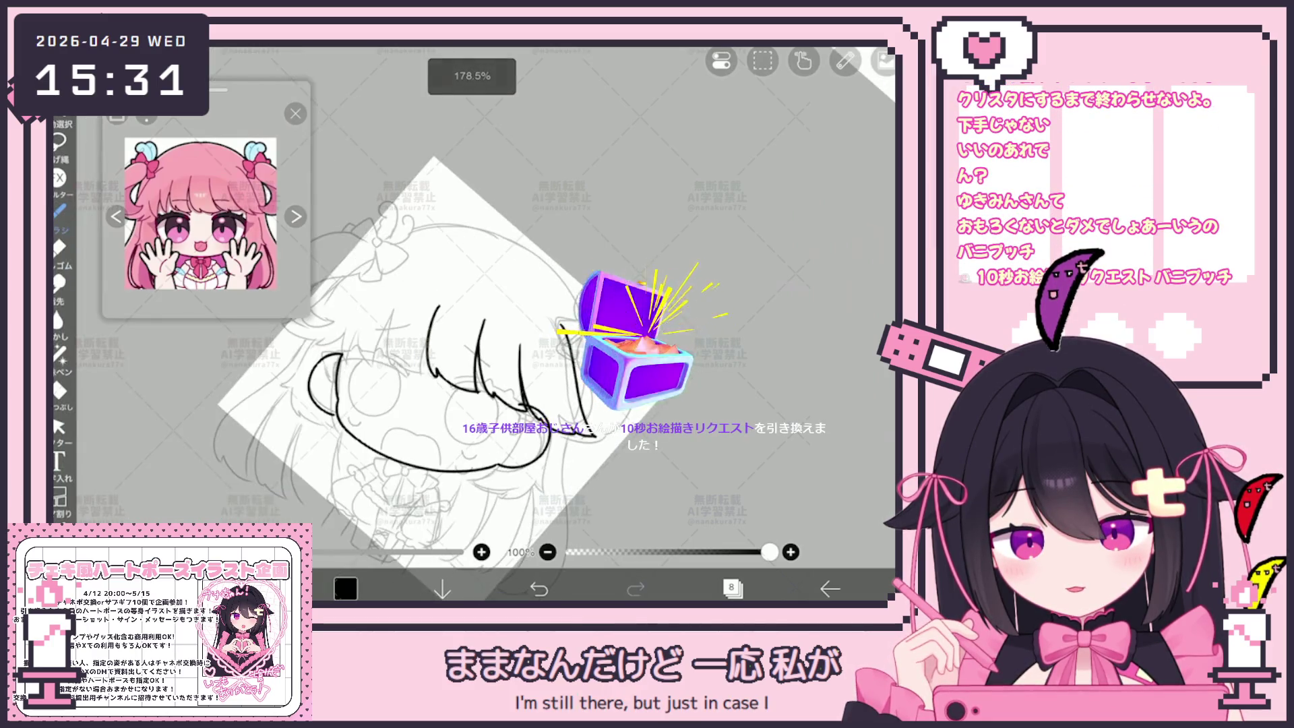
{"action": "scroll", "coordinate": [485, 324], "scroll_direction": "up", "scroll_amount": 10}
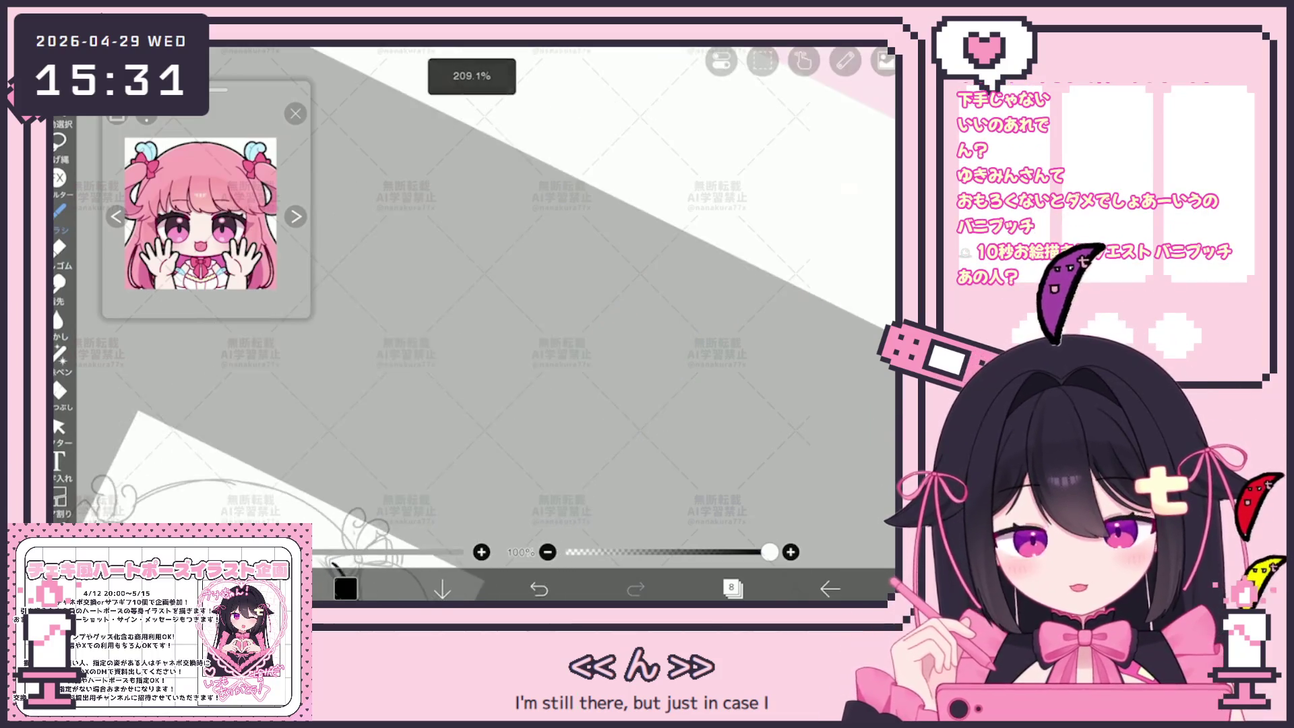
Step: Doodle a soft-serve swirl, base line, cone and face, undoing two misdrawn strokes
{"action": "left_click_drag", "start_coordinate": [444, 273], "coordinate": [475, 214]}
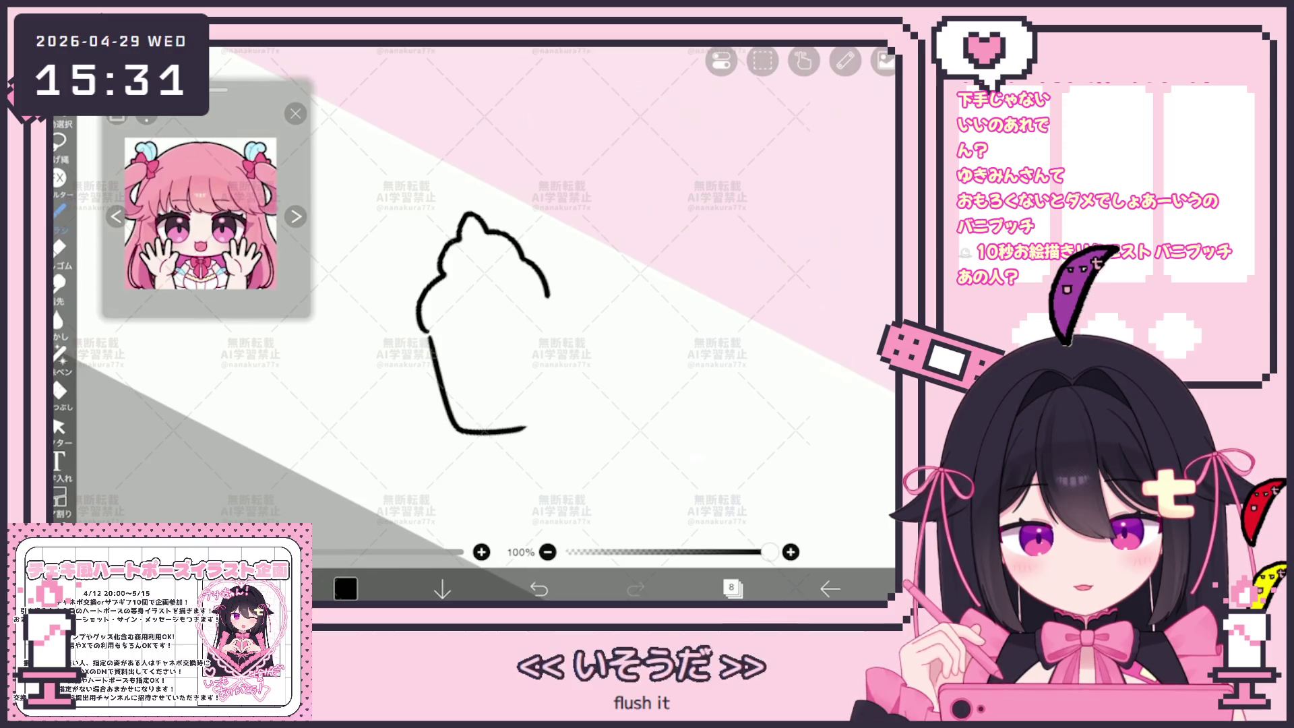
{"action": "key", "text": "ctrl+z"}
{"action": "left_click_drag", "start_coordinate": [438, 335], "coordinate": [514, 325]}
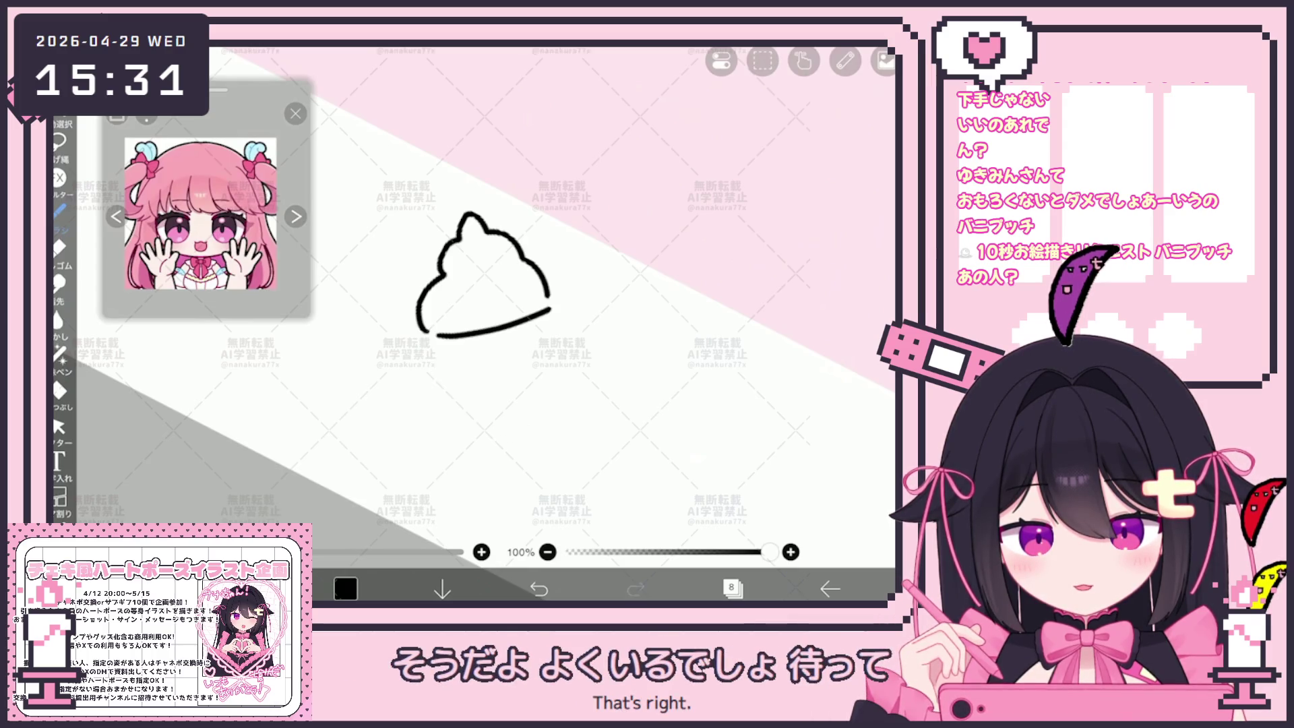
{"action": "mouse_move", "coordinate": [443, 377]}
{"action": "left_mouse_down"}
{"action": "mouse_move", "coordinate": [502, 470]}
{"action": "mouse_move", "coordinate": [550, 317]}
{"action": "mouse_move", "coordinate": [547, 387]}
{"action": "left_mouse_up"}
{"action": "key", "text": "ctrl+z"}
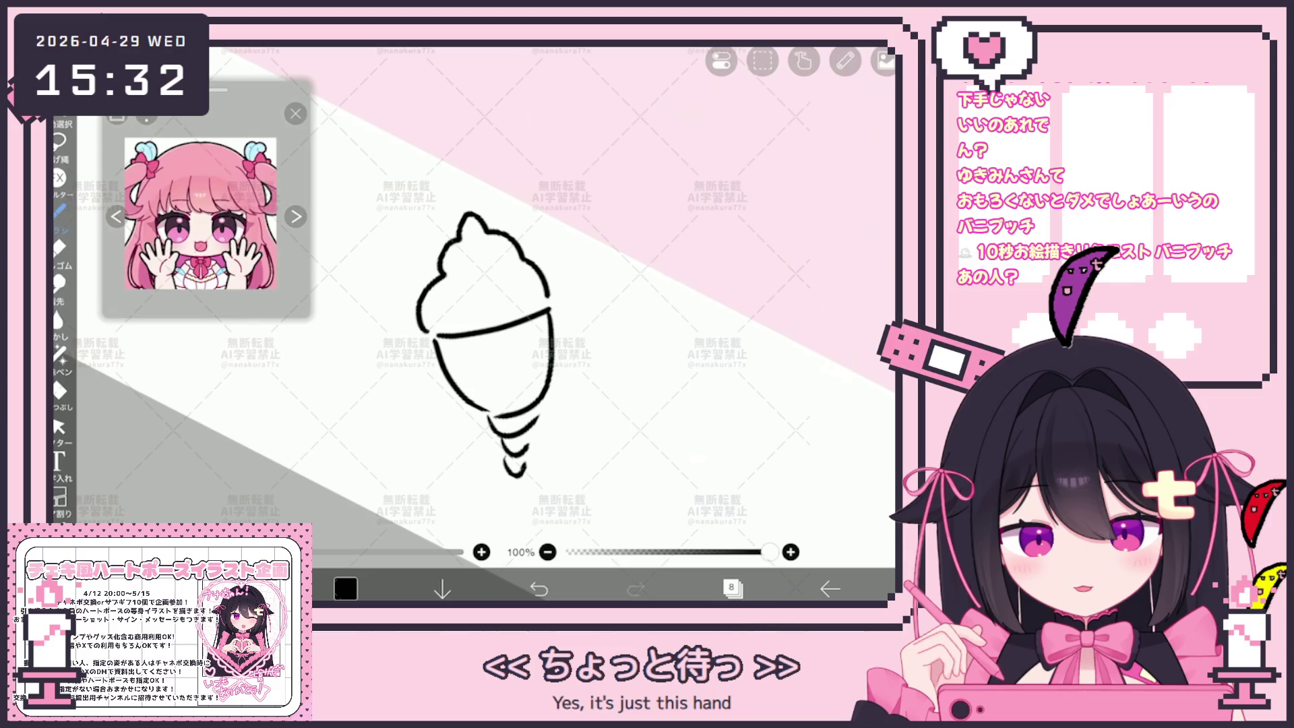
{"action": "mouse_move", "coordinate": [507, 352]}
{"action": "left_mouse_down"}
{"action": "mouse_move", "coordinate": [528, 351]}
{"action": "mouse_move", "coordinate": [518, 359]}
{"action": "left_mouse_up"}
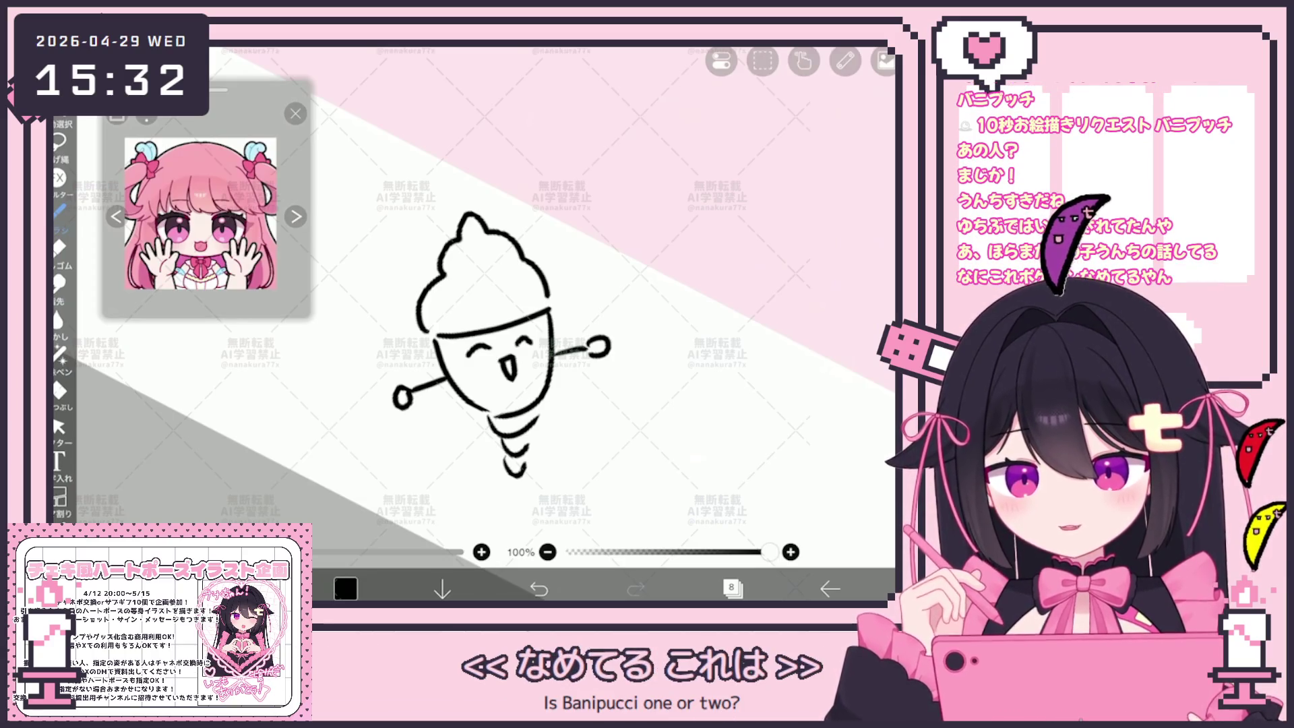
Step: Box-select the ice cream doodle, clear it, and recenter the whole page
{"action": "left_click", "coordinate": [59, 426]}
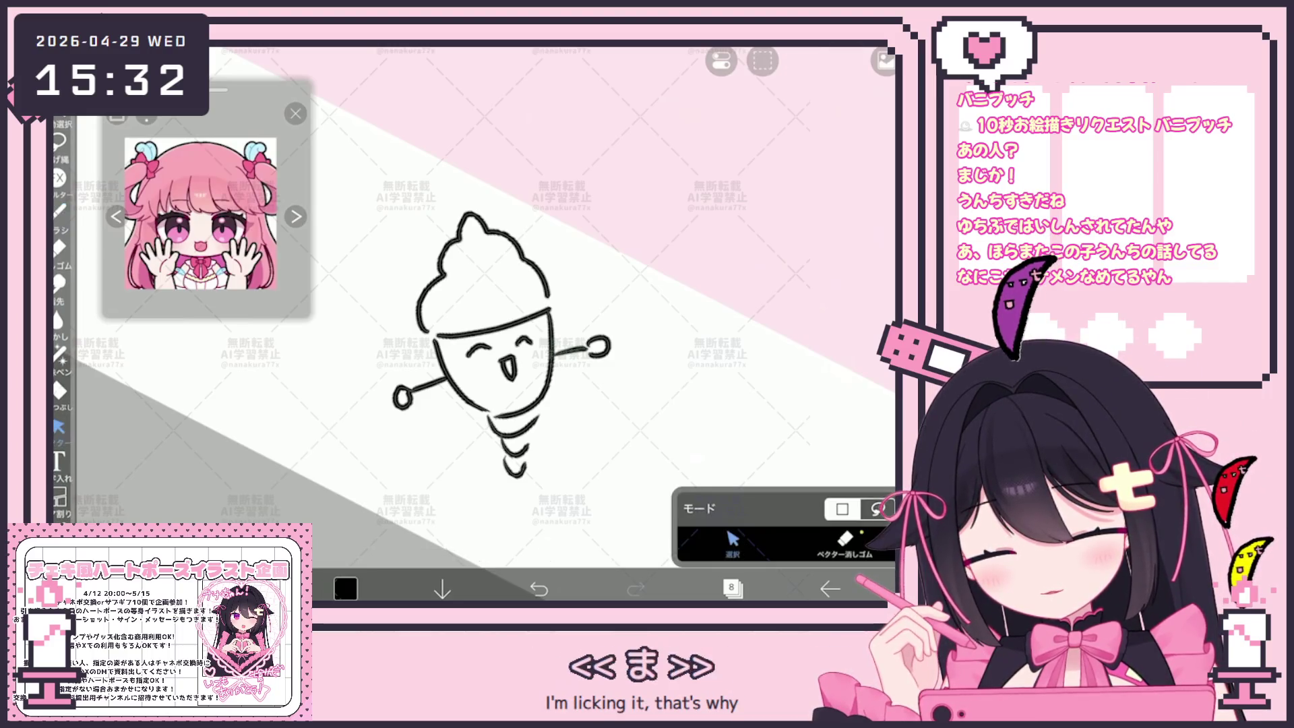
{"action": "left_click_drag", "start_coordinate": [347, 188], "coordinate": [621, 566]}
{"action": "left_click", "coordinate": [763, 60]}
{"action": "left_click", "coordinate": [828, 128]}
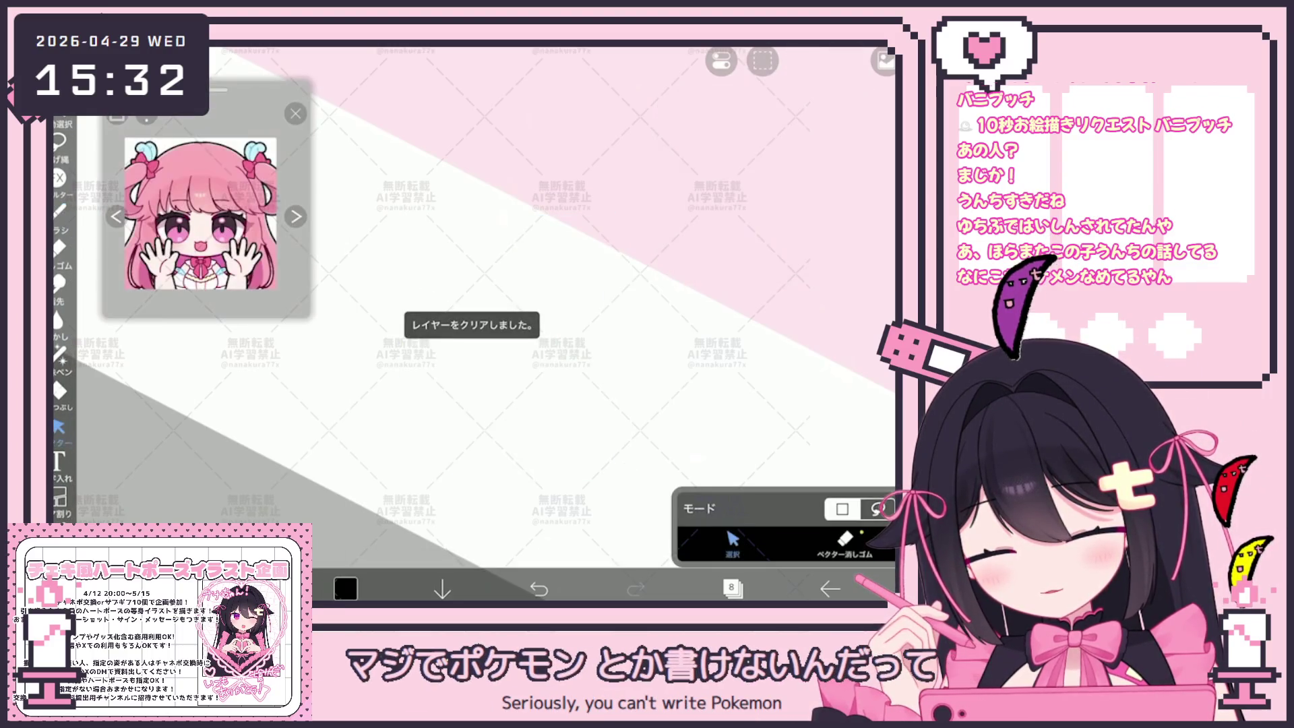
{"action": "mouse_move", "coordinate": [435, 471]}
{"action": "left_mouse_down"}
{"action": "mouse_move", "coordinate": [578, 361]}
{"action": "mouse_move", "coordinate": [532, 341]}
{"action": "left_mouse_up"}
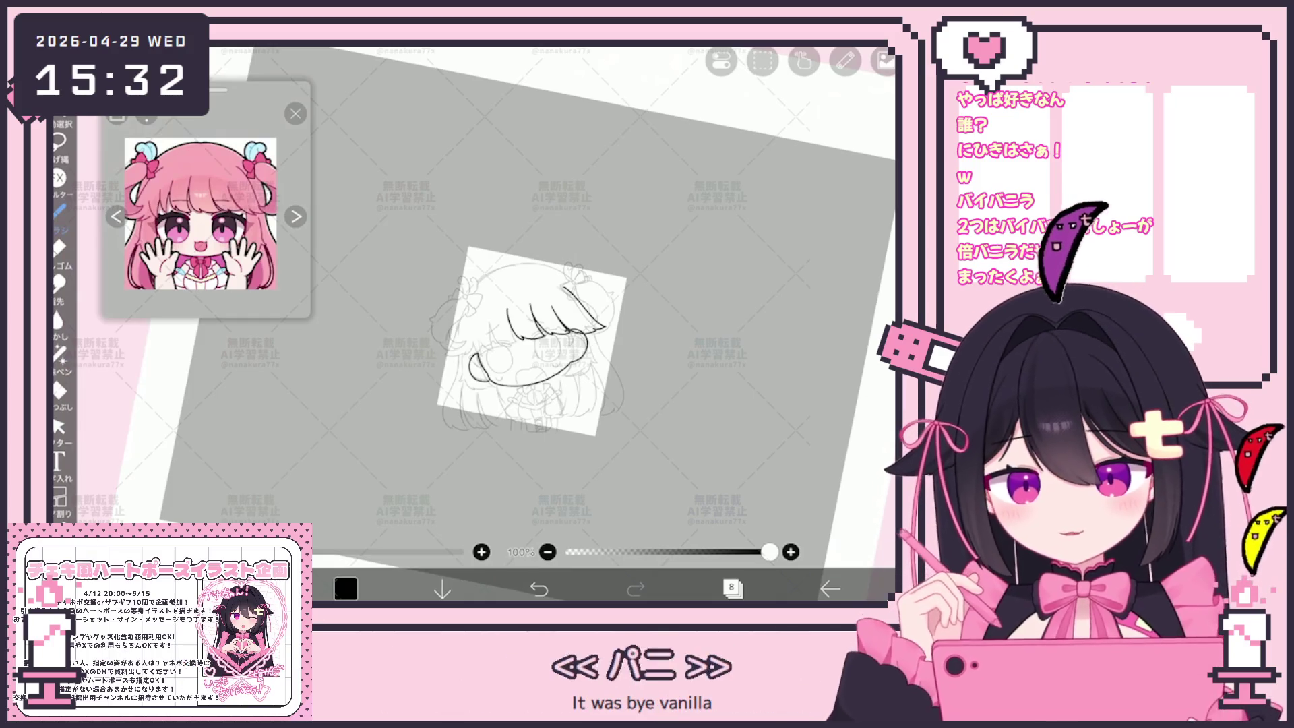
Step: Ink a bang strand on the left, then undo the stray strokes
{"action": "scroll", "coordinate": [488, 359], "scroll_direction": "up", "scroll_amount": 3}
{"action": "scroll", "coordinate": [488, 358], "scroll_direction": "up", "scroll_amount": 5}
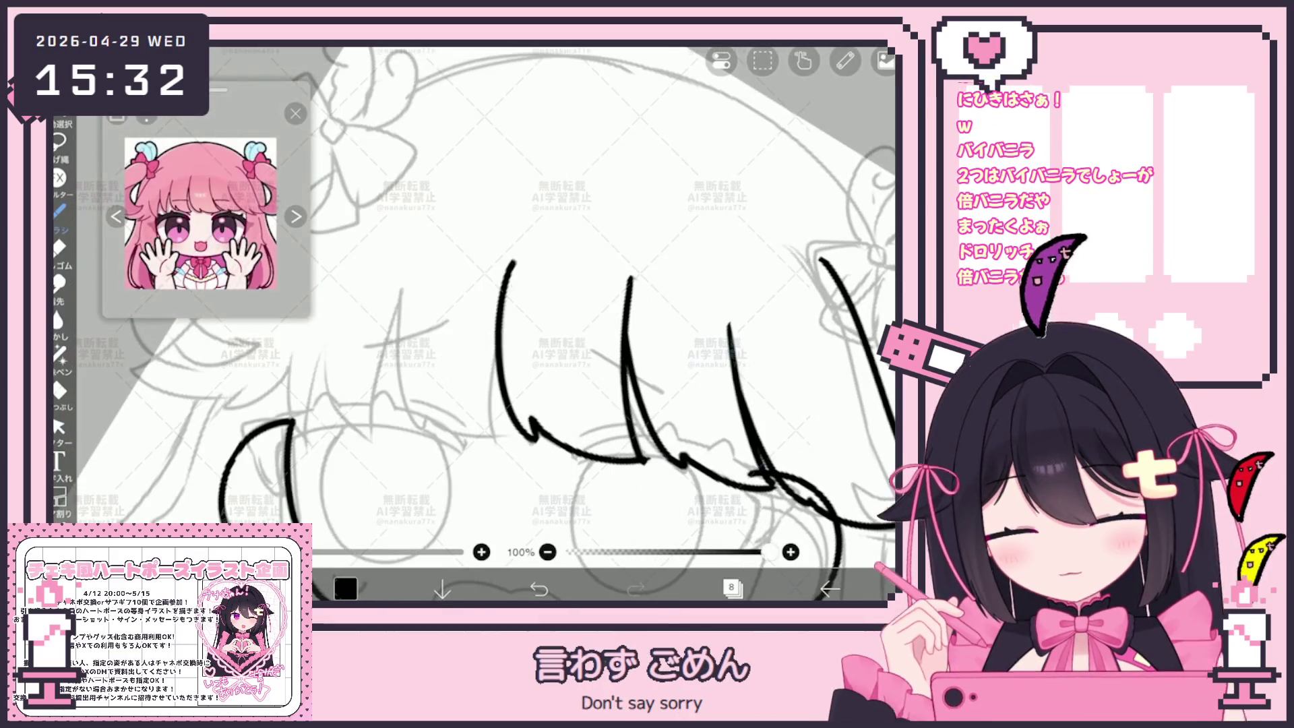
{"action": "left_click_drag", "start_coordinate": [406, 277], "coordinate": [395, 387]}
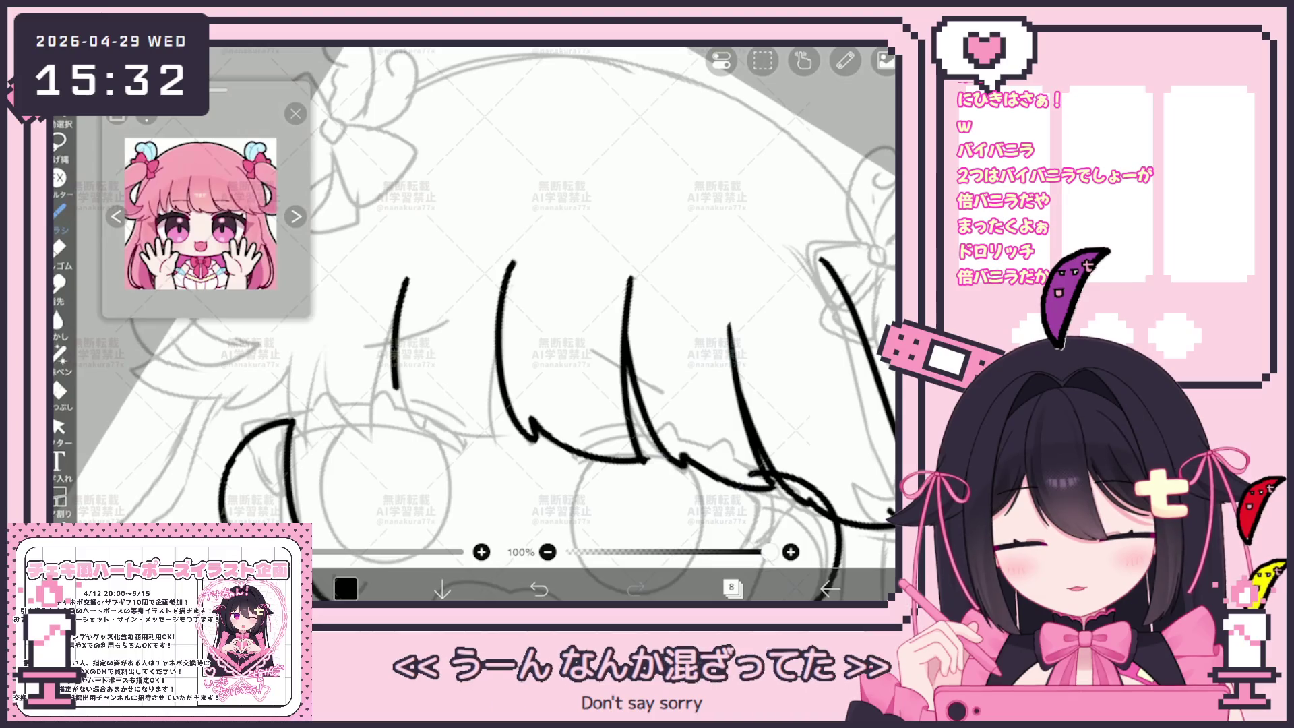
{"action": "key", "text": "ctrl+z"}
{"action": "key", "text": "ctrl+z"}
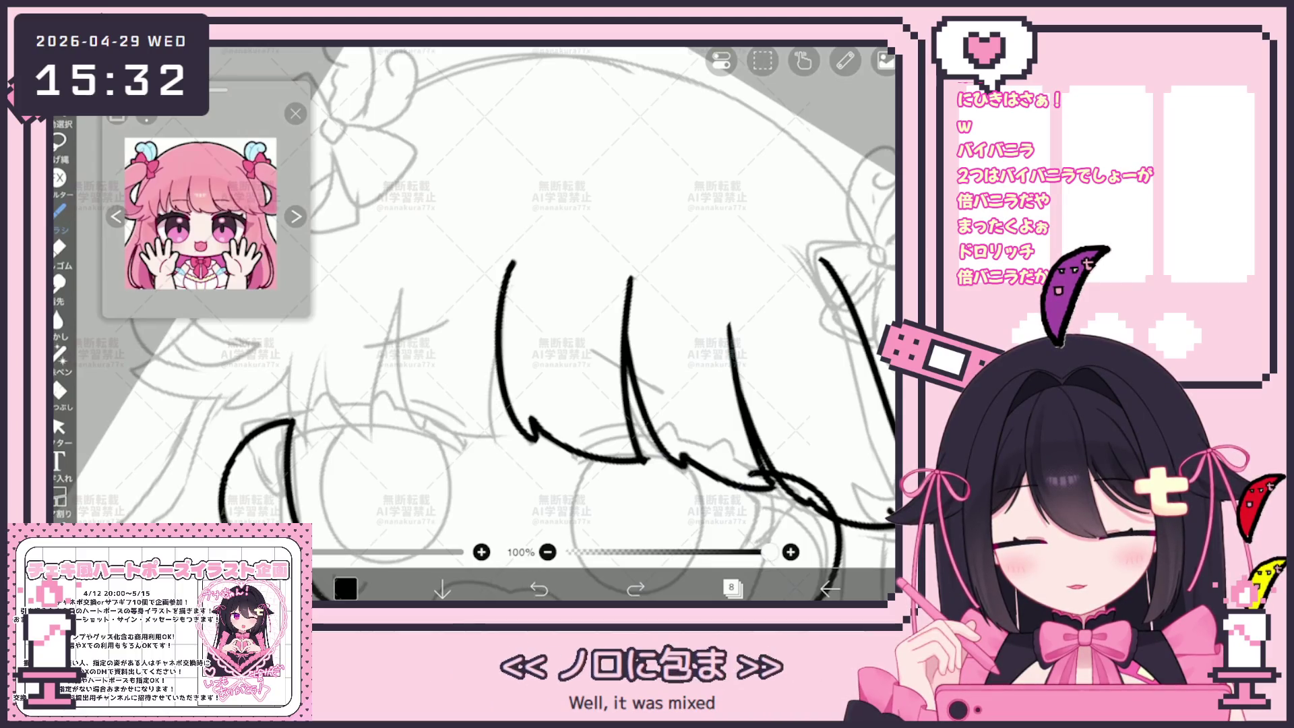
{"action": "key", "text": "ctrl+shift+z"}
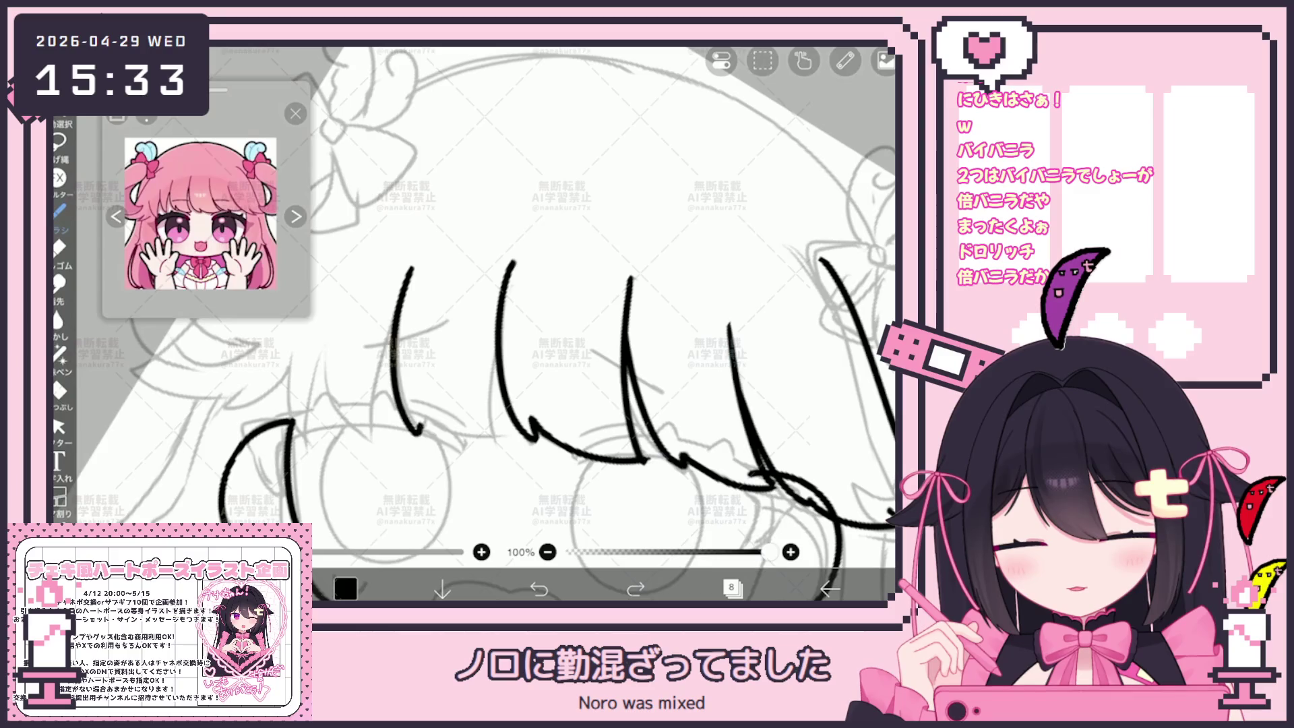
{"action": "key", "text": "ctrl+z"}
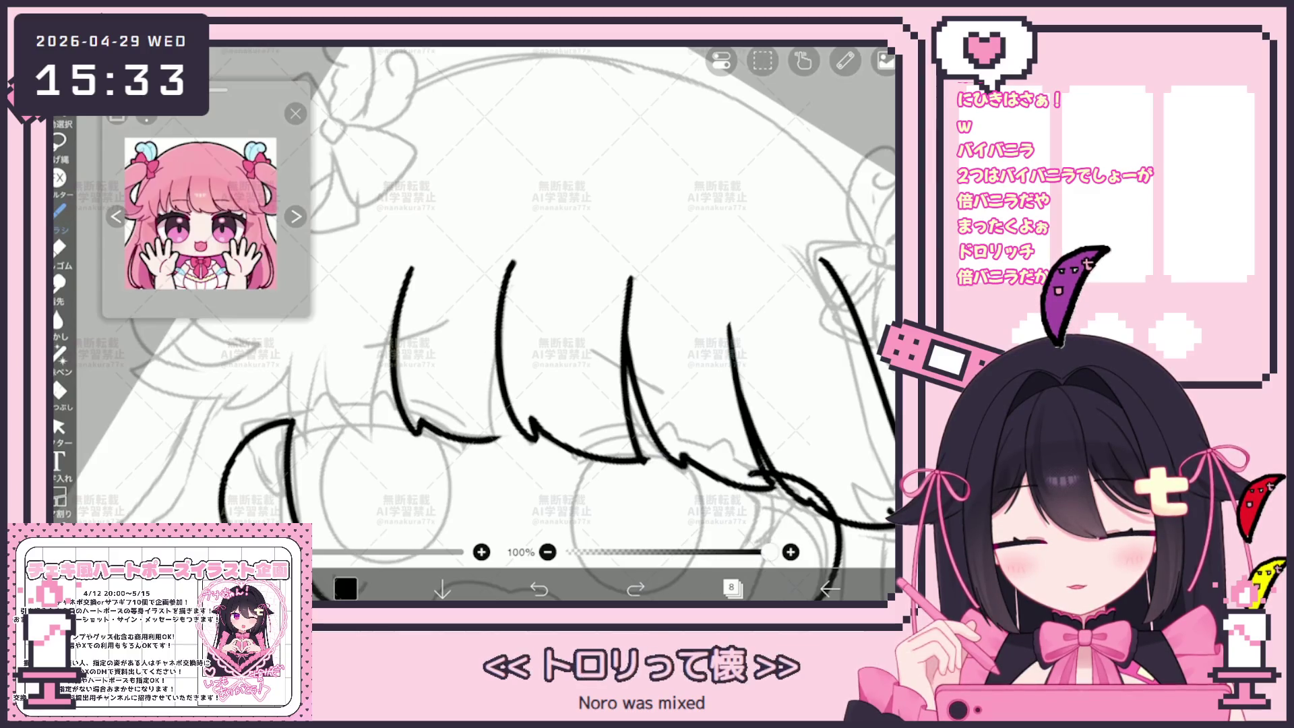
{"action": "scroll", "coordinate": [472, 323], "scroll_direction": "down", "scroll_amount": 3}
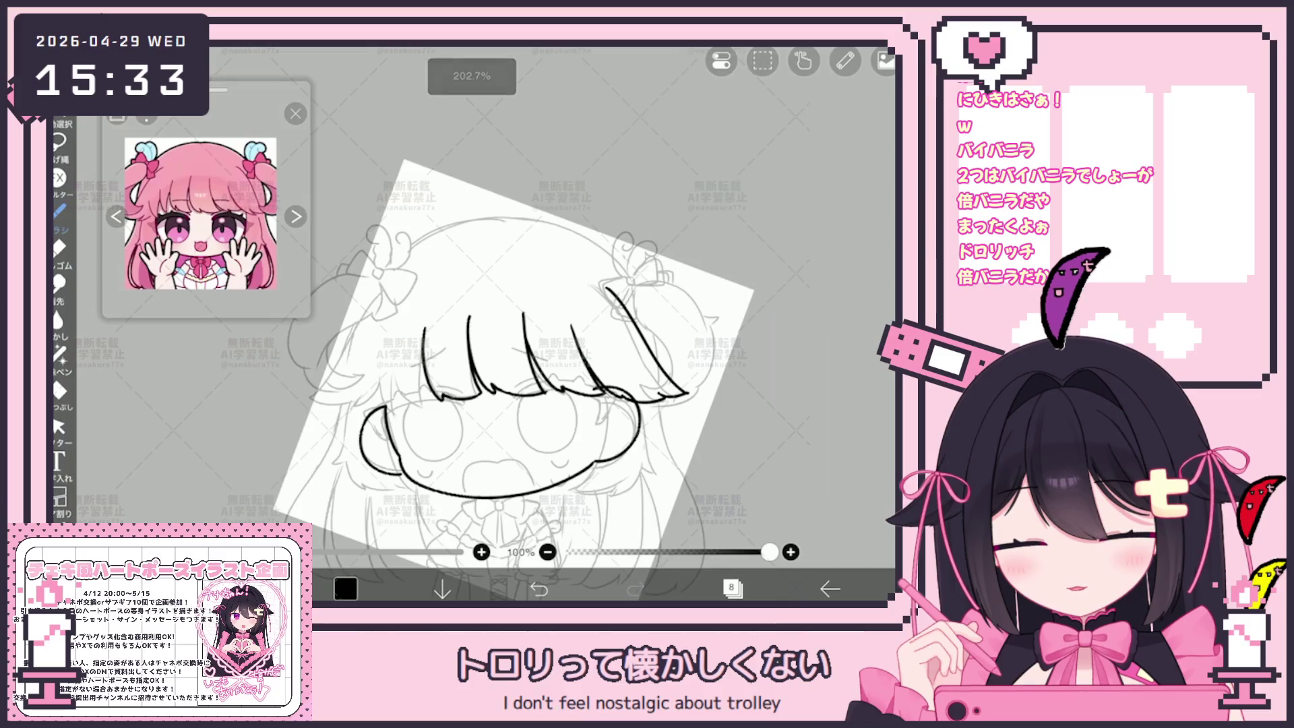
{"action": "scroll", "coordinate": [471, 323], "scroll_direction": "up", "scroll_amount": 5}
Step: Draw a zigzag strand at the bangs' left edge after undoing a trial extension
{"action": "left_click_drag", "start_coordinate": [490, 356], "coordinate": [479, 438]}
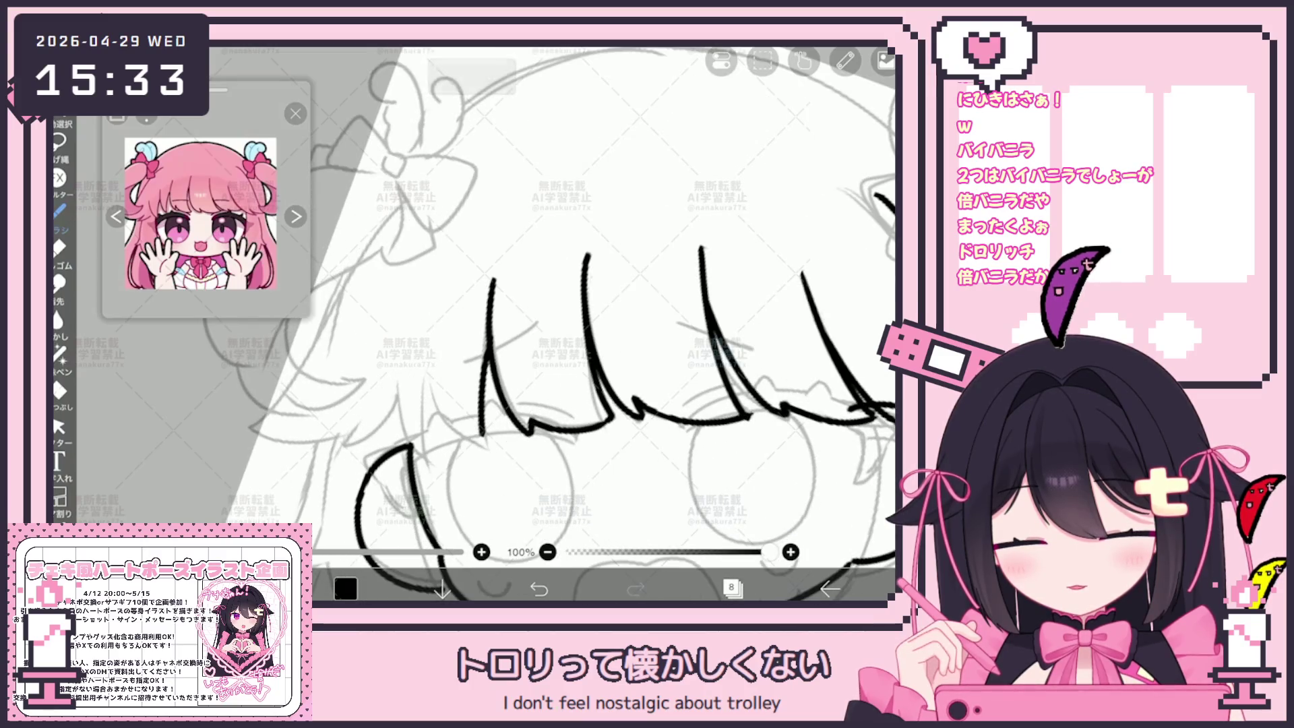
{"action": "scroll", "coordinate": [559, 324], "scroll_direction": "up", "scroll_amount": 1}
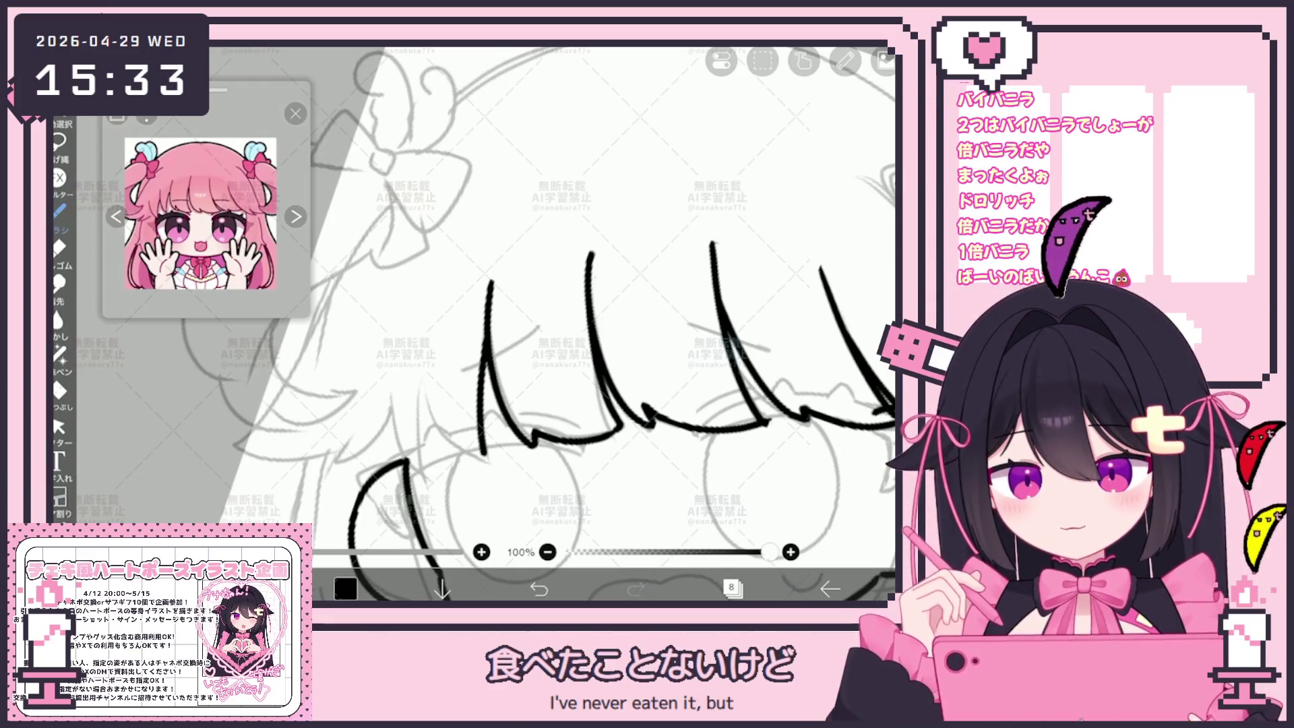
{"action": "key", "text": "ctrl+z"}
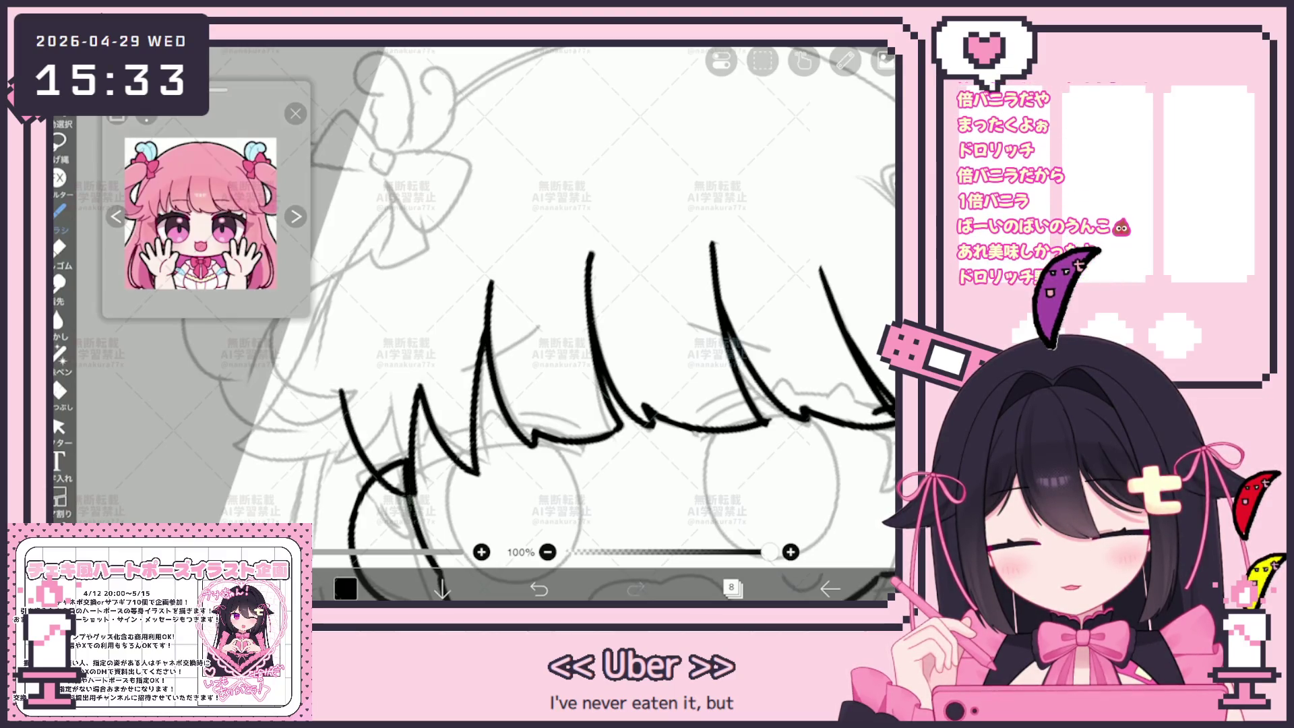
{"action": "scroll", "coordinate": [556, 323], "scroll_direction": "up", "scroll_amount": 2}
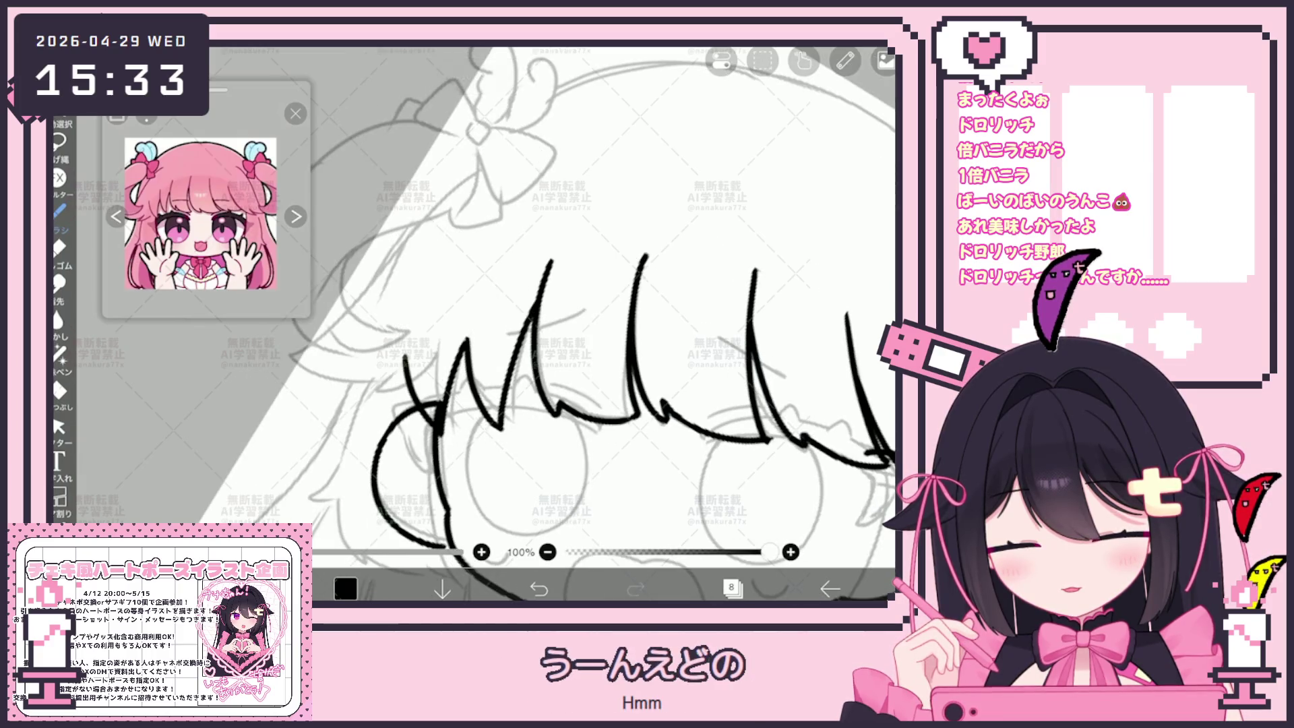
{"action": "scroll", "coordinate": [557, 323], "scroll_direction": "down", "scroll_amount": 1}
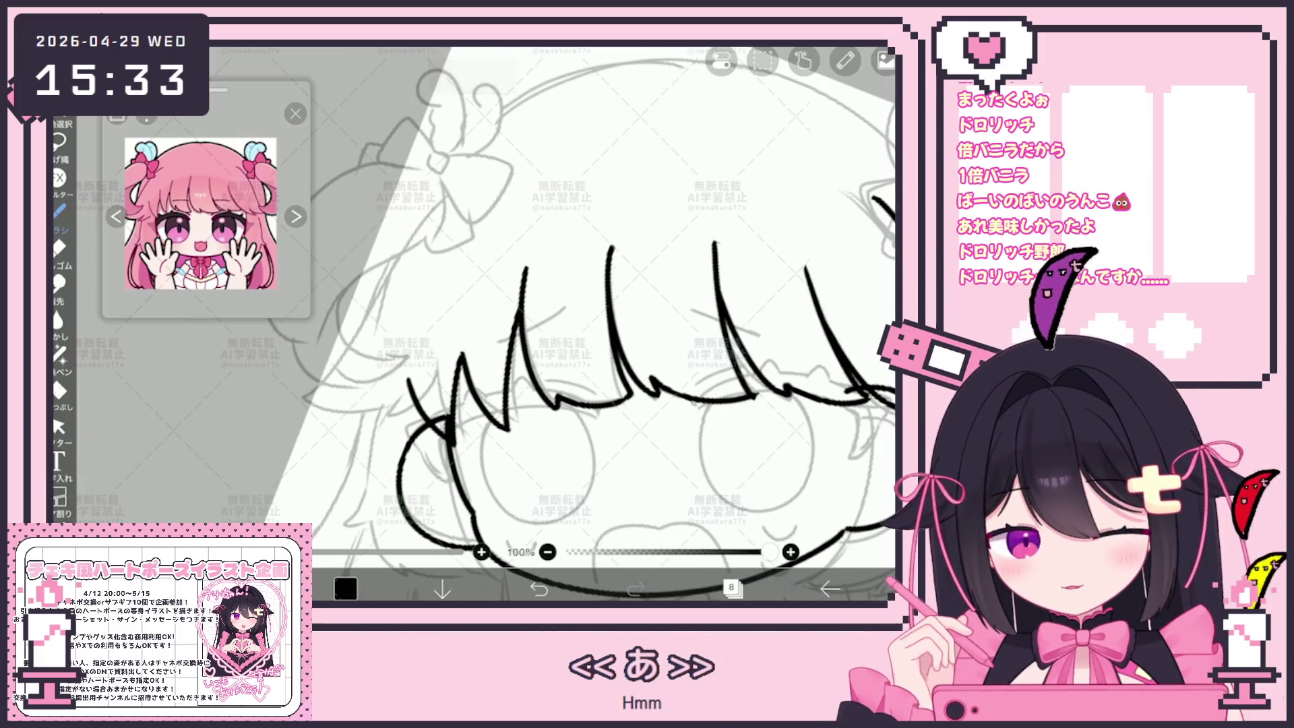
{"action": "left_click_drag", "start_coordinate": [466, 368], "coordinate": [457, 450]}
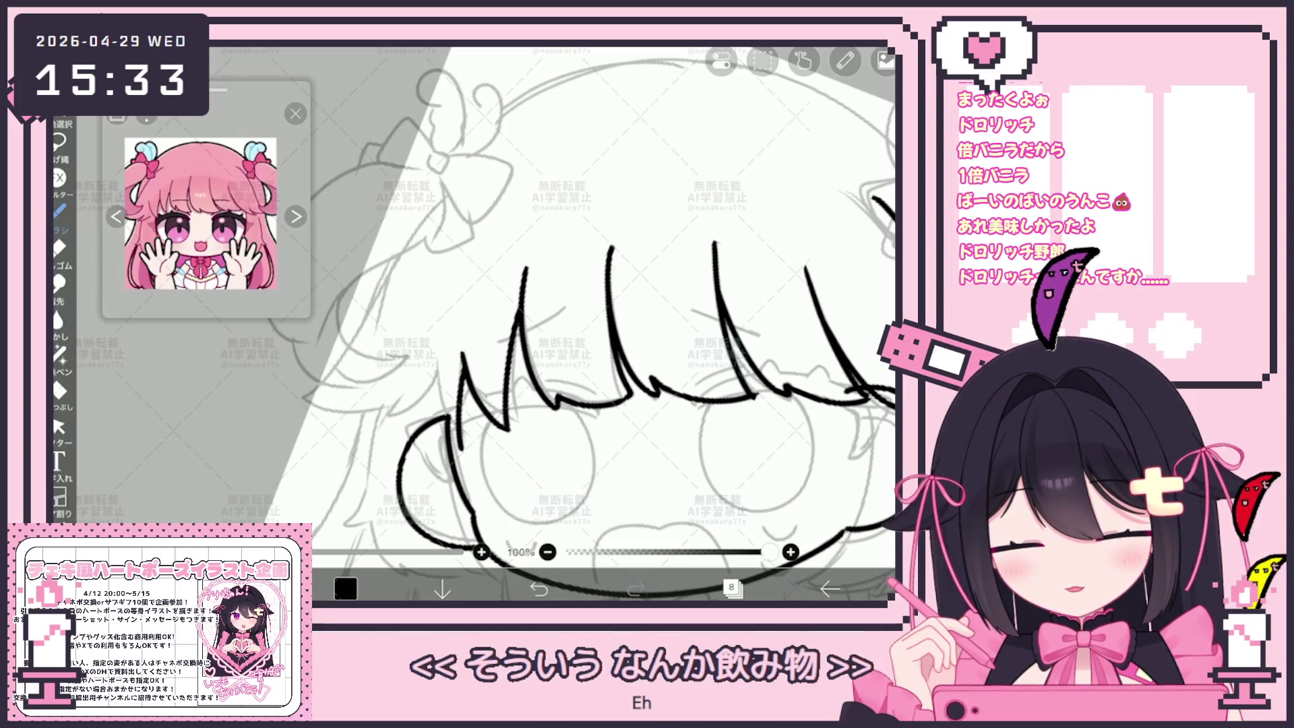
{"action": "scroll", "coordinate": [580, 324], "scroll_direction": "down", "scroll_amount": 3}
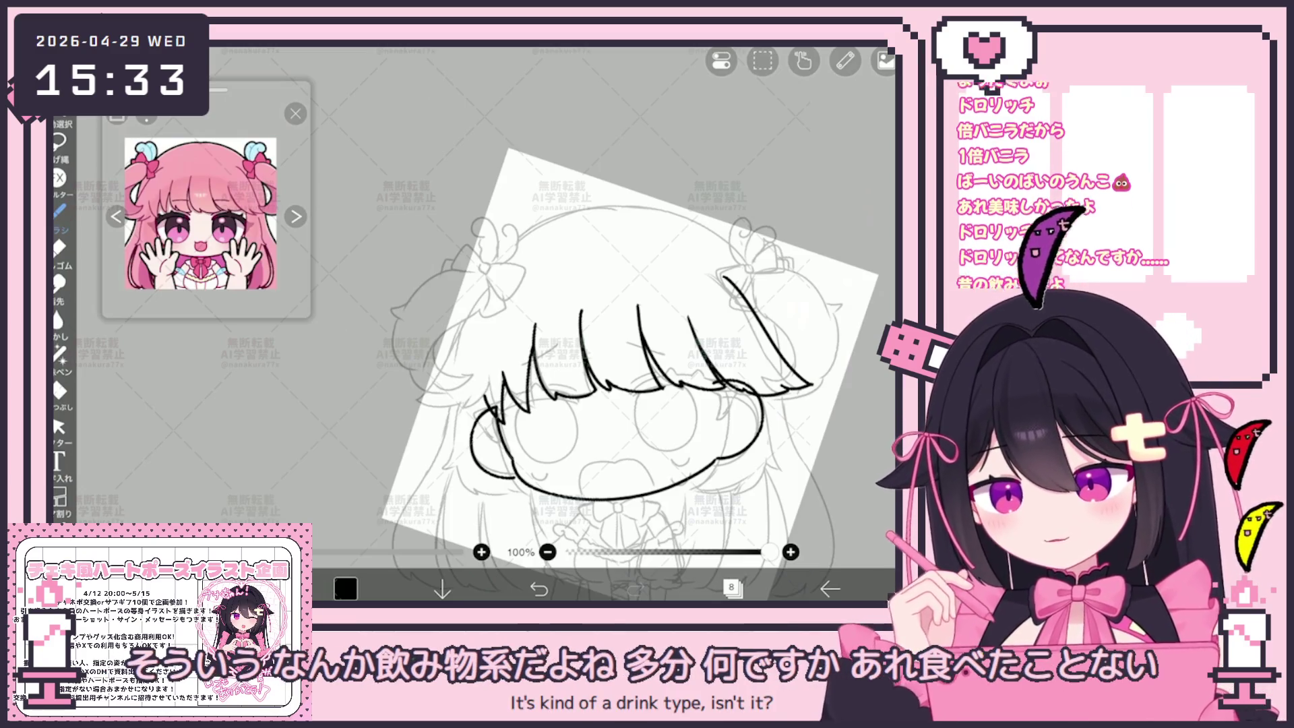
Step: Ink the long outer curve of the left hair and a curve beneath the left bangs
{"action": "scroll", "coordinate": [617, 323], "scroll_direction": "up", "scroll_amount": 5}
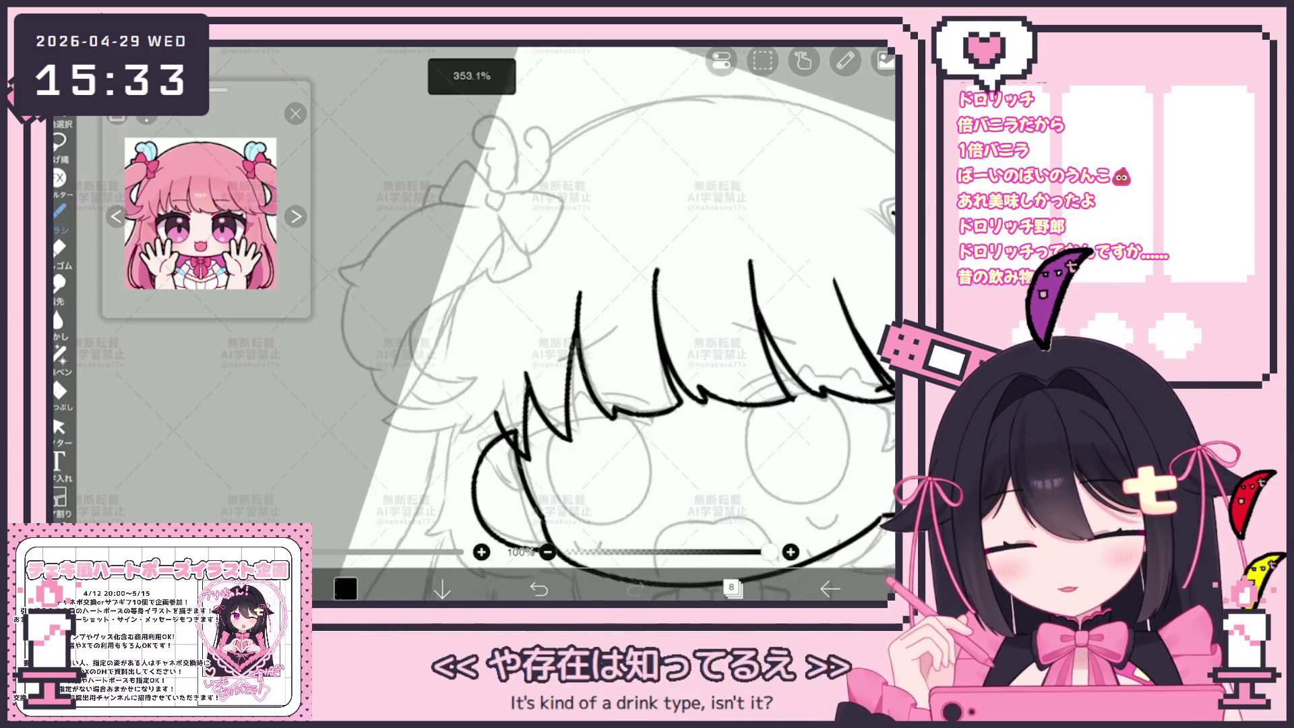
{"action": "mouse_move", "coordinate": [569, 209]}
{"action": "left_mouse_down"}
{"action": "mouse_move", "coordinate": [369, 441]}
{"action": "mouse_move", "coordinate": [525, 414]}
{"action": "left_mouse_up"}
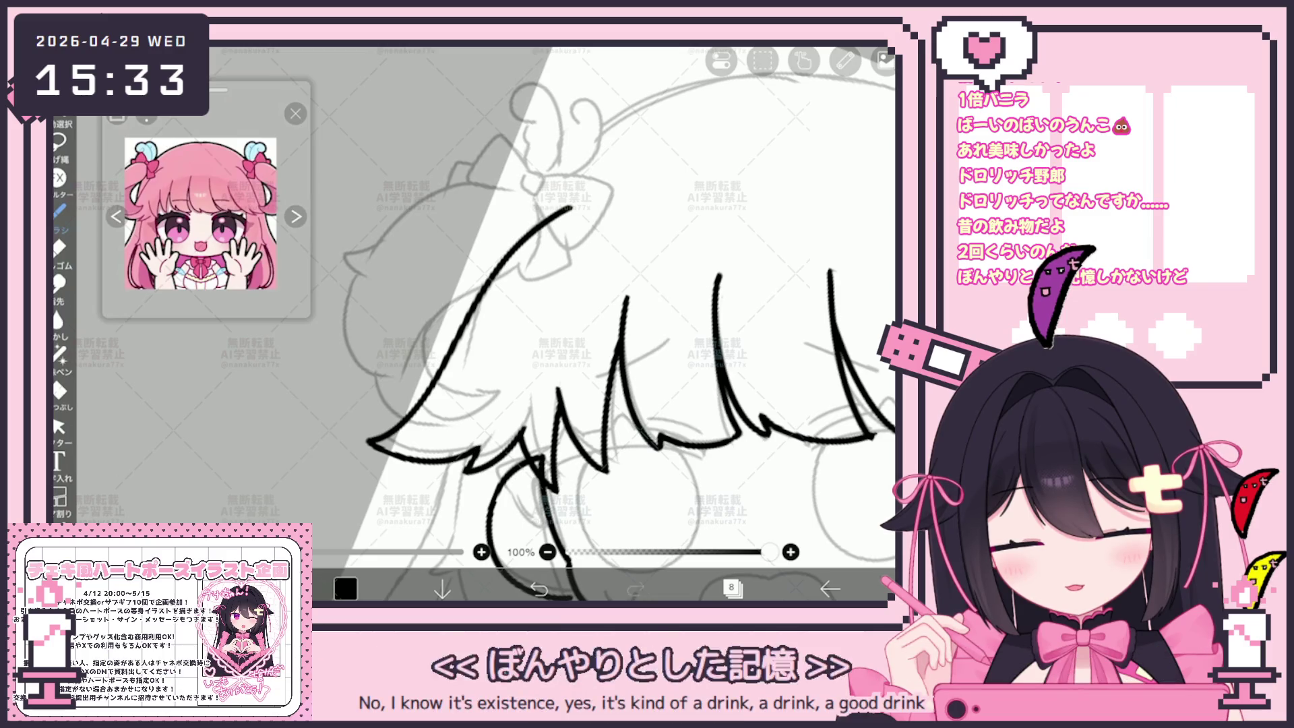
{"action": "scroll", "coordinate": [618, 324], "scroll_direction": "down", "scroll_amount": 3}
{"action": "scroll", "coordinate": [606, 323], "scroll_direction": "up", "scroll_amount": 3}
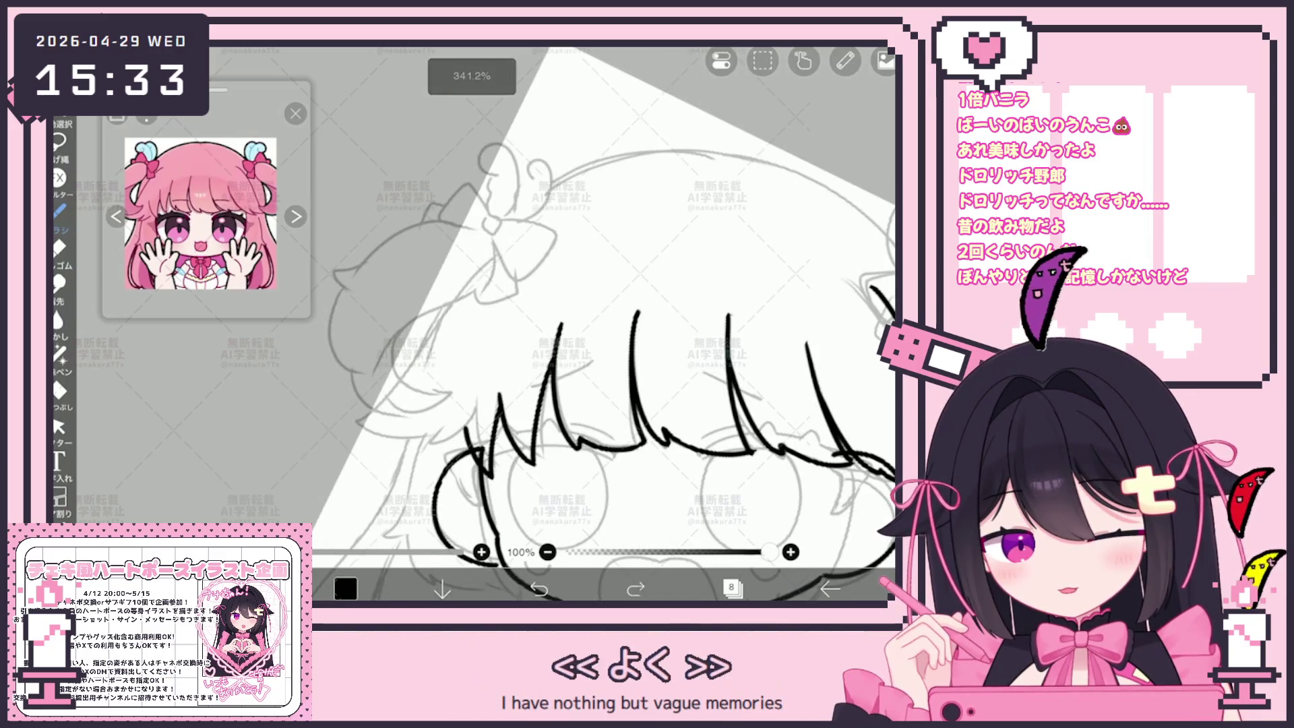
{"action": "left_click_drag", "start_coordinate": [352, 425], "coordinate": [450, 428]}
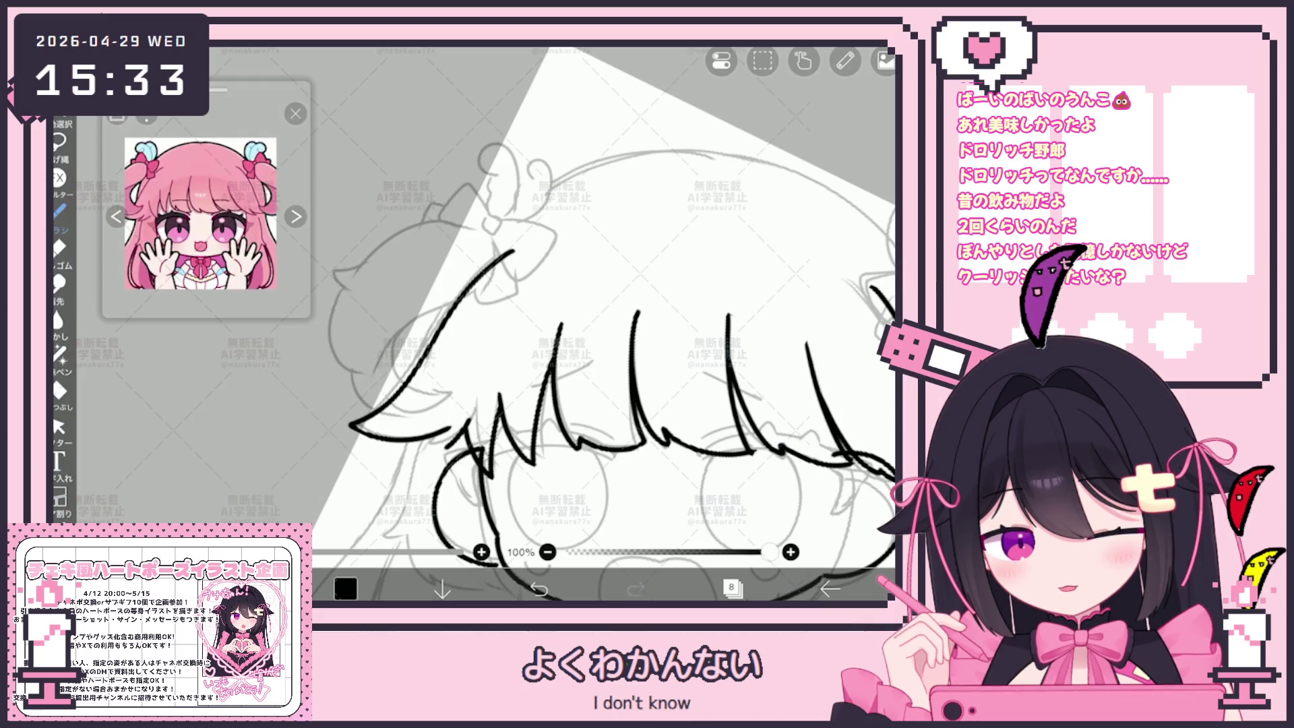
{"action": "scroll", "coordinate": [607, 323], "scroll_direction": "up", "scroll_amount": 2}
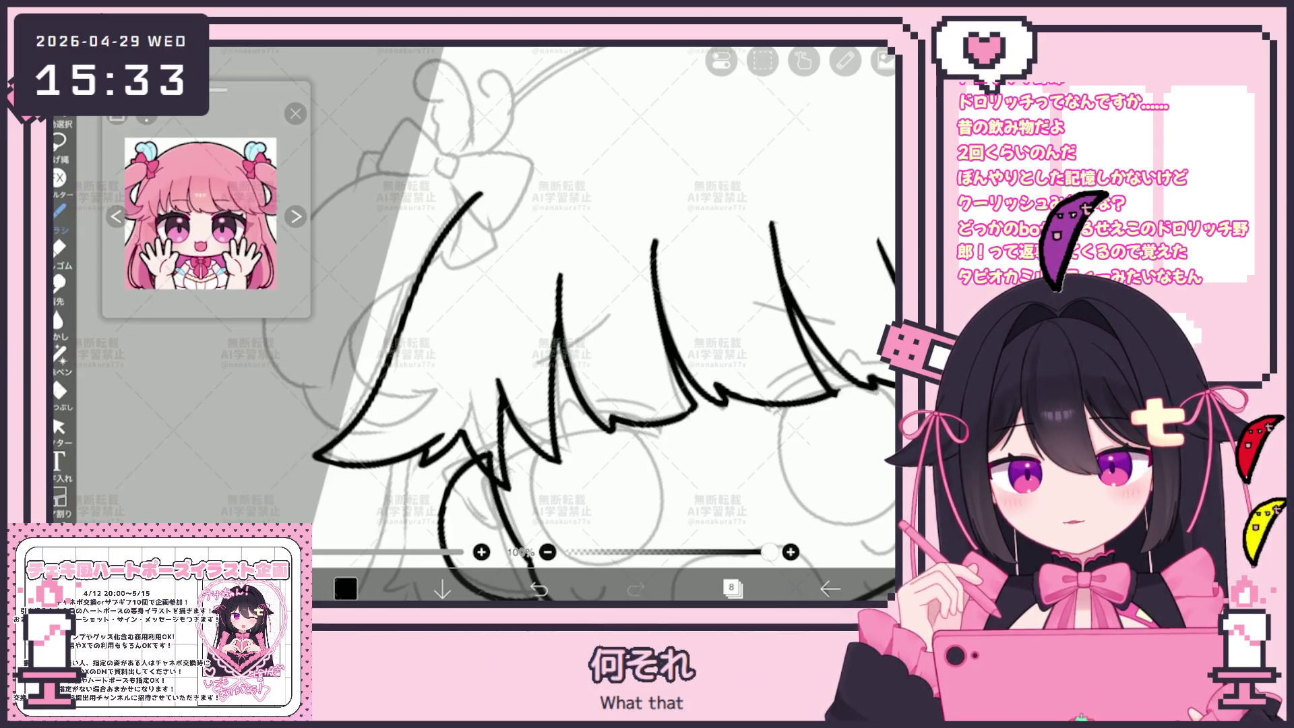
{"action": "scroll", "coordinate": [607, 323], "scroll_direction": "down", "scroll_amount": 5}
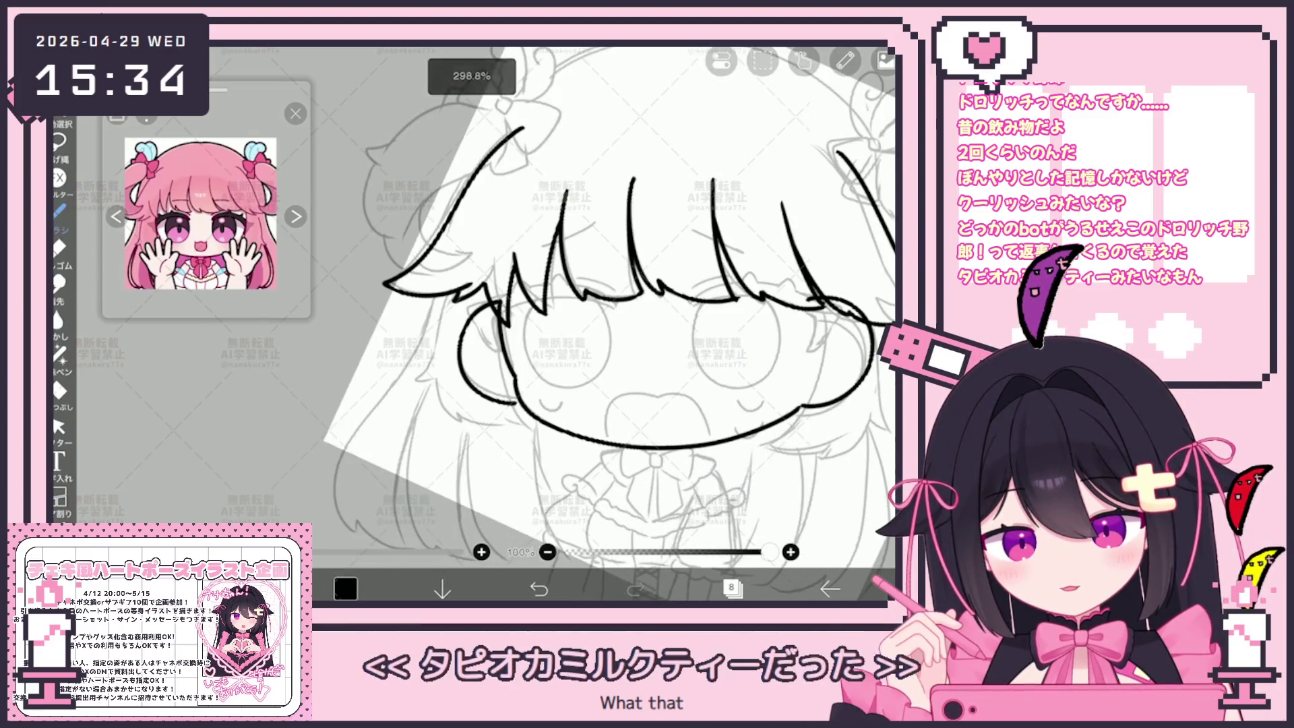
Step: Try a short line along the hair outline, then undo the unwanted strokes
{"action": "scroll", "coordinate": [579, 323], "scroll_direction": "up", "scroll_amount": 3}
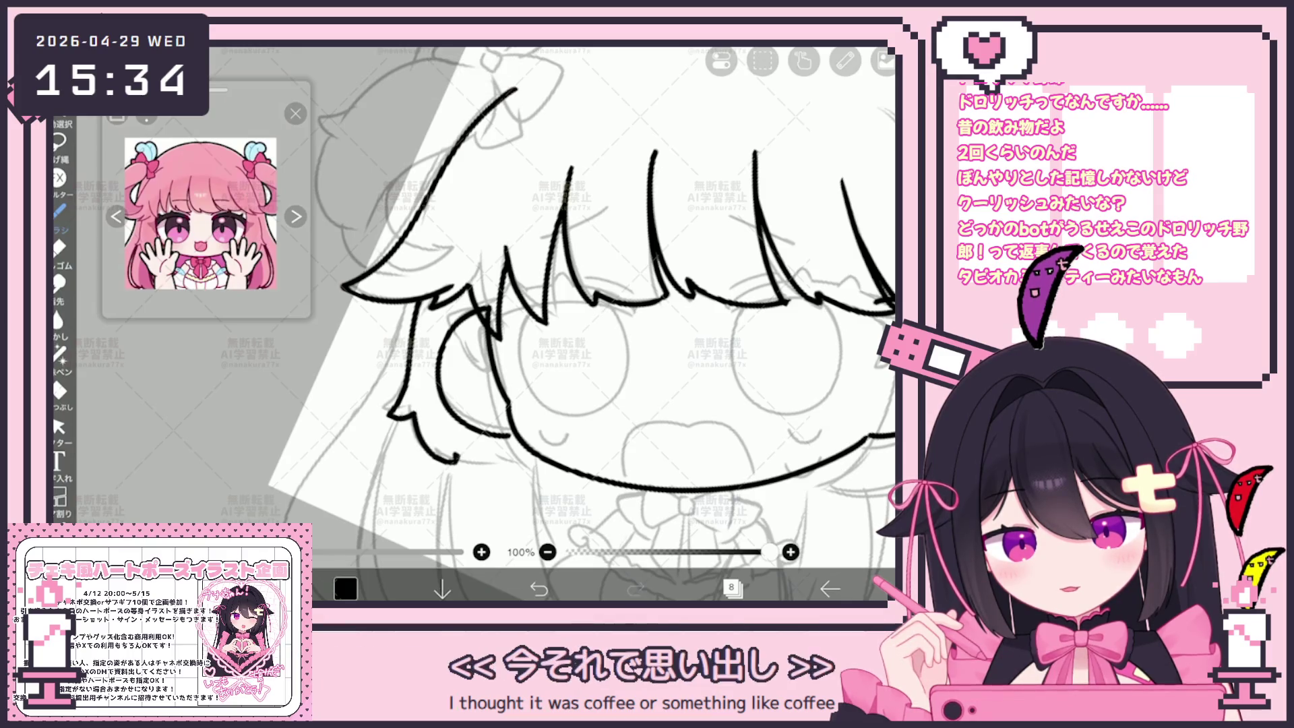
{"action": "left_click_drag", "start_coordinate": [408, 408], "coordinate": [450, 462]}
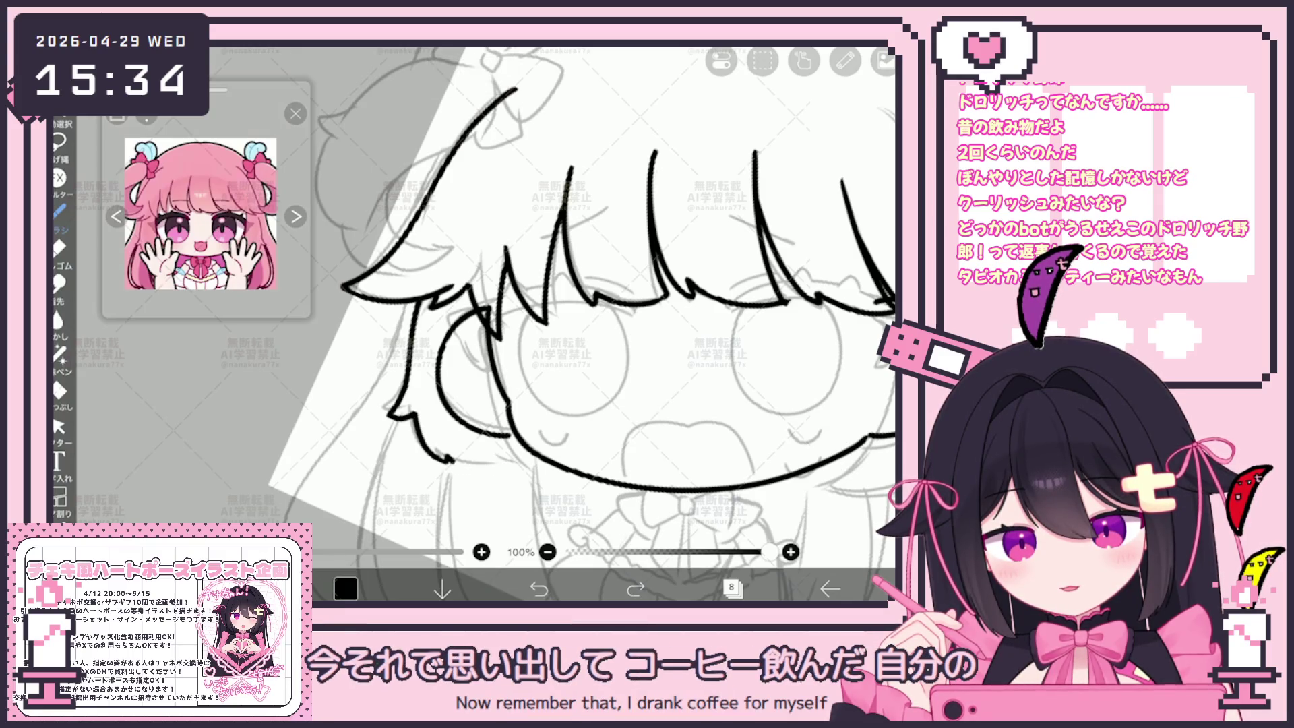
{"action": "key", "text": "ctrl+z"}
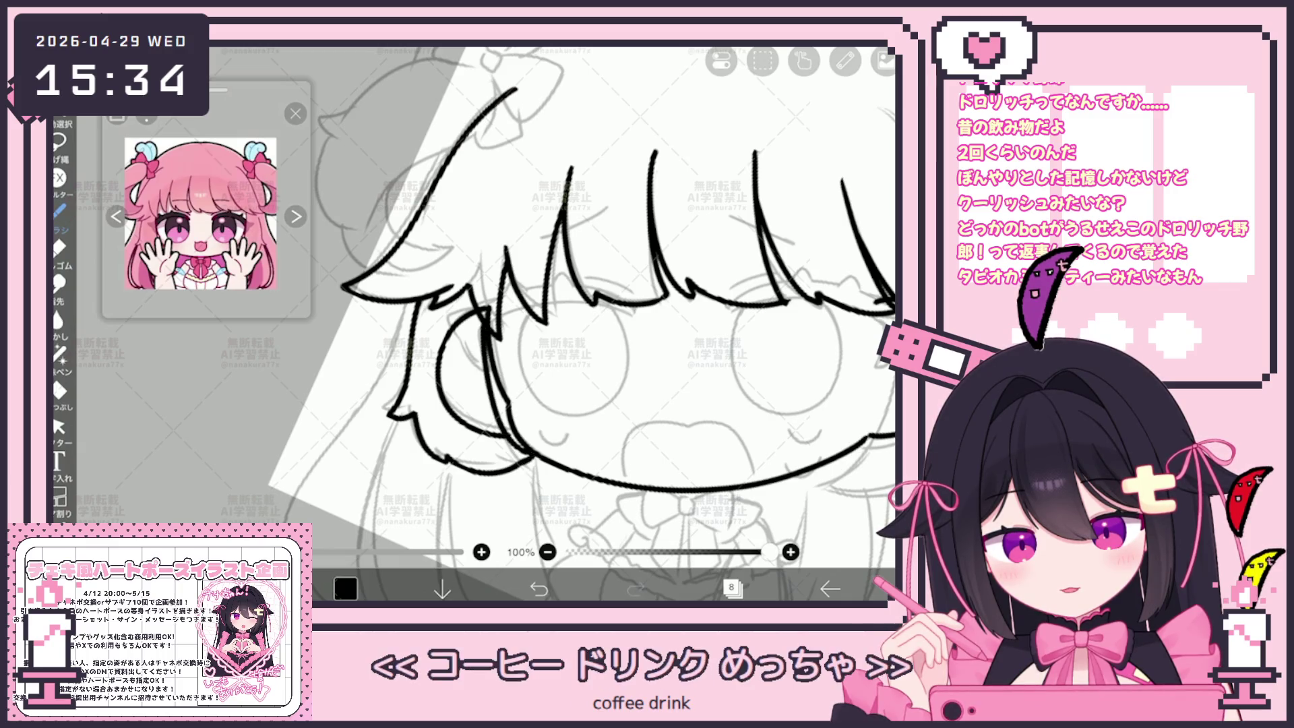
{"action": "scroll", "coordinate": [581, 323], "scroll_direction": "down", "scroll_amount": 5}
{"action": "key", "text": "ctrl+z"}
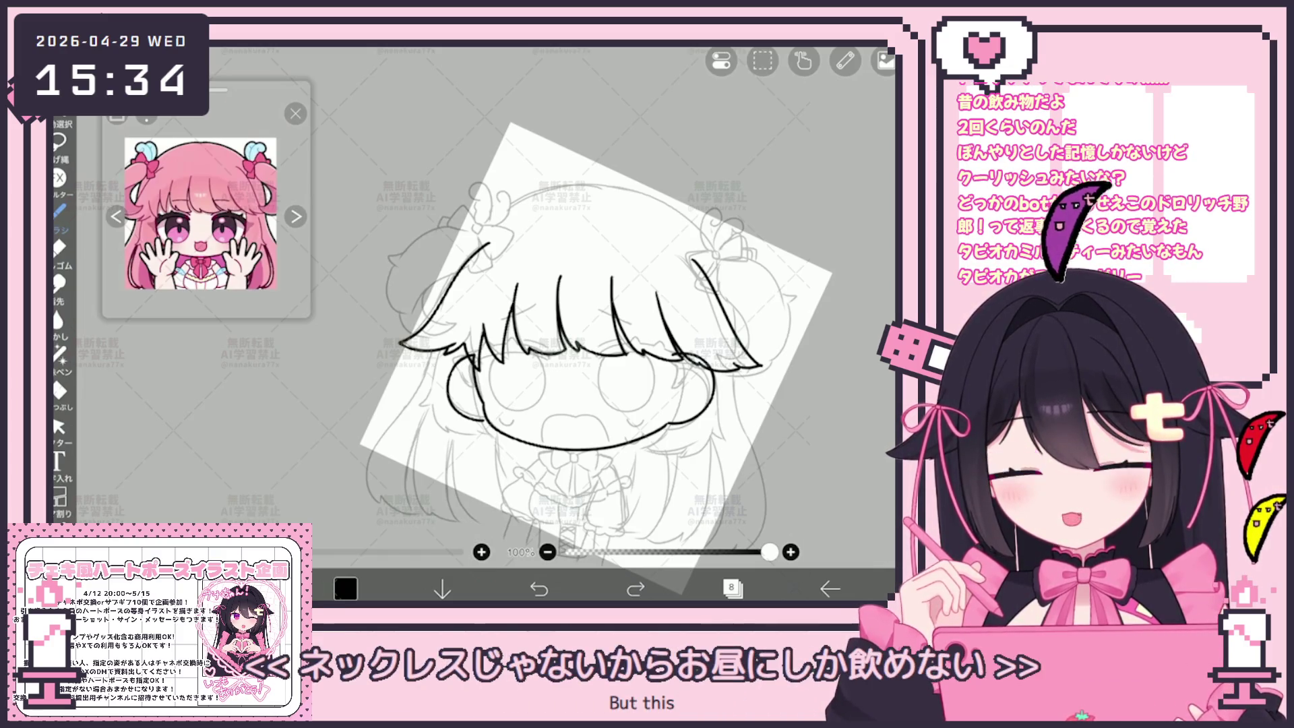
{"action": "scroll", "coordinate": [593, 323], "scroll_direction": "up", "scroll_amount": 5}
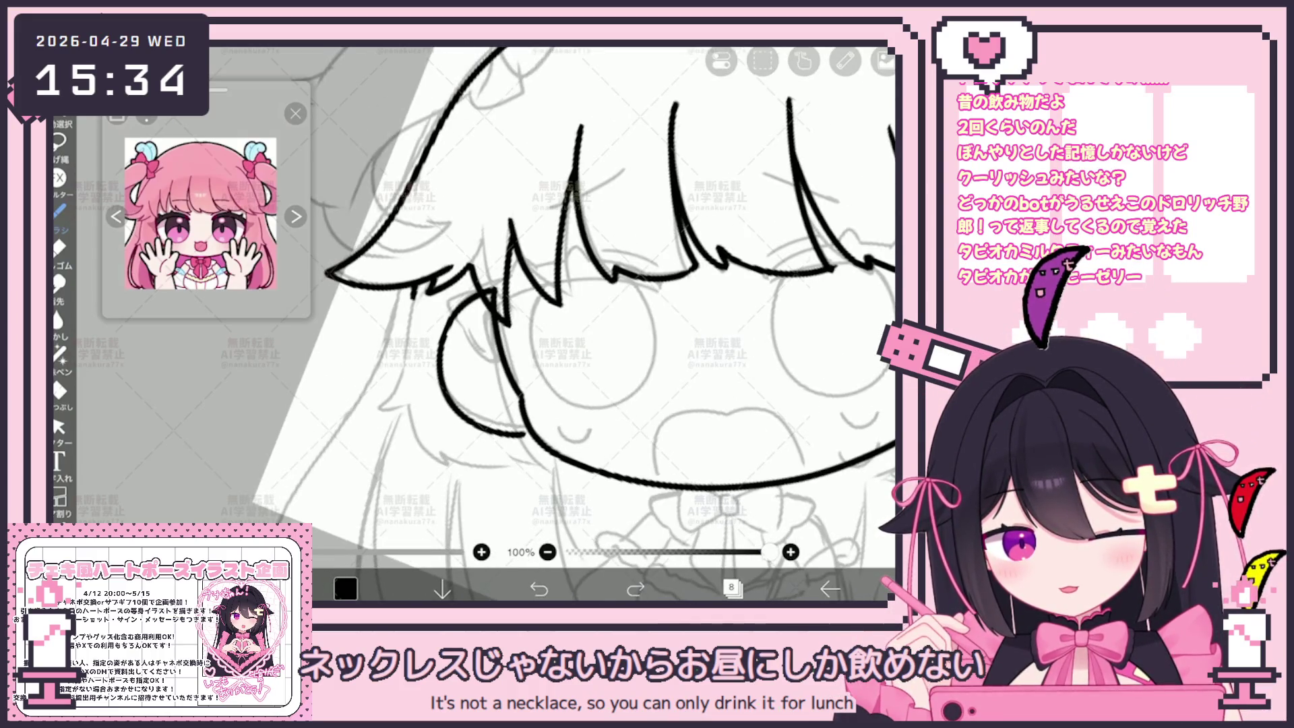
Step: Ink long side-lock strands, replacing a missed strand with one running further down
{"action": "left_click_drag", "start_coordinate": [430, 286], "coordinate": [383, 422]}
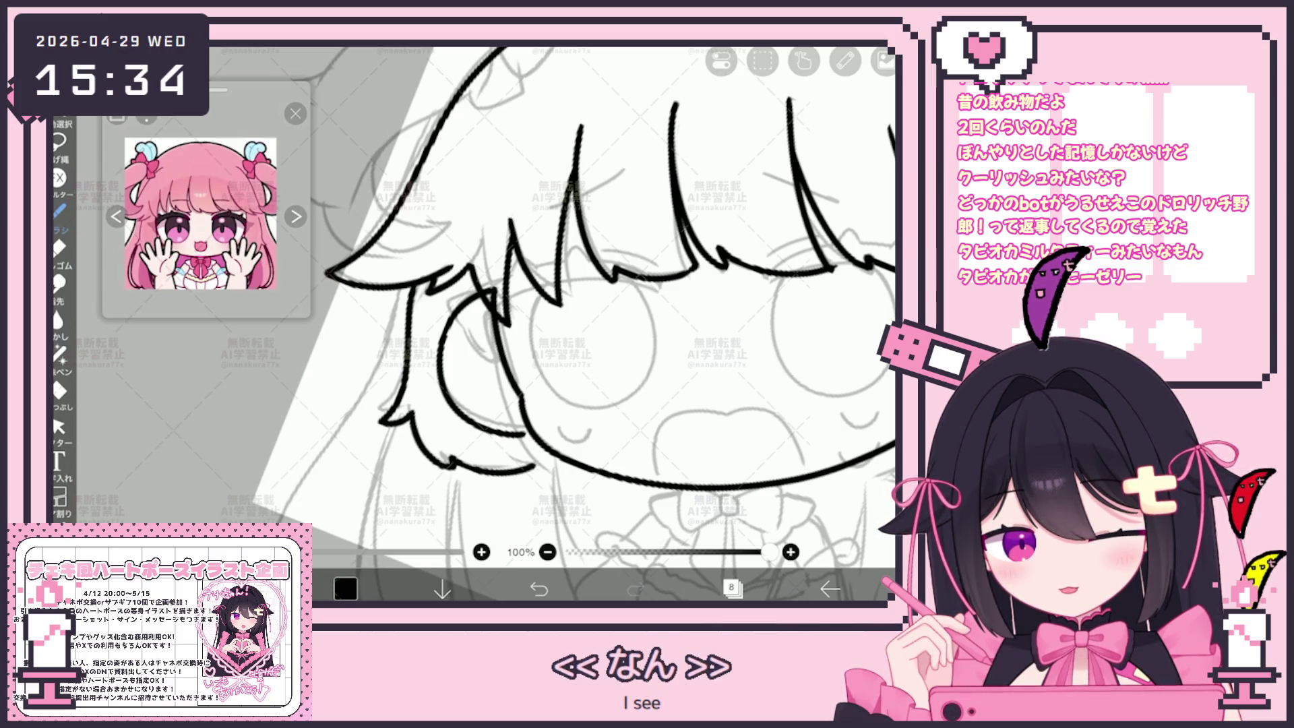
{"action": "left_click_drag", "start_coordinate": [488, 313], "coordinate": [532, 451]}
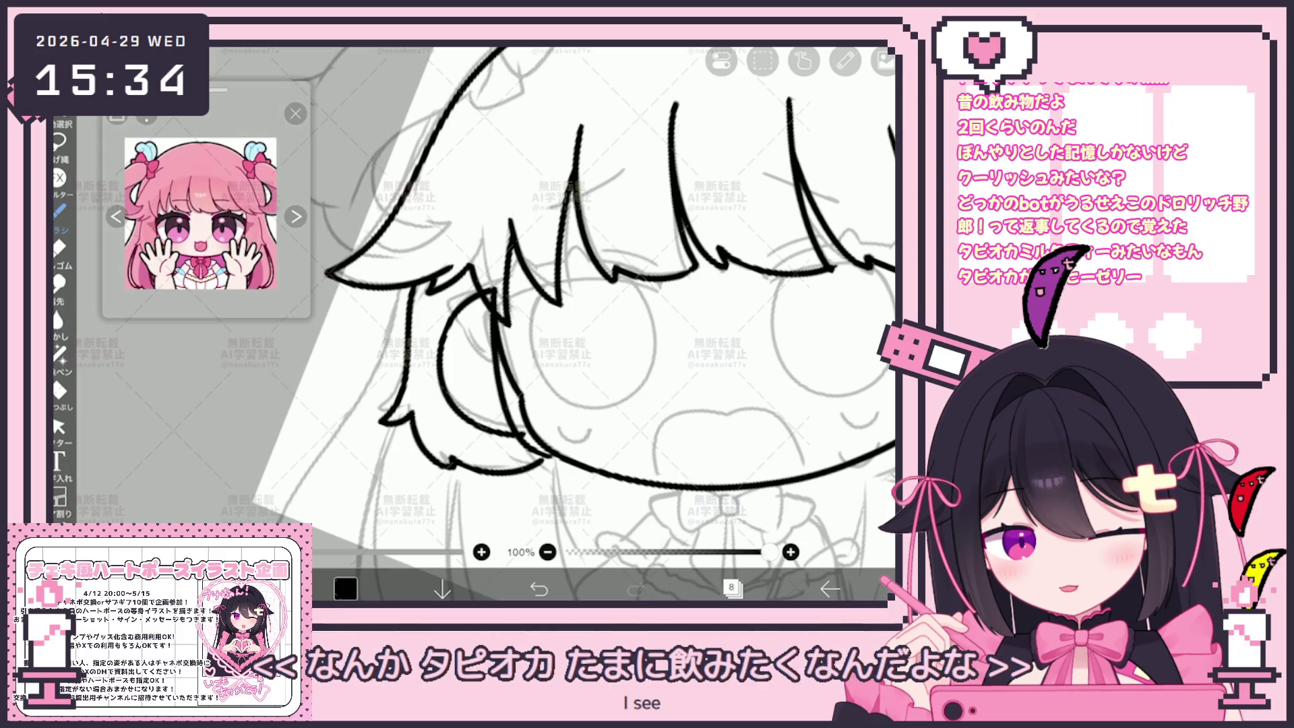
{"action": "key", "text": "ctrl+z"}
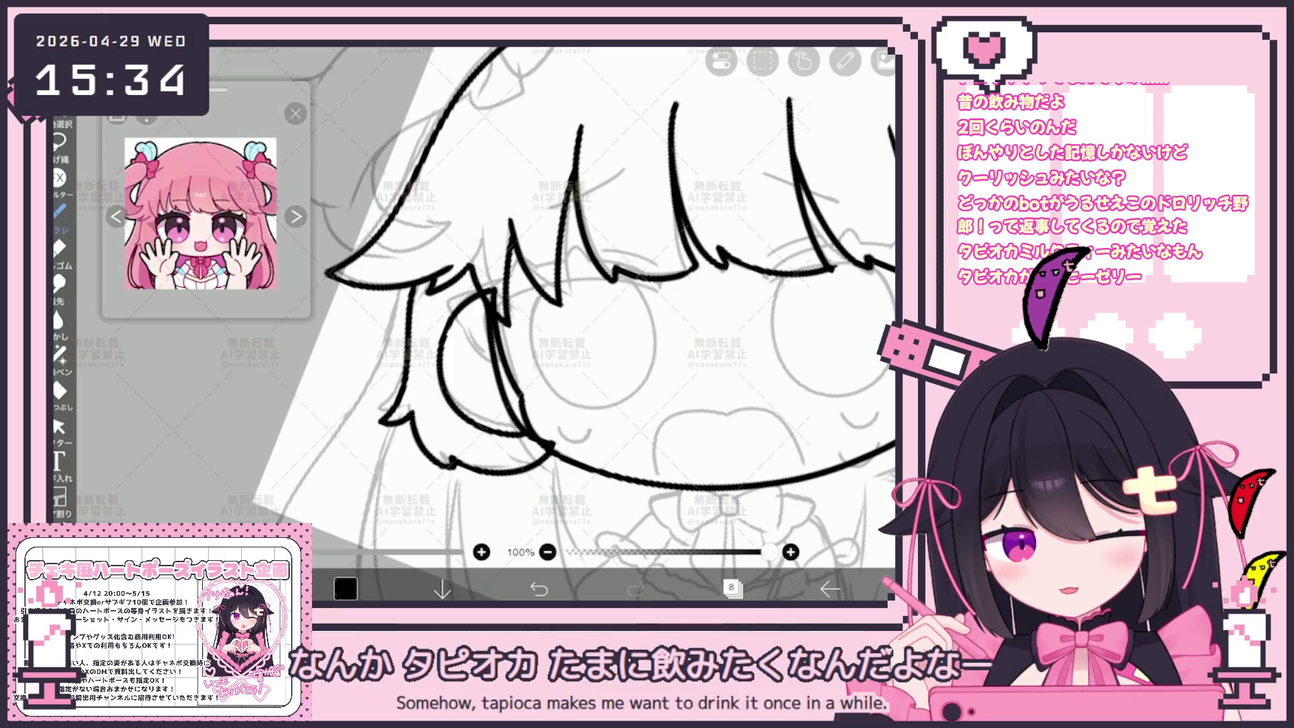
{"action": "scroll", "coordinate": [586, 324], "scroll_direction": "down", "scroll_amount": 5}
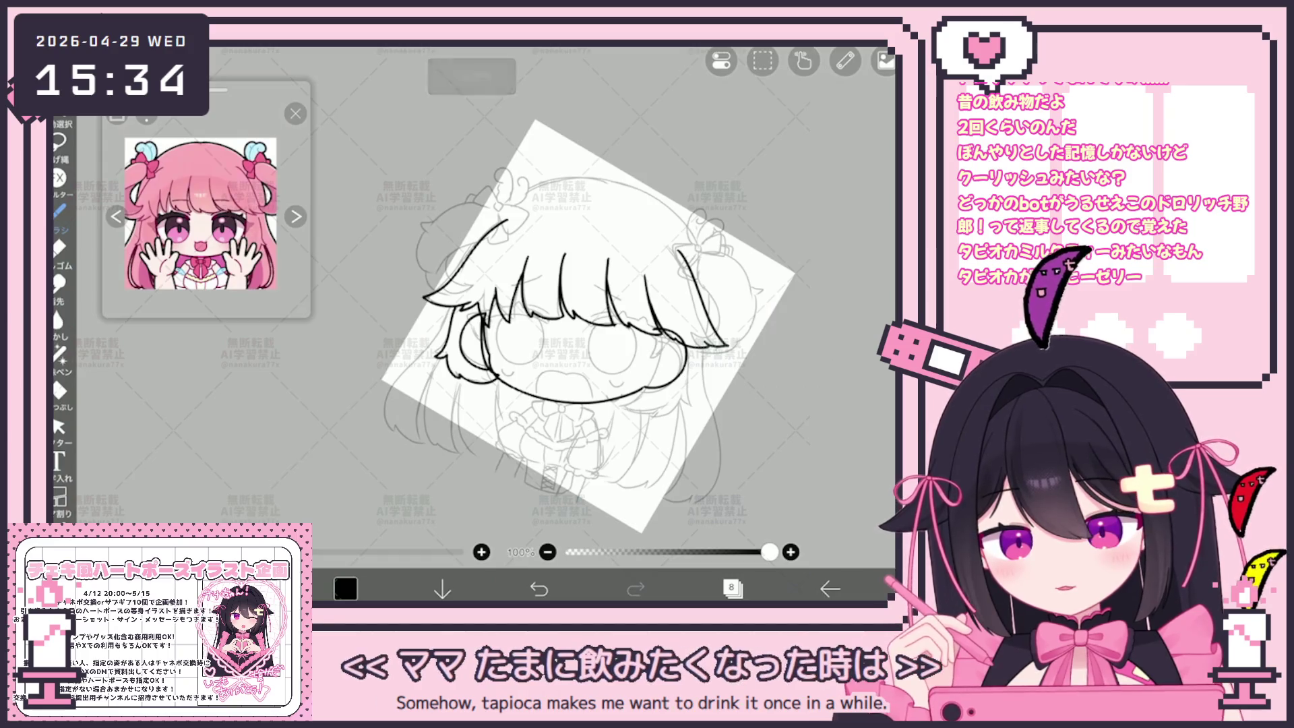
{"action": "scroll", "coordinate": [472, 303], "scroll_direction": "up", "scroll_amount": 5}
{"action": "mouse_move", "coordinate": [502, 300]}
{"action": "left_mouse_down"}
{"action": "mouse_move", "coordinate": [413, 474]}
{"action": "mouse_move", "coordinate": [571, 469]}
{"action": "left_mouse_up"}
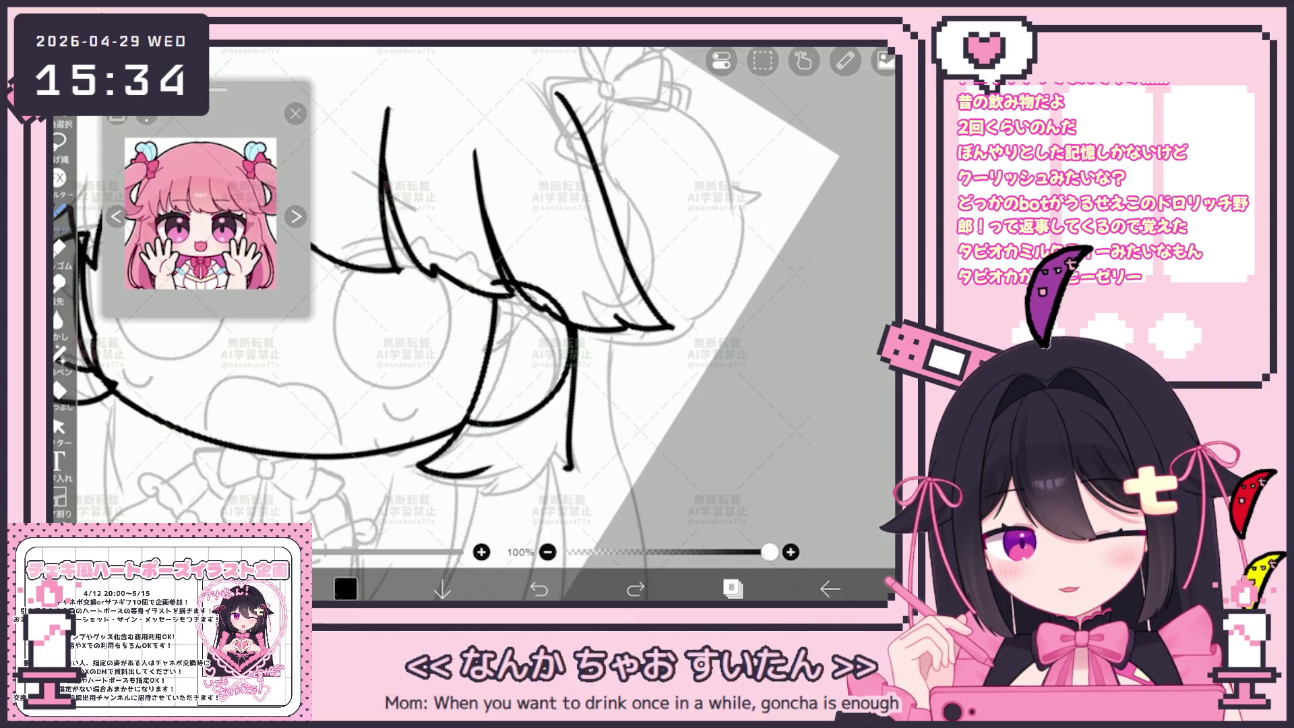
Step: Try thickening the hair's bottom outline, then undo it and the stray vertical stroke
{"action": "key", "text": "ctrl+z"}
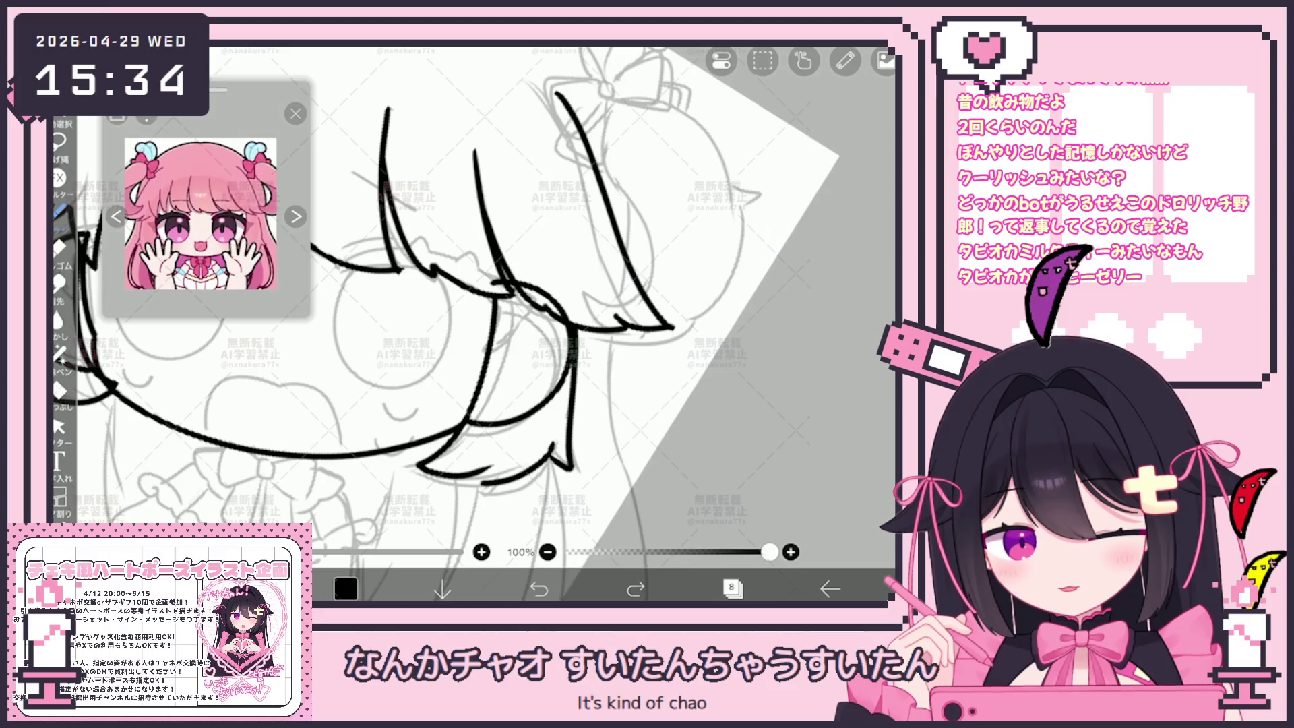
{"action": "scroll", "coordinate": [471, 324], "scroll_direction": "down", "scroll_amount": 5}
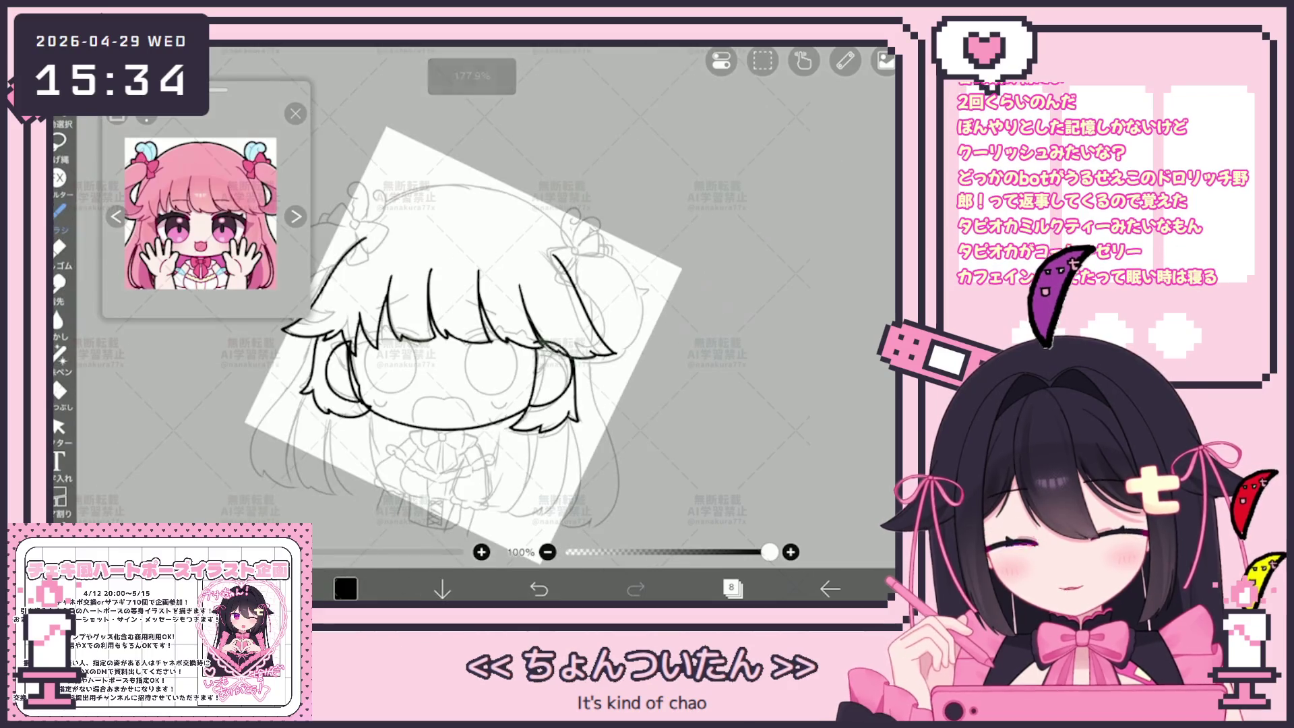
{"action": "scroll", "coordinate": [432, 323], "scroll_direction": "up", "scroll_amount": 5}
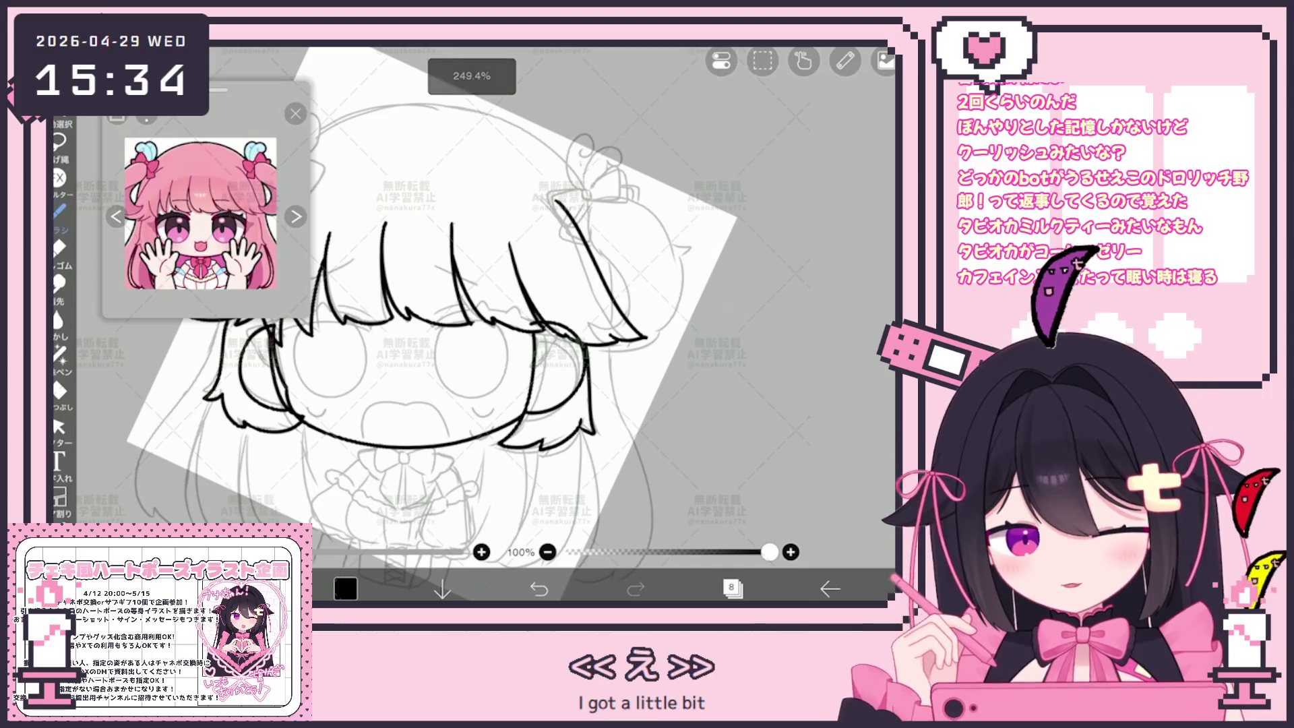
{"action": "scroll", "coordinate": [472, 323], "scroll_direction": "up", "scroll_amount": 3}
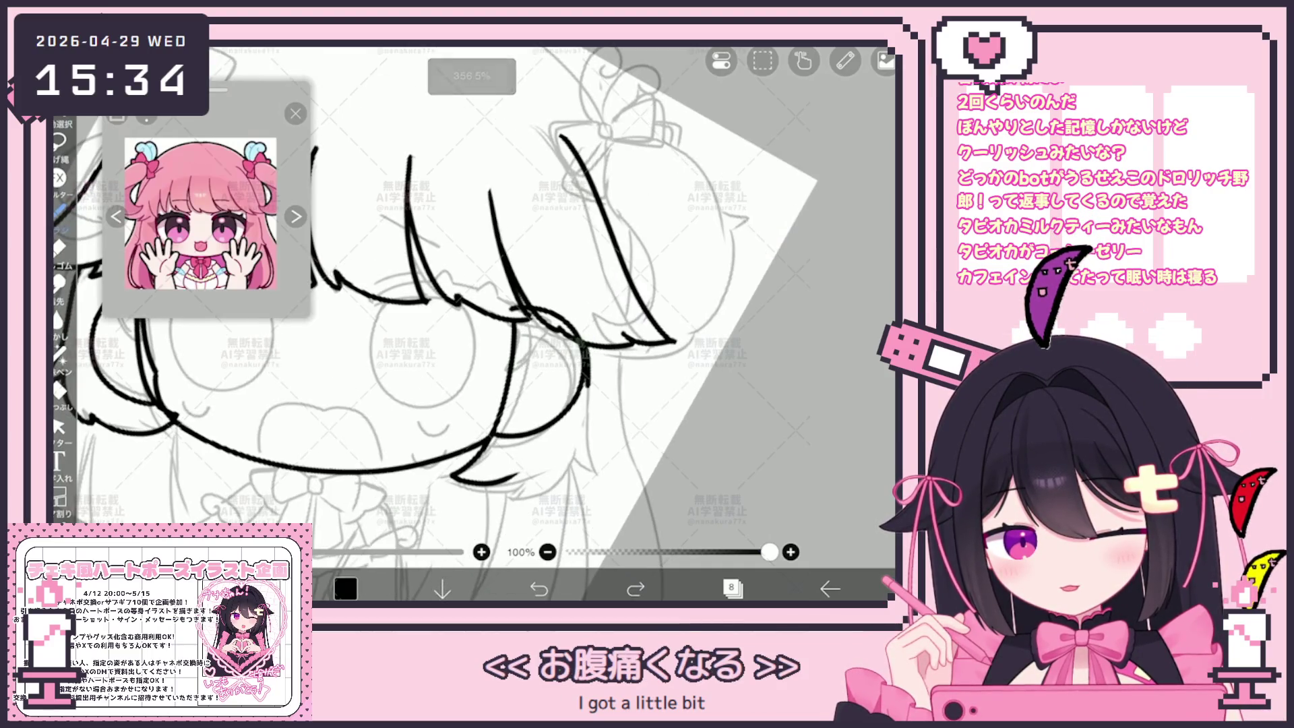
{"action": "left_click_drag", "start_coordinate": [506, 489], "coordinate": [569, 461]}
{"action": "scroll", "coordinate": [471, 310], "scroll_direction": "down", "scroll_amount": 2}
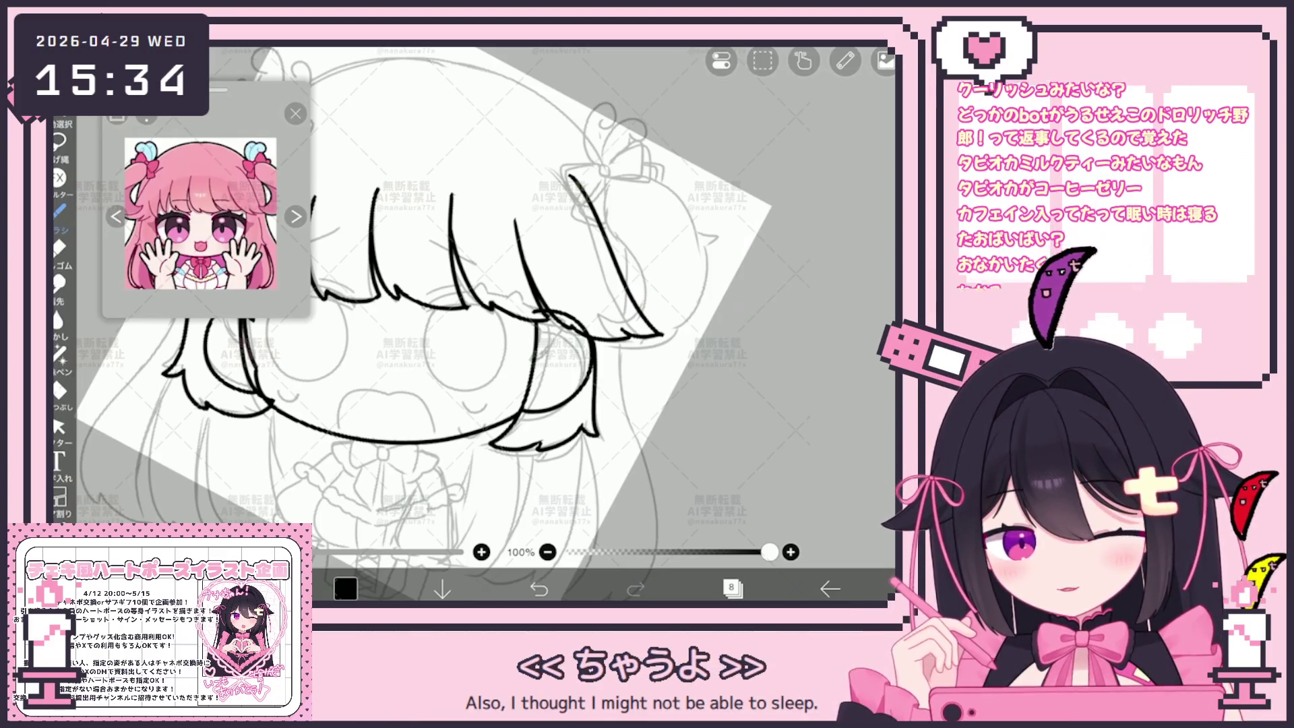
{"action": "left_click", "coordinate": [539, 589]}
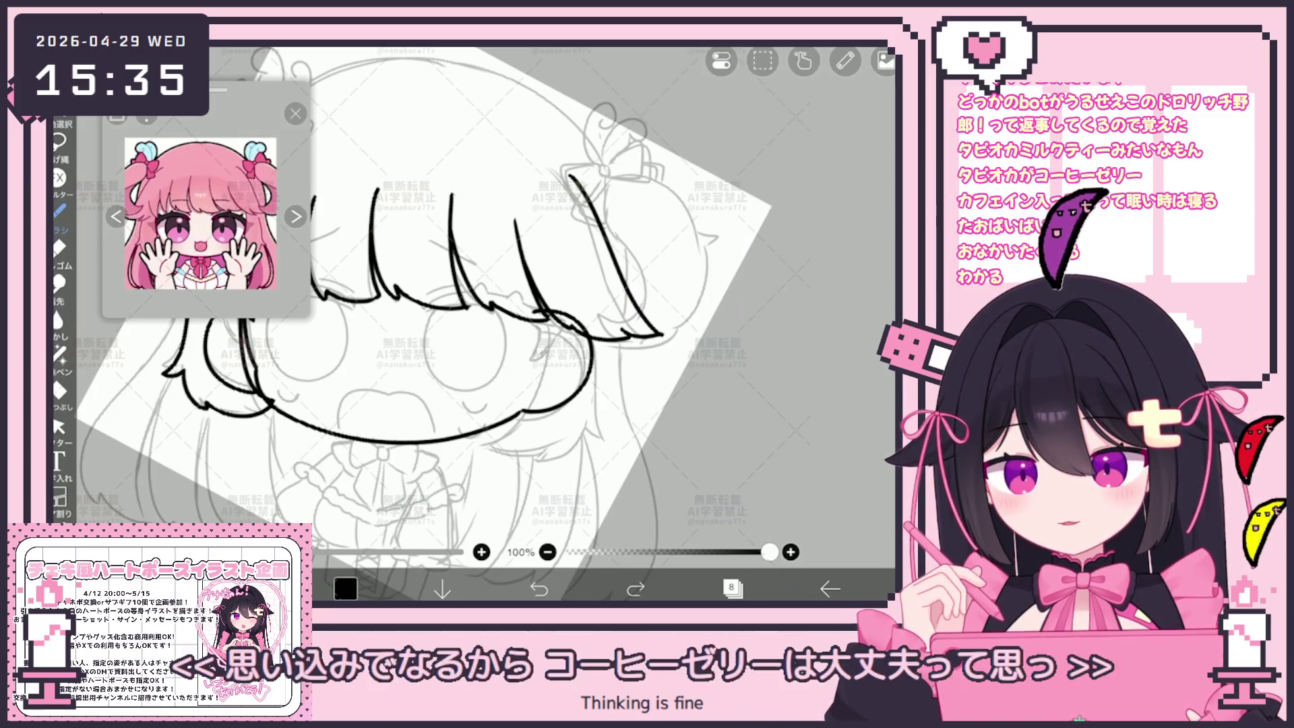
{"action": "scroll", "coordinate": [485, 324], "scroll_direction": "up", "scroll_amount": 5}
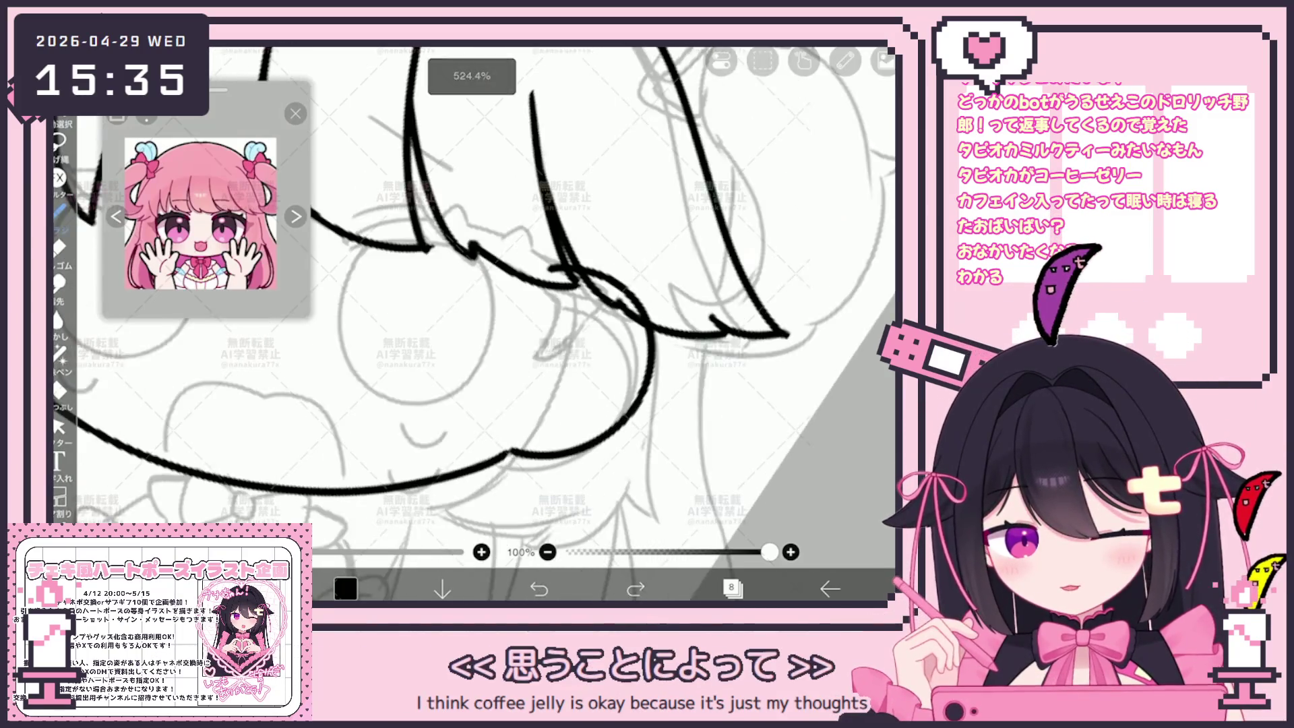
{"action": "scroll", "coordinate": [472, 317], "scroll_direction": "down", "scroll_amount": 1}
{"action": "key", "text": "ctrl+z"}
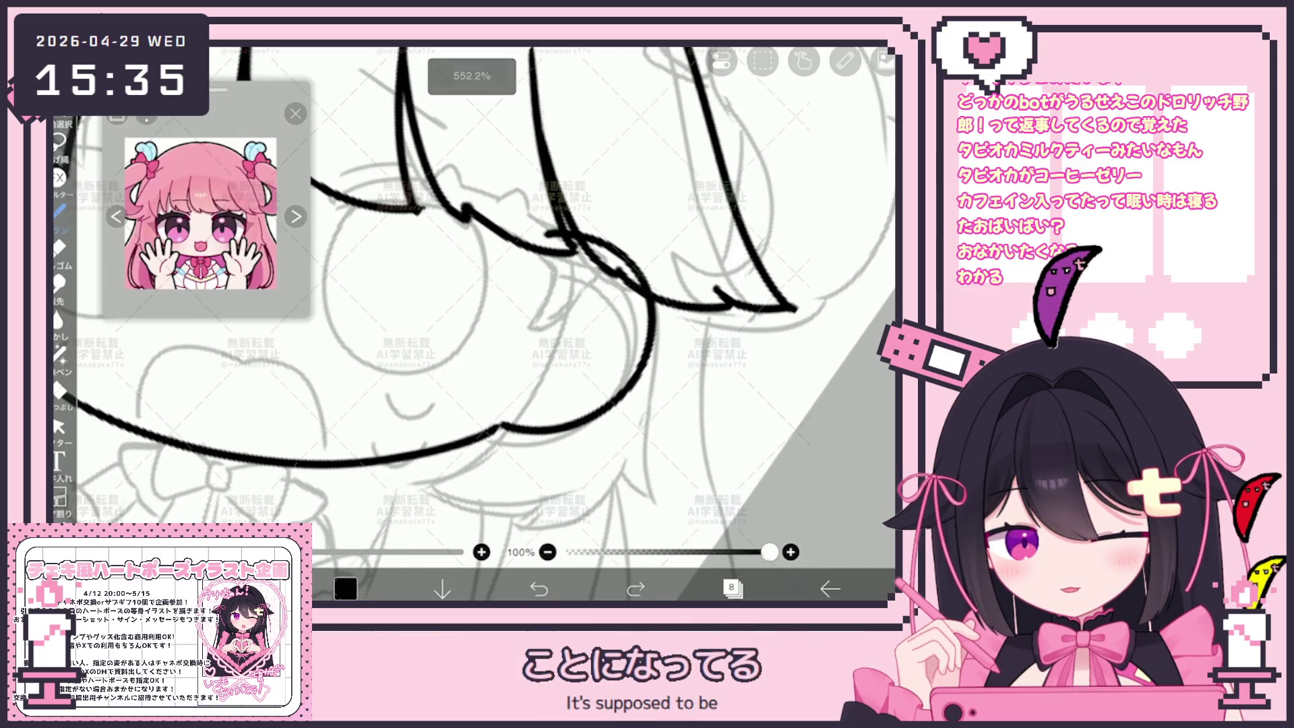
Step: Ink the side lock's outer edge downward, undoing the curved tip attempt
{"action": "mouse_move", "coordinate": [652, 301]}
{"action": "left_mouse_down"}
{"action": "mouse_move", "coordinate": [641, 487]}
{"action": "mouse_move", "coordinate": [509, 519]}
{"action": "left_mouse_up"}
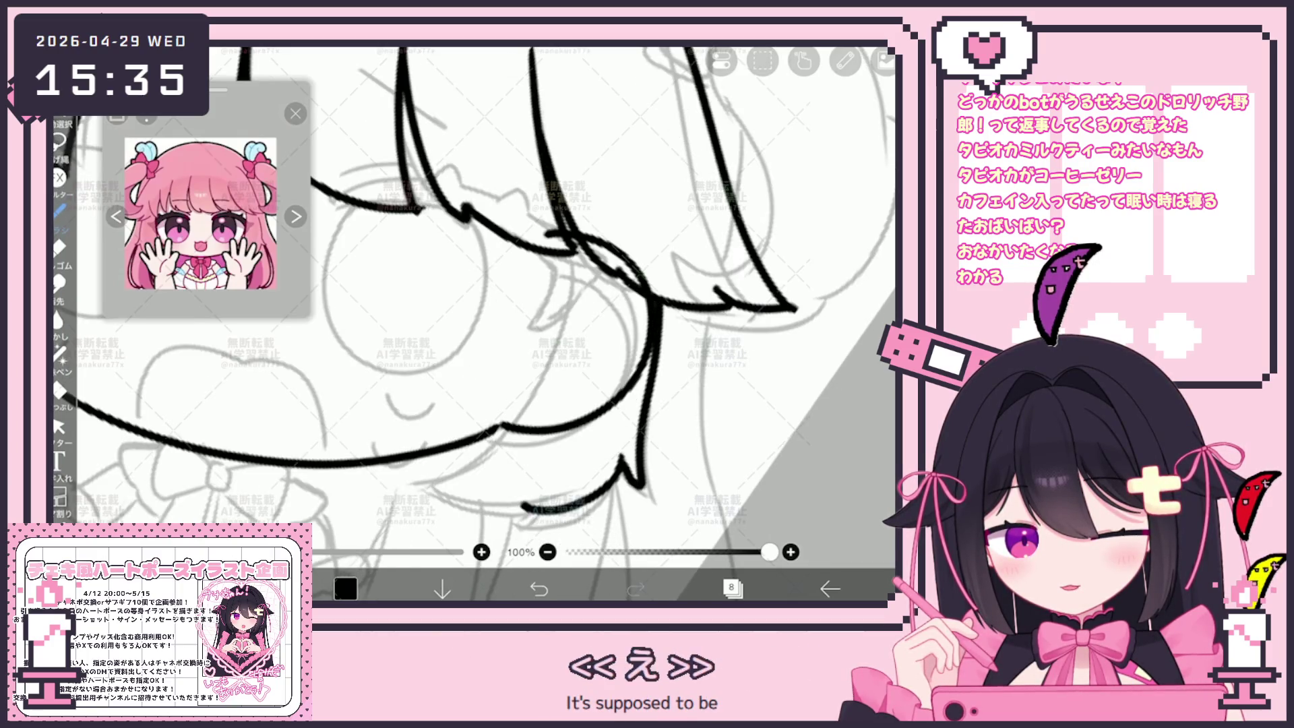
{"action": "left_click_drag", "start_coordinate": [627, 465], "coordinate": [434, 498]}
{"action": "key", "text": "ctrl+z"}
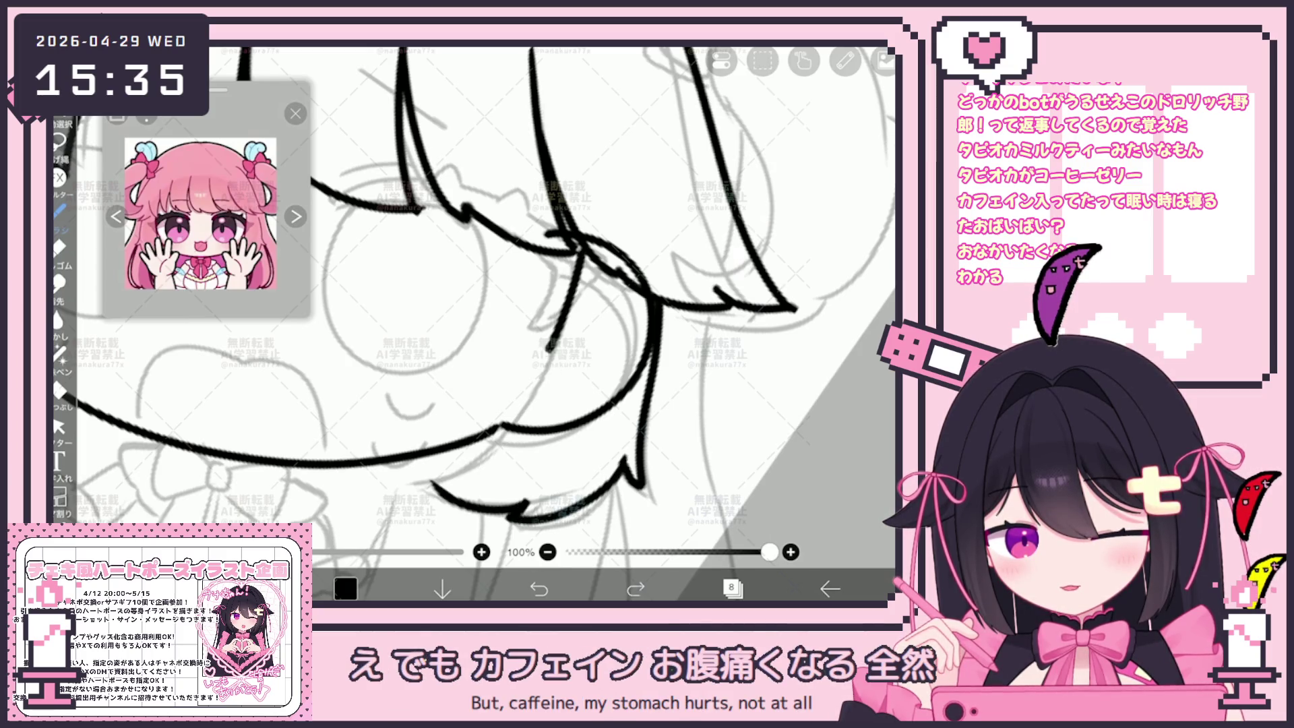
{"action": "scroll", "coordinate": [472, 323], "scroll_direction": "down", "scroll_amount": 5}
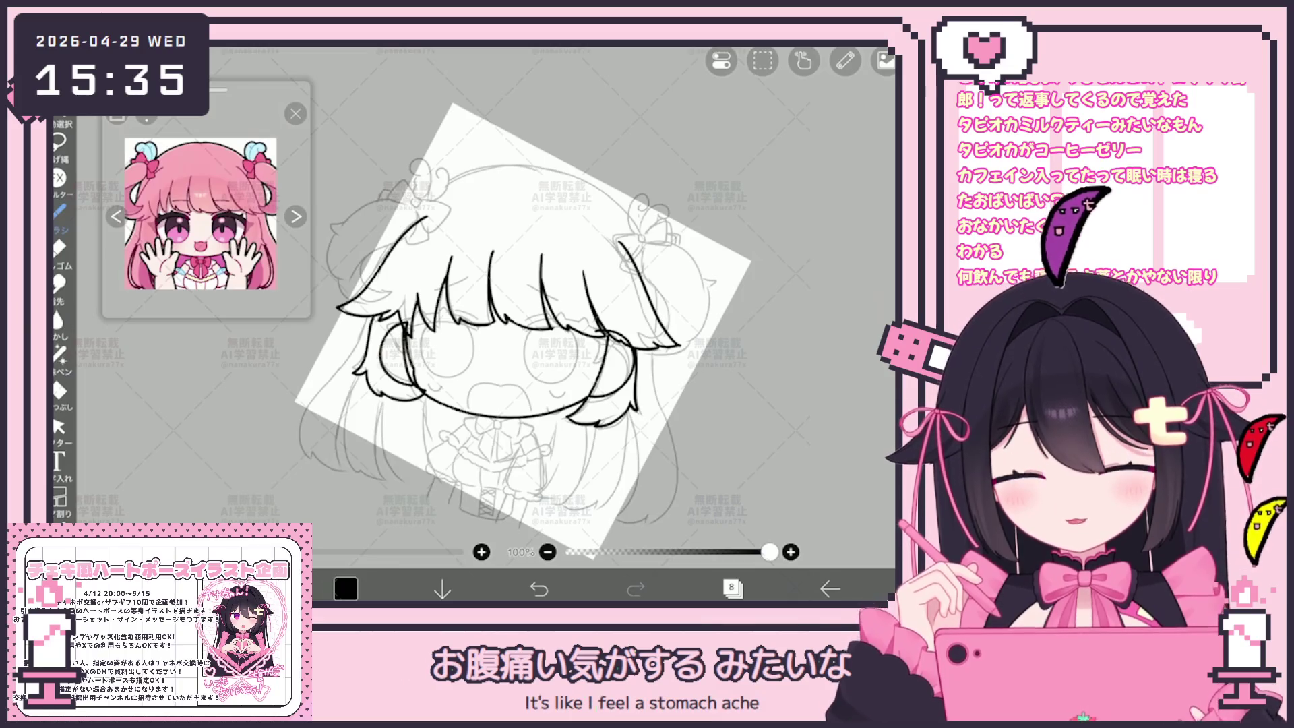
{"action": "scroll", "coordinate": [472, 323], "scroll_direction": "up", "scroll_amount": 5}
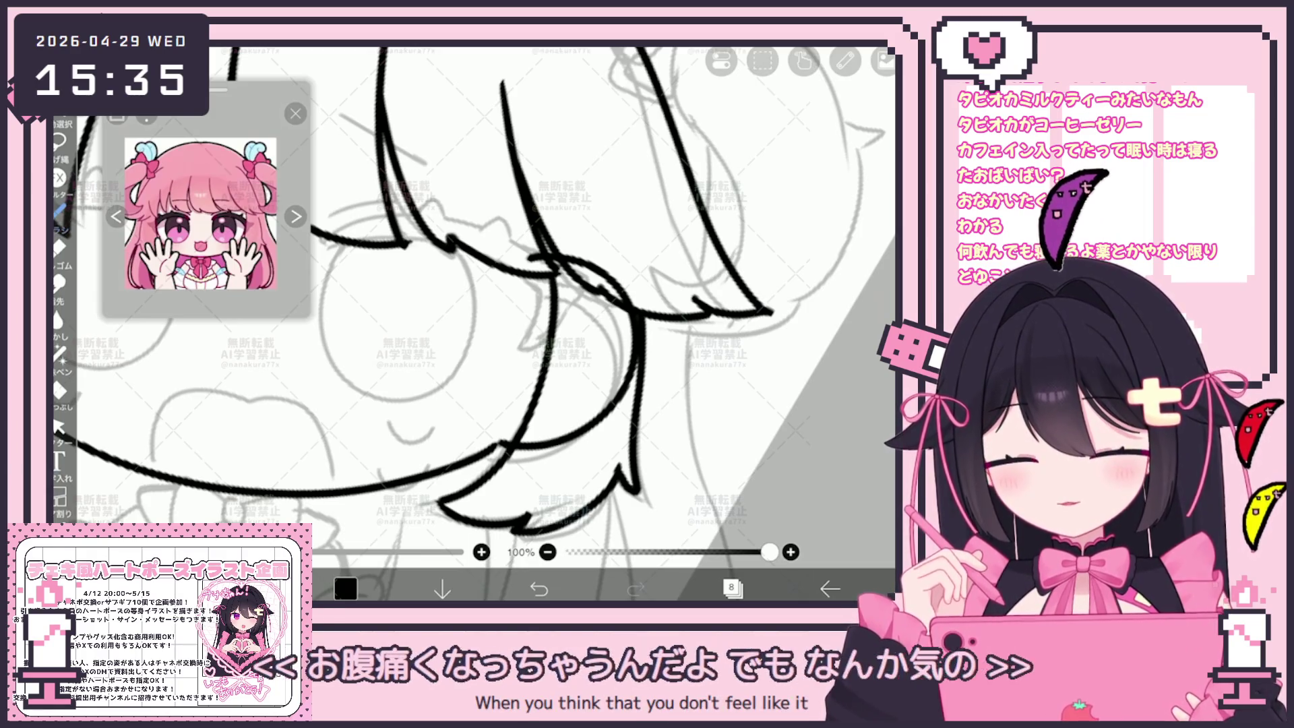
{"action": "scroll", "coordinate": [472, 323], "scroll_direction": "down", "scroll_amount": 5}
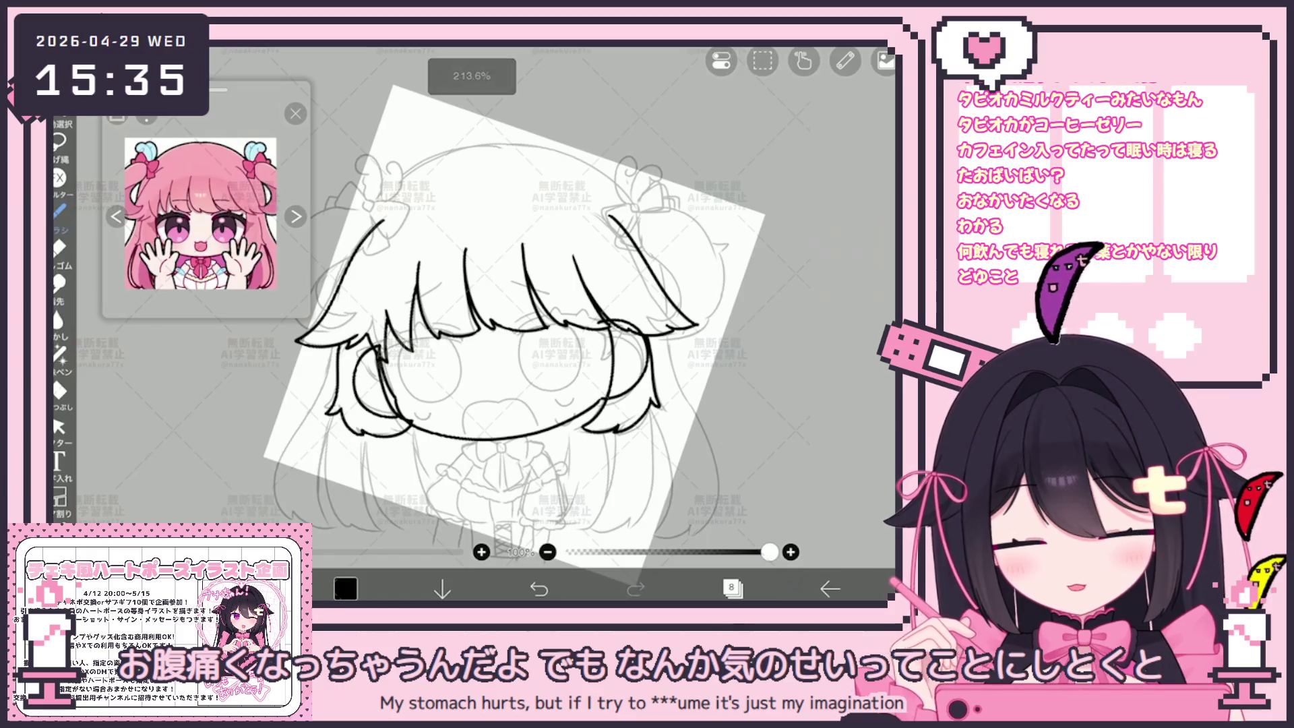
Step: Select the right hair strand stroke with the Vector tool
{"action": "left_click", "coordinate": [59, 427]}
{"action": "scroll", "coordinate": [472, 324], "scroll_direction": "up", "scroll_amount": 2}
{"action": "left_click", "coordinate": [615, 377]}
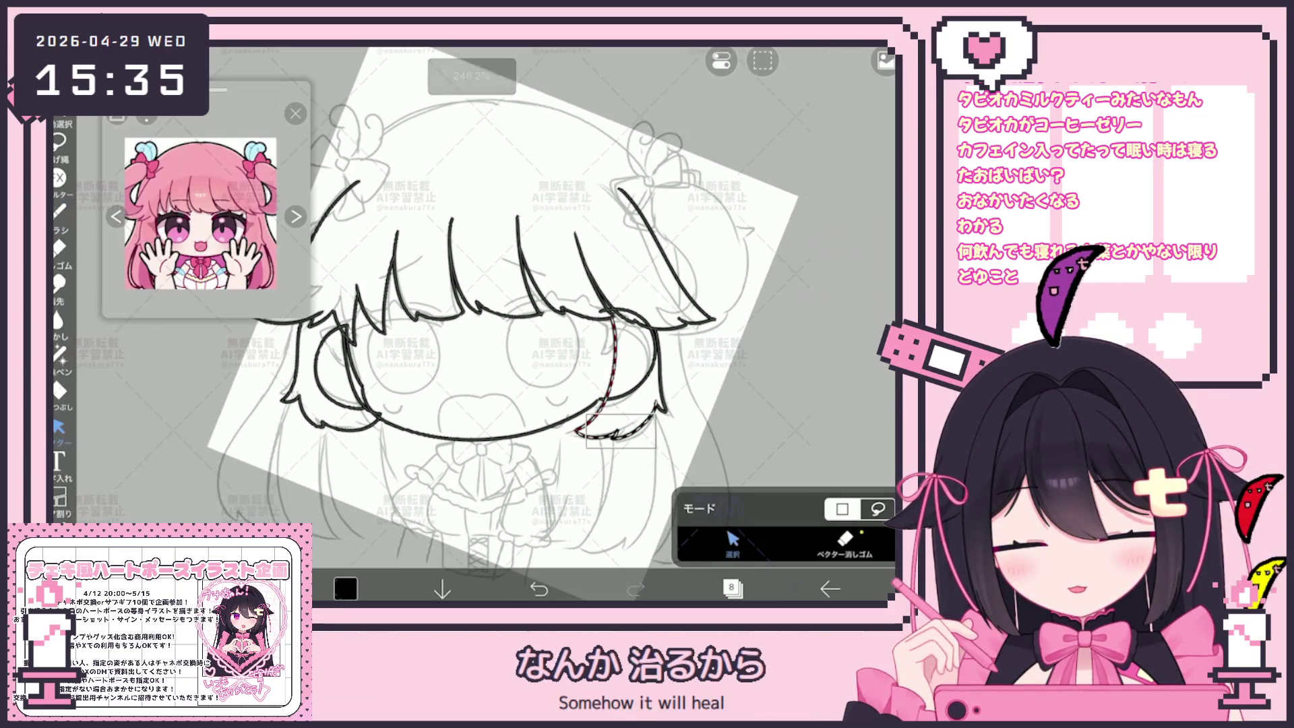
{"action": "left_click", "coordinate": [472, 437]}
{"action": "left_click", "coordinate": [610, 377]}
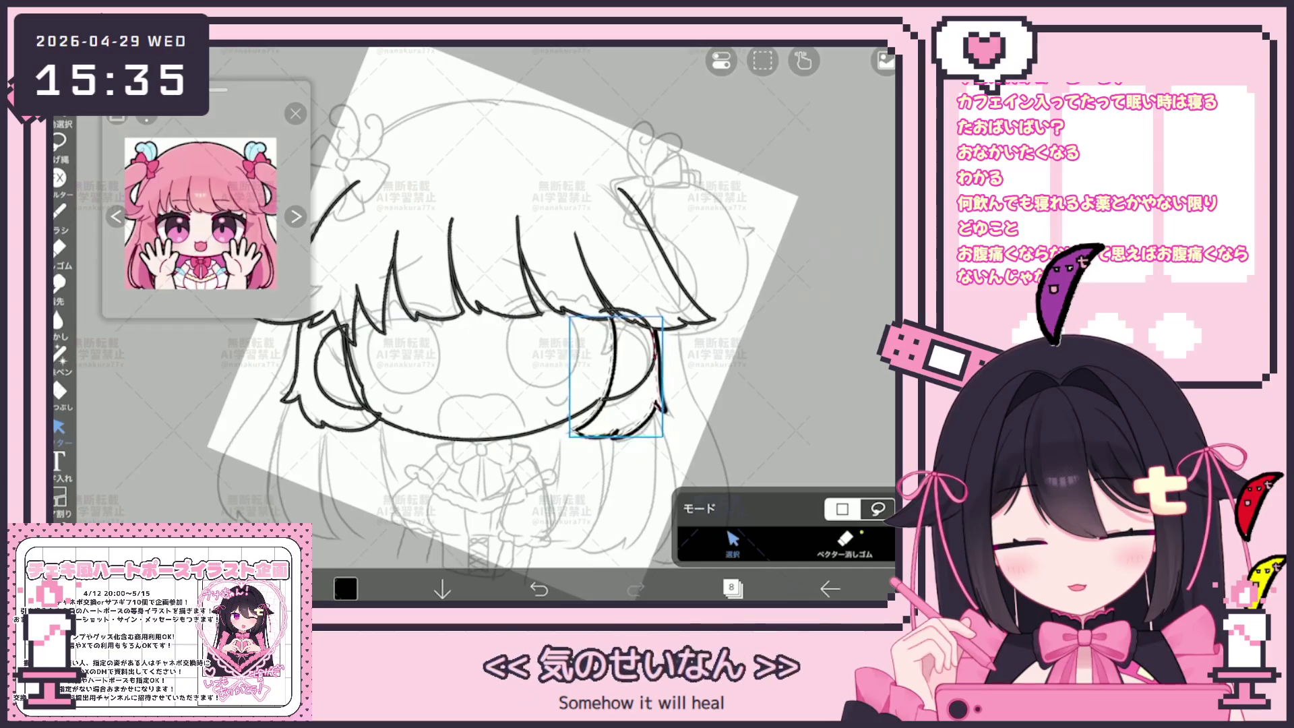
Step: Trim the overlapping side-lock line ends with the Vector Eraser
{"action": "left_click", "coordinate": [844, 539]}
{"action": "scroll", "coordinate": [472, 323], "scroll_direction": "up", "scroll_amount": 3}
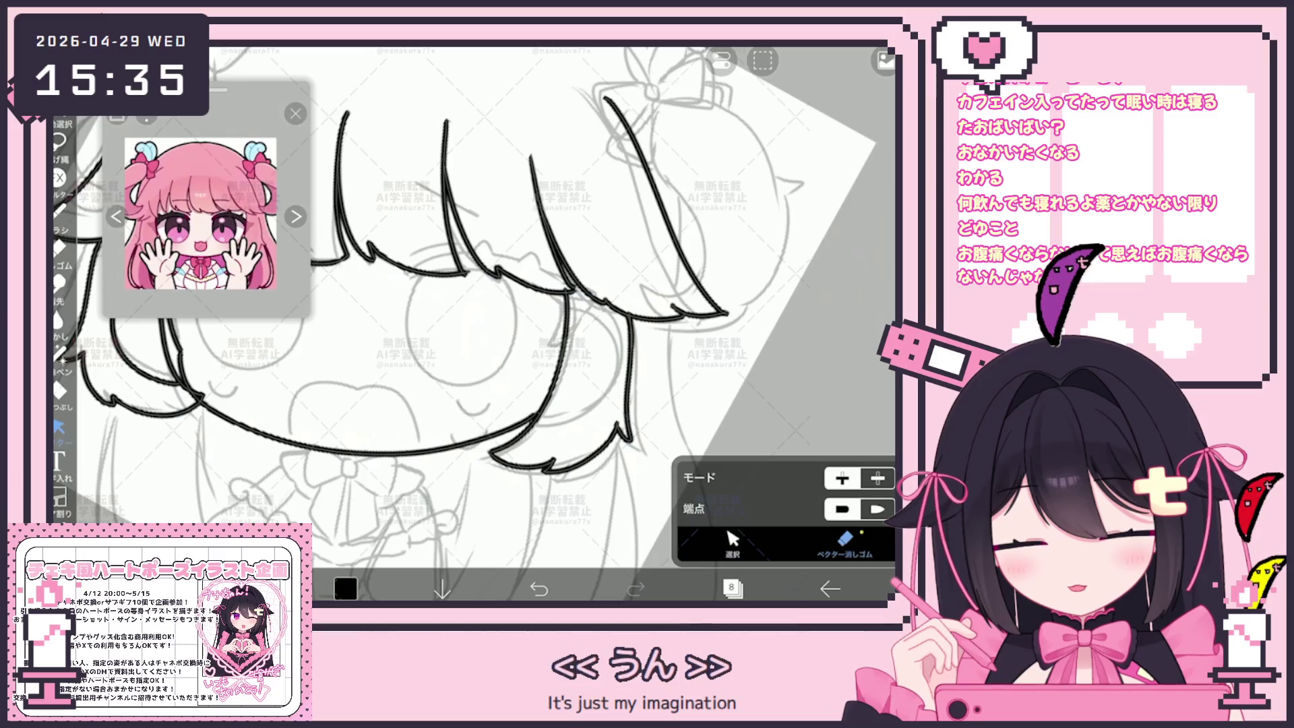
{"action": "scroll", "coordinate": [472, 324], "scroll_direction": "up", "scroll_amount": 2}
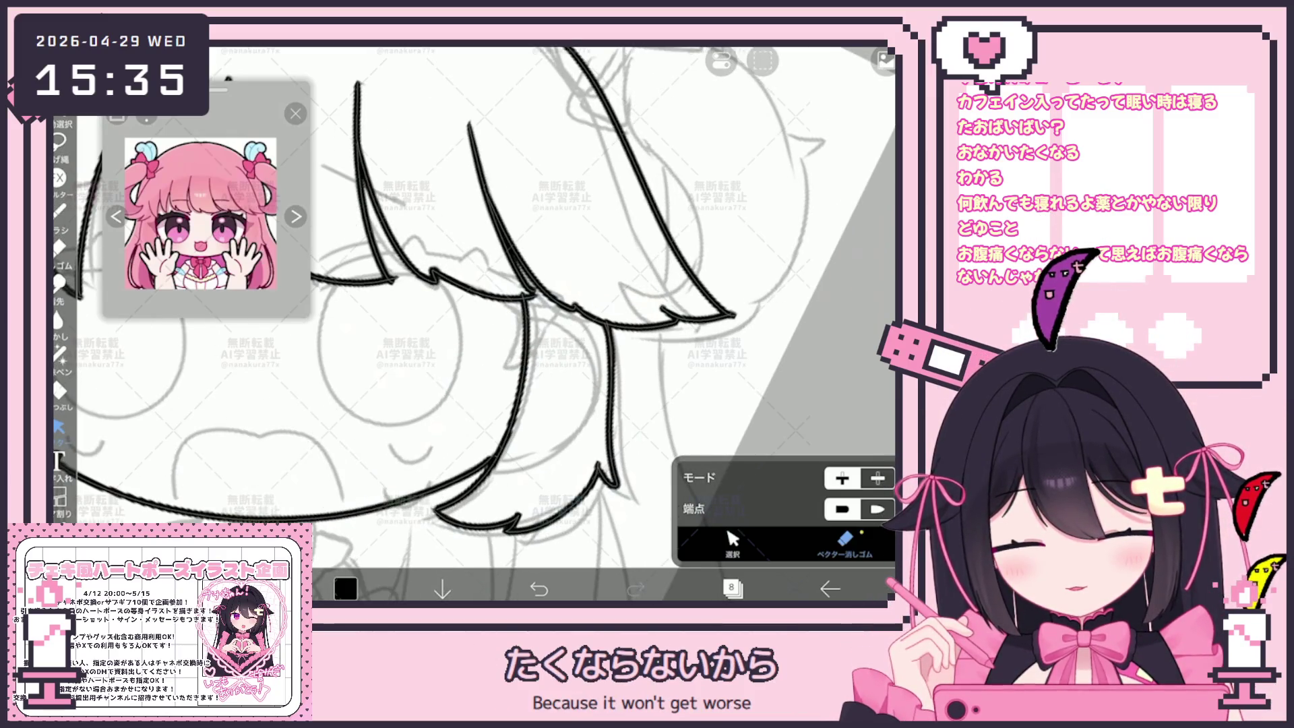
{"action": "scroll", "coordinate": [471, 324], "scroll_direction": "up", "scroll_amount": 2}
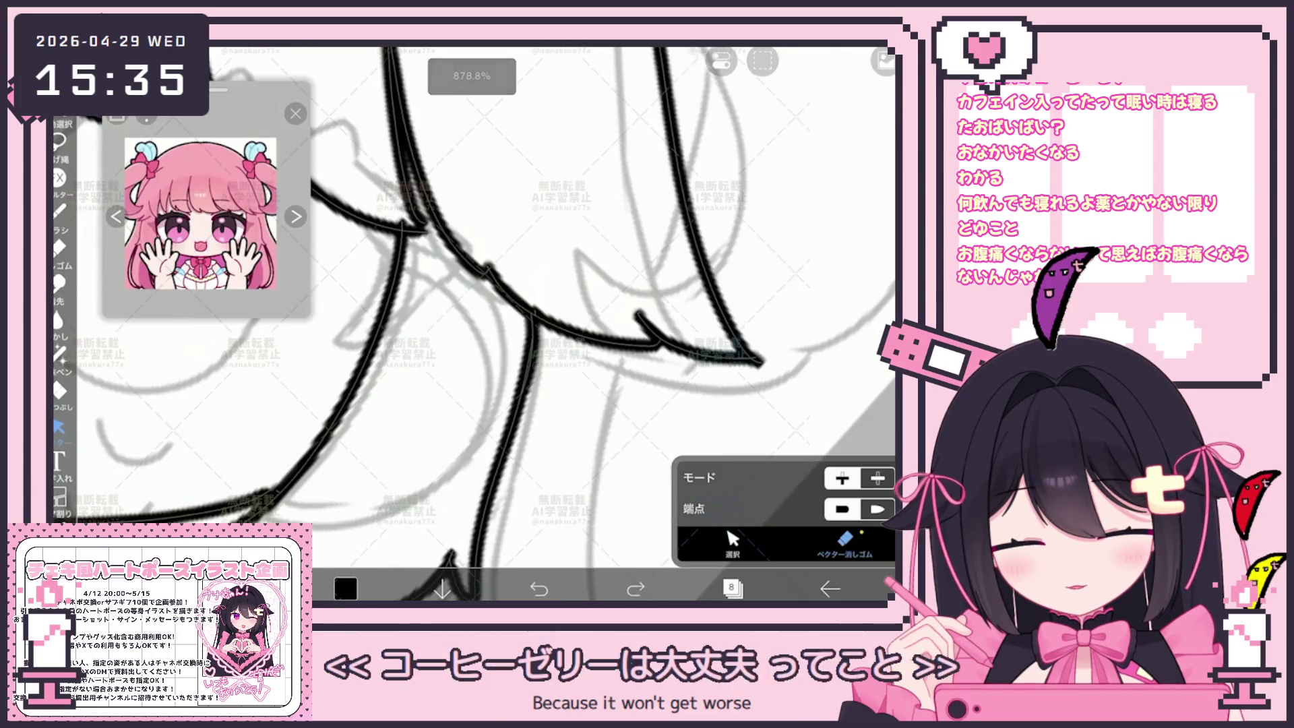
{"action": "key", "text": "ctrl+shift+z"}
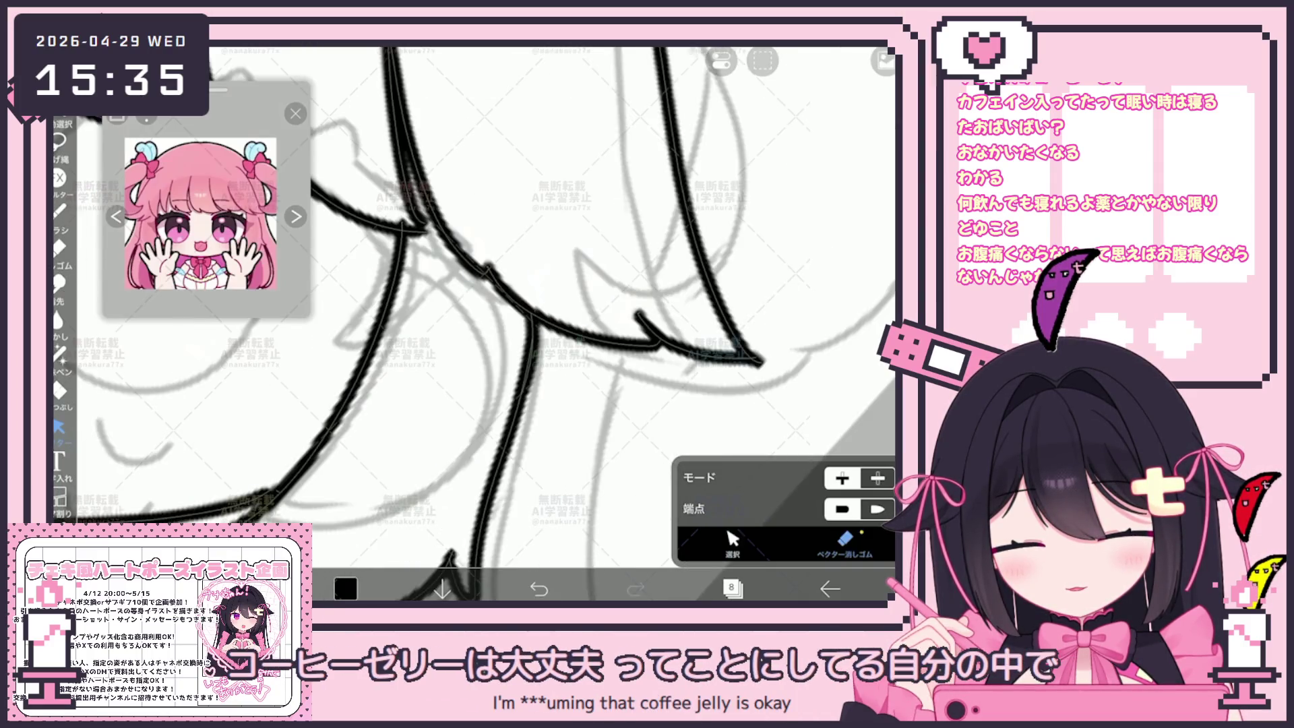
{"action": "scroll", "coordinate": [471, 324], "scroll_direction": "down", "scroll_amount": 3}
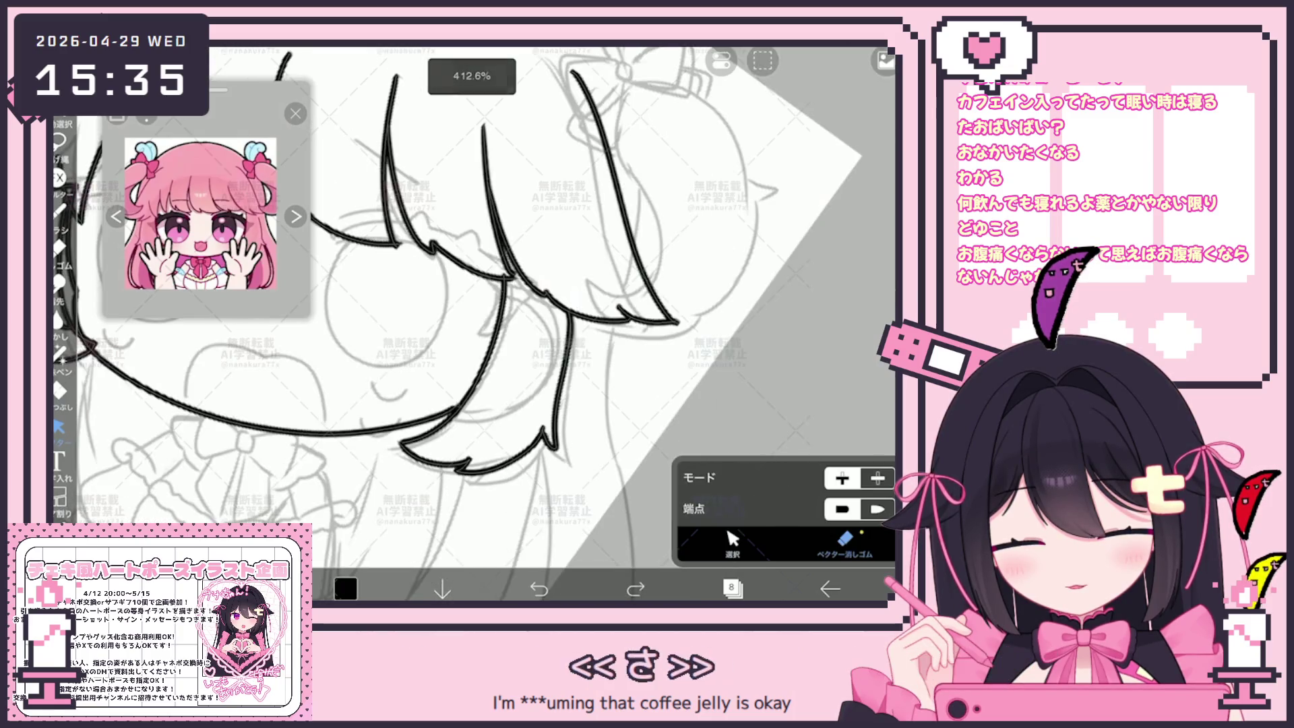
{"action": "scroll", "coordinate": [472, 324], "scroll_direction": "up", "scroll_amount": 3}
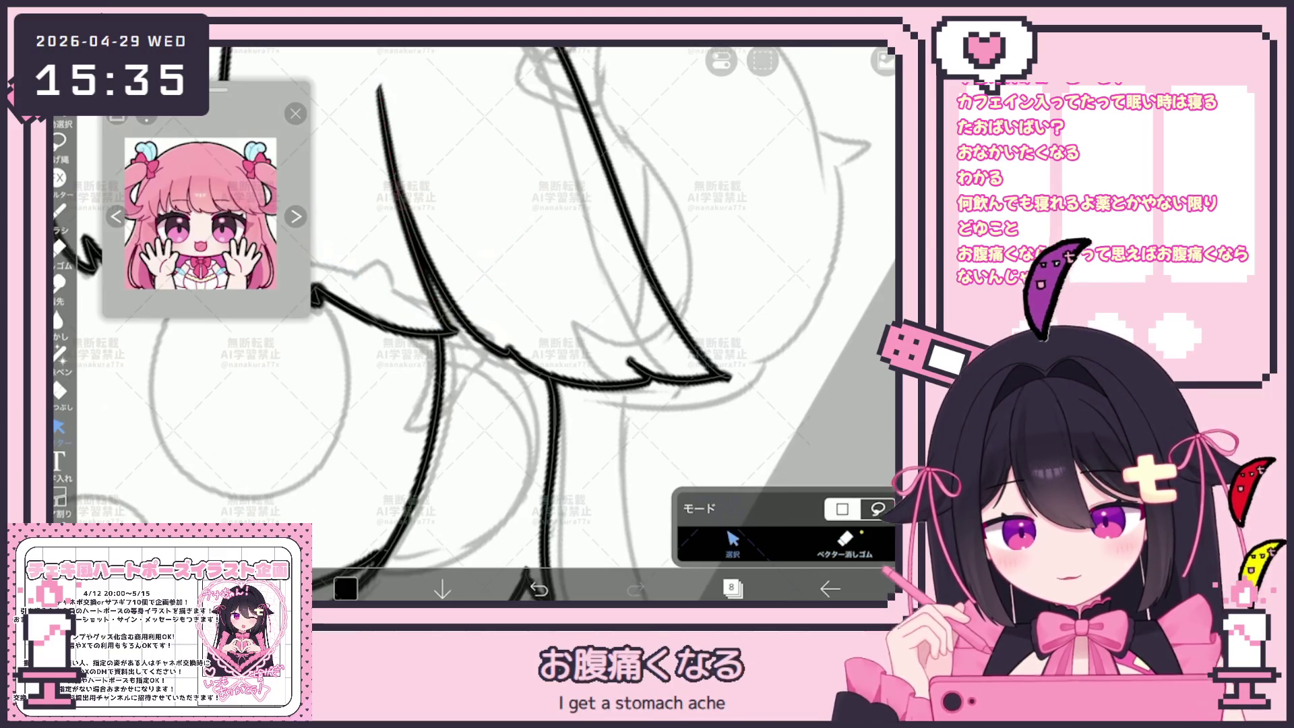
{"action": "scroll", "coordinate": [472, 324], "scroll_direction": "down", "scroll_amount": 5}
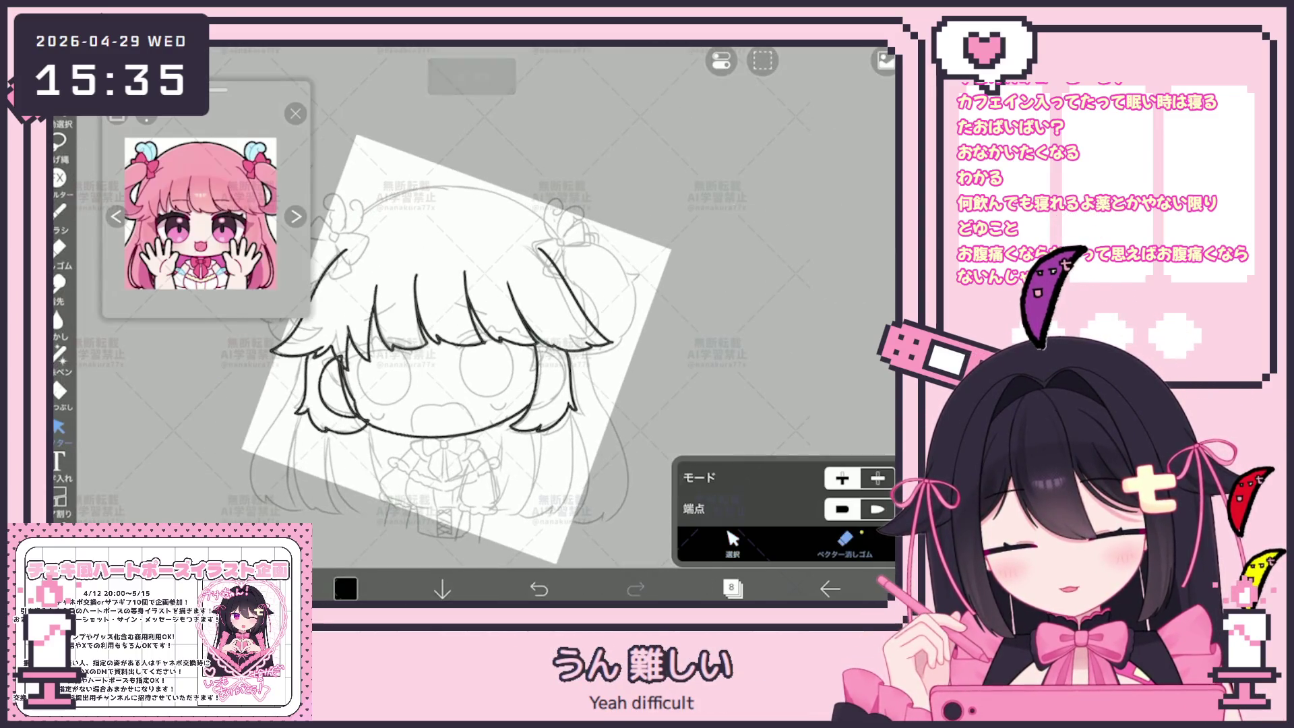
{"action": "scroll", "coordinate": [472, 324], "scroll_direction": "up", "scroll_amount": 5}
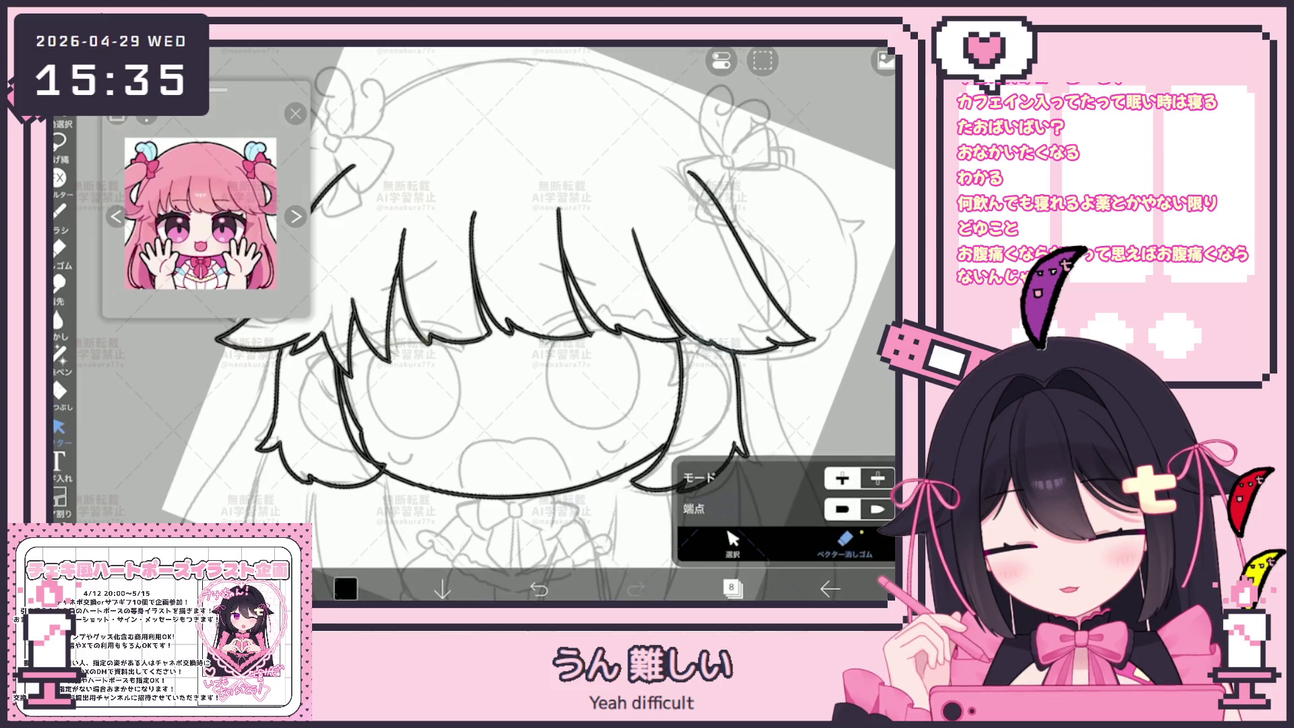
Step: Extend the left hair line downward in a curve and ink an inner strand
{"action": "left_click", "coordinate": [59, 210]}
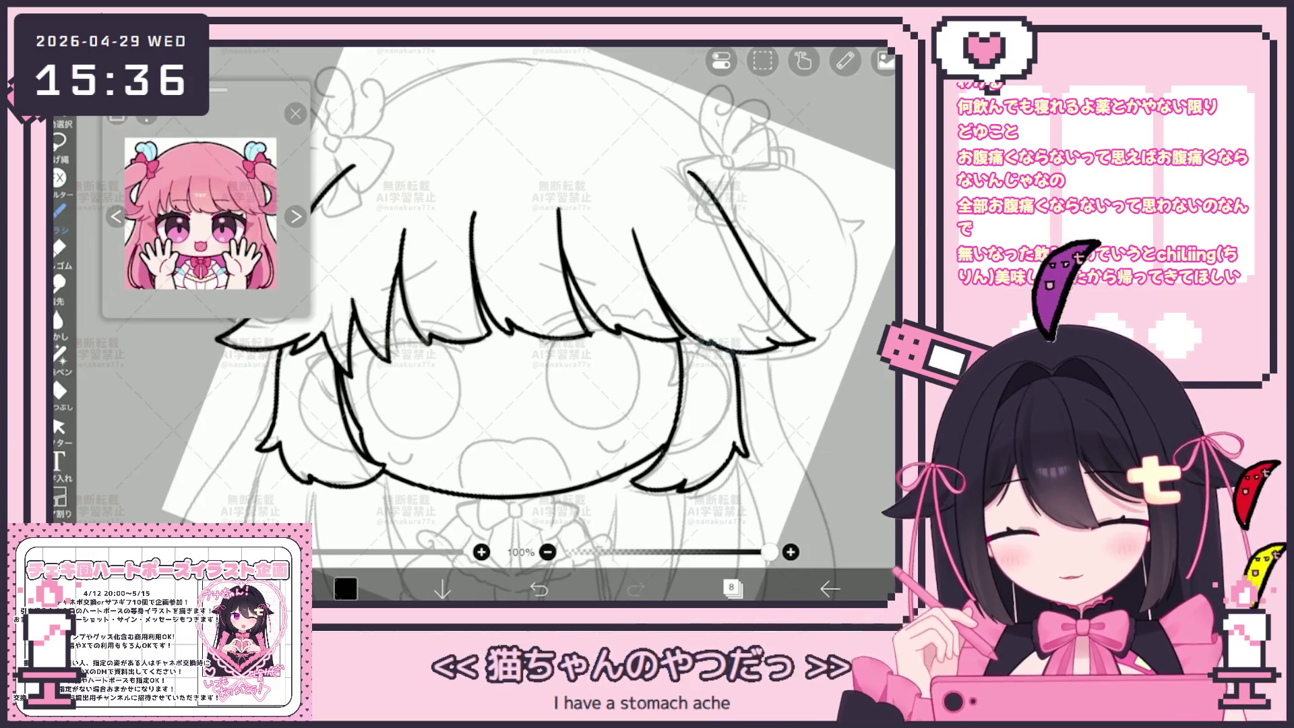
{"action": "left_click_drag", "start_coordinate": [502, 378], "coordinate": [627, 283]}
{"action": "left_click_drag", "start_coordinate": [607, 377], "coordinate": [593, 310]}
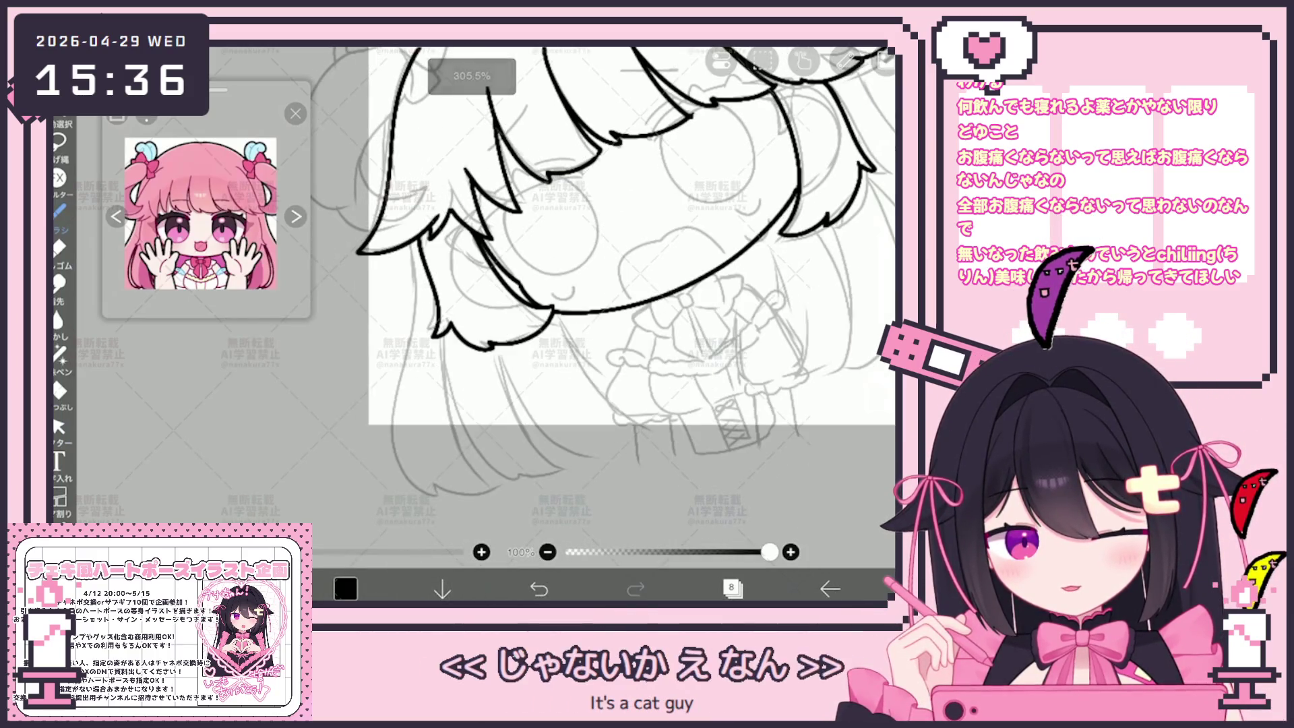
{"action": "left_click_drag", "start_coordinate": [394, 412], "coordinate": [499, 498]}
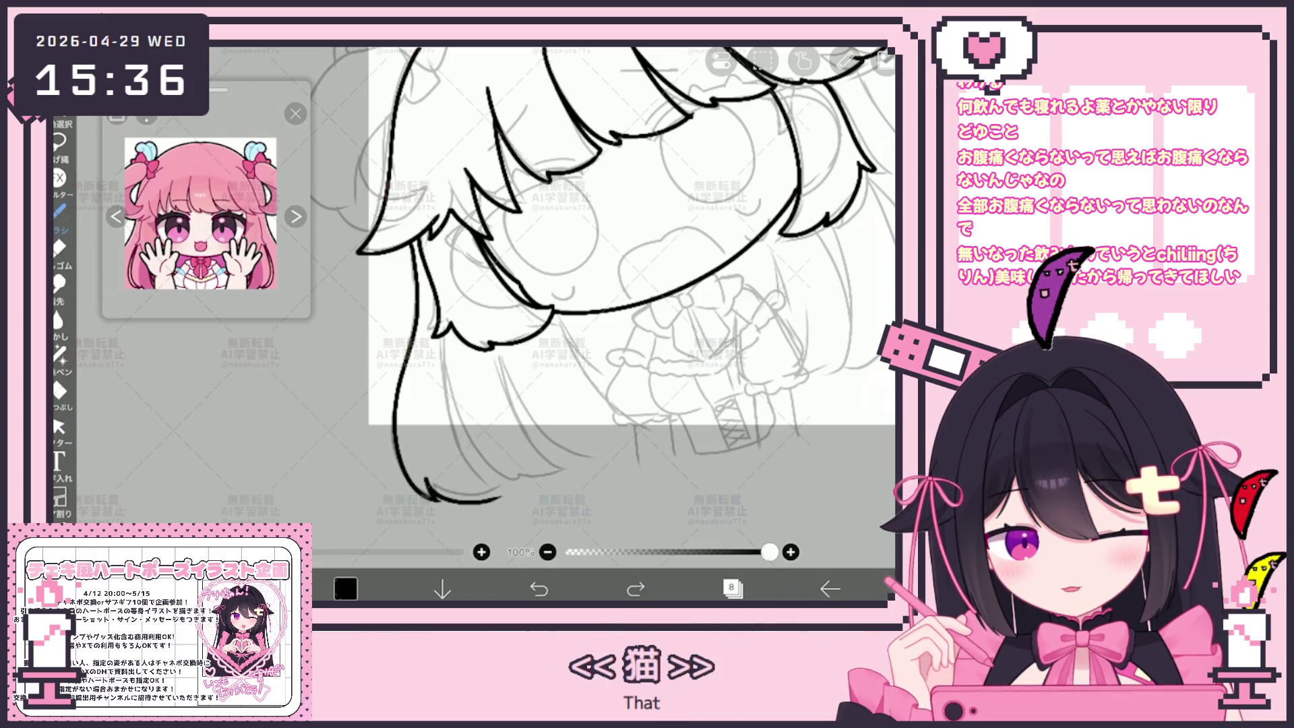
{"action": "left_click_drag", "start_coordinate": [448, 337], "coordinate": [482, 486]}
Step: Ink the left hair strands down to pointed tips, redoing misplaced strokes
{"action": "left_click_drag", "start_coordinate": [607, 270], "coordinate": [587, 283]}
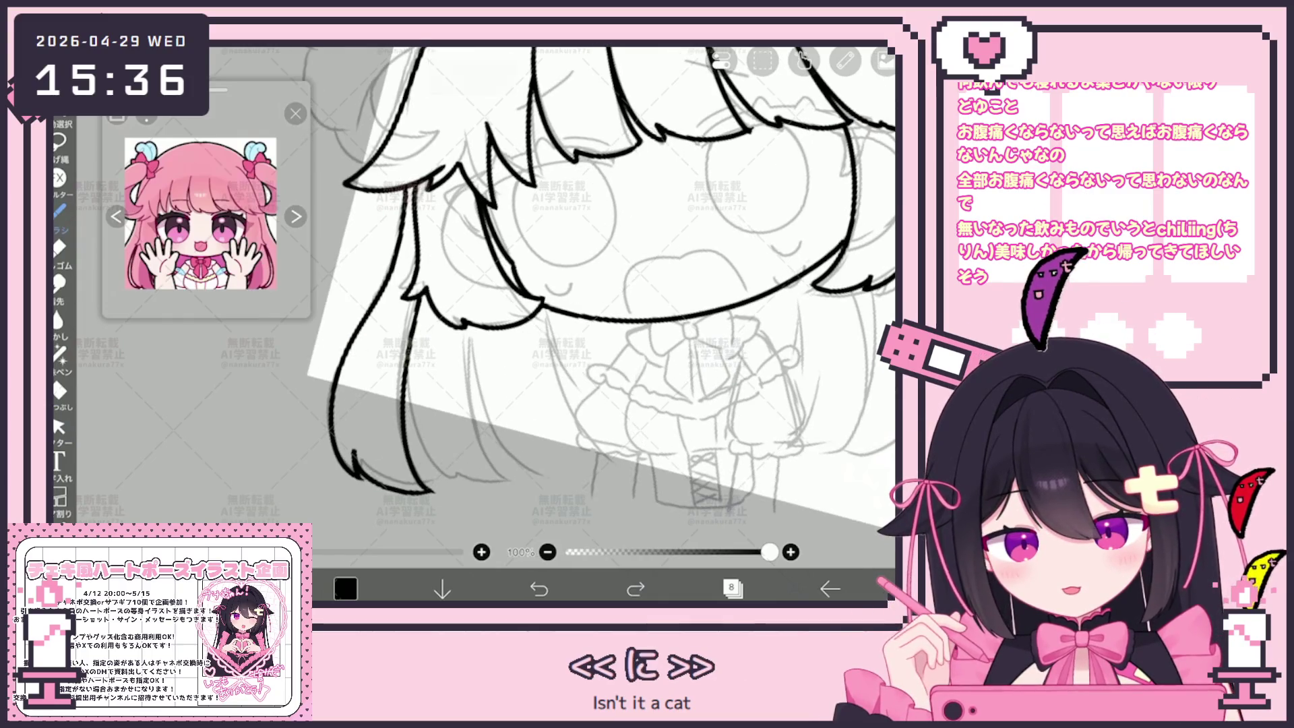
{"action": "mouse_move", "coordinate": [422, 296]}
{"action": "left_mouse_down"}
{"action": "mouse_move", "coordinate": [464, 475]}
{"action": "mouse_move", "coordinate": [532, 478]}
{"action": "left_mouse_up"}
{"action": "key", "text": "ctrl+z"}
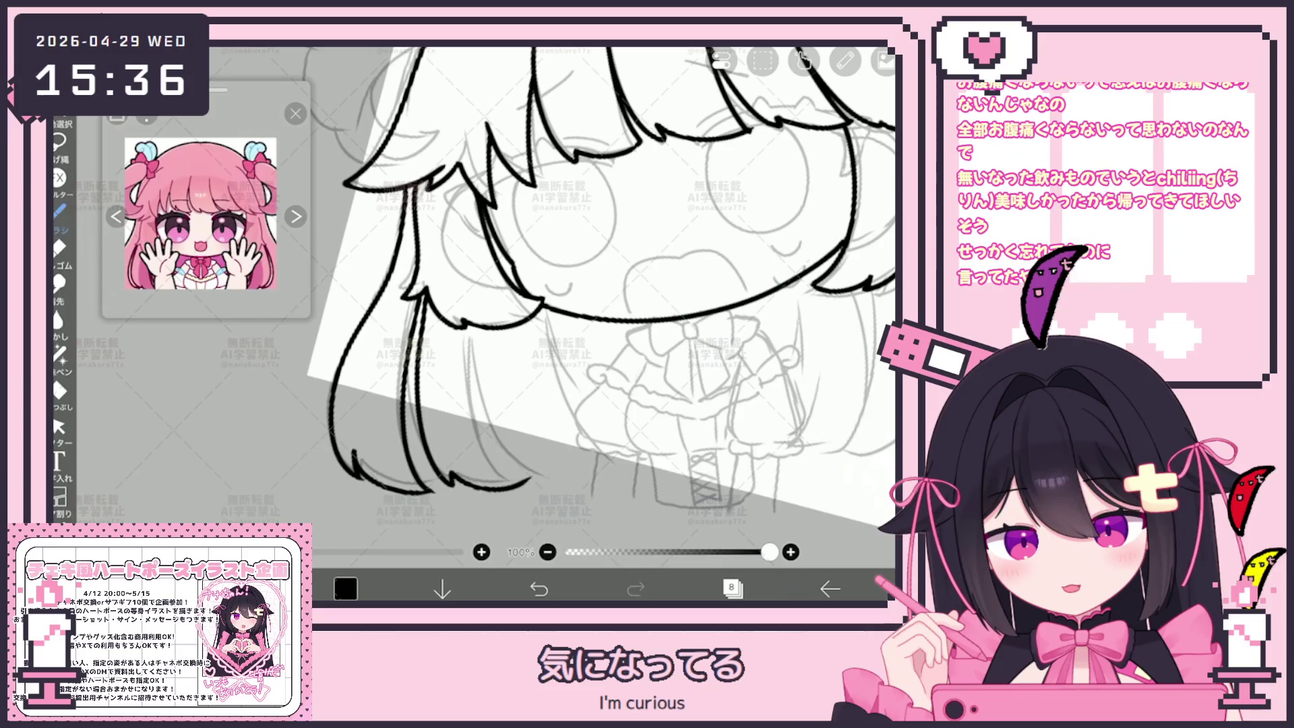
{"action": "mouse_move", "coordinate": [477, 327]}
{"action": "left_mouse_down"}
{"action": "mouse_move", "coordinate": [492, 412]}
{"action": "mouse_move", "coordinate": [532, 480]}
{"action": "left_mouse_up"}
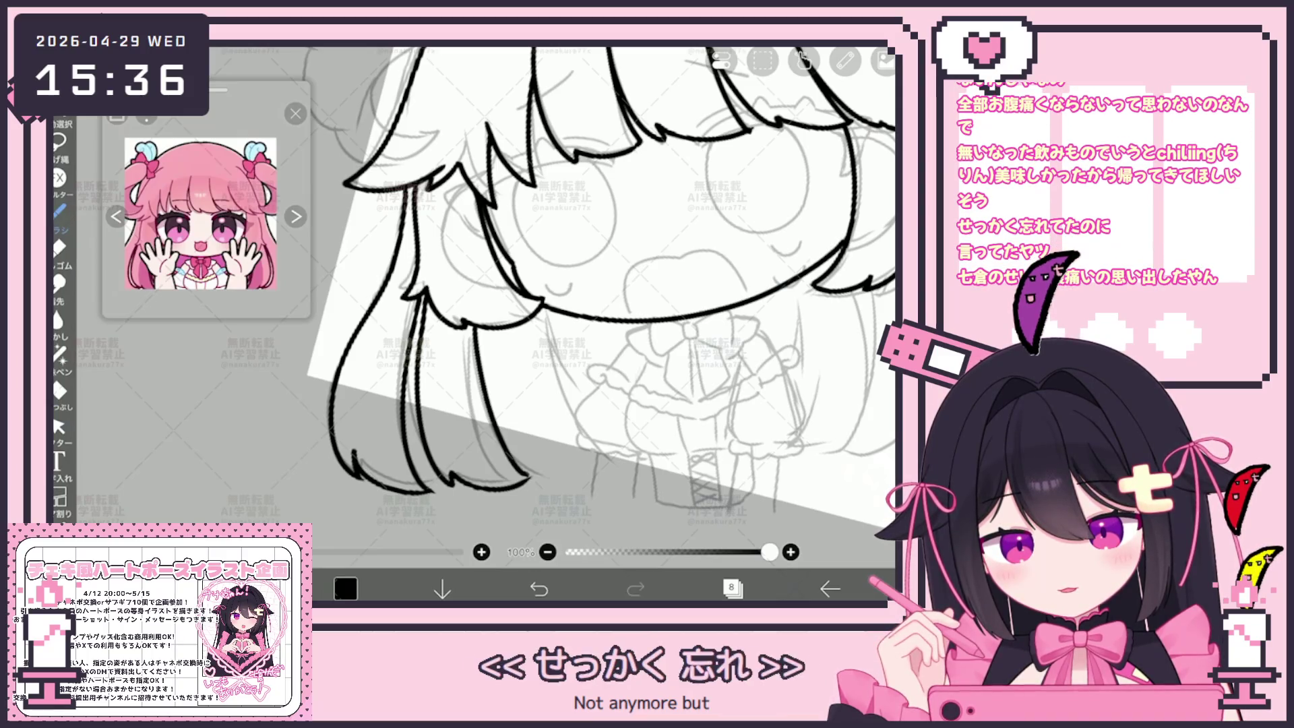
{"action": "key", "text": "ctrl+z"}
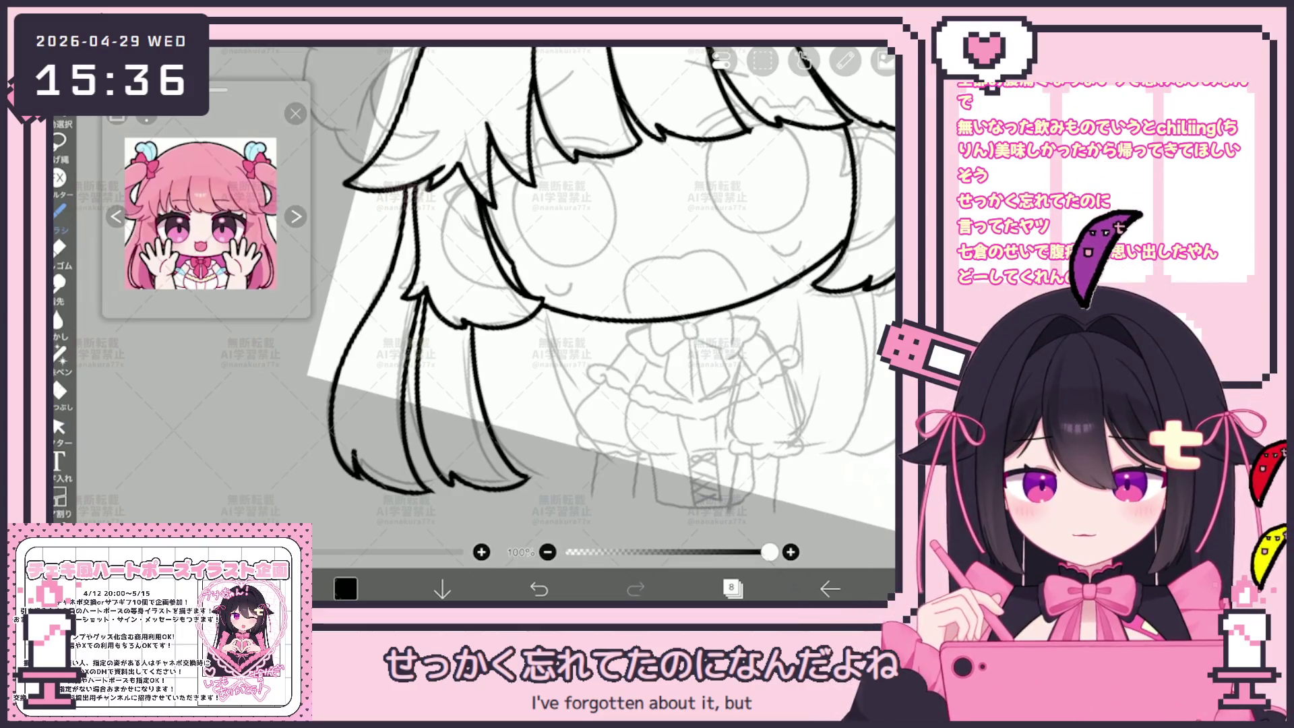
{"action": "key", "text": "ctrl+z"}
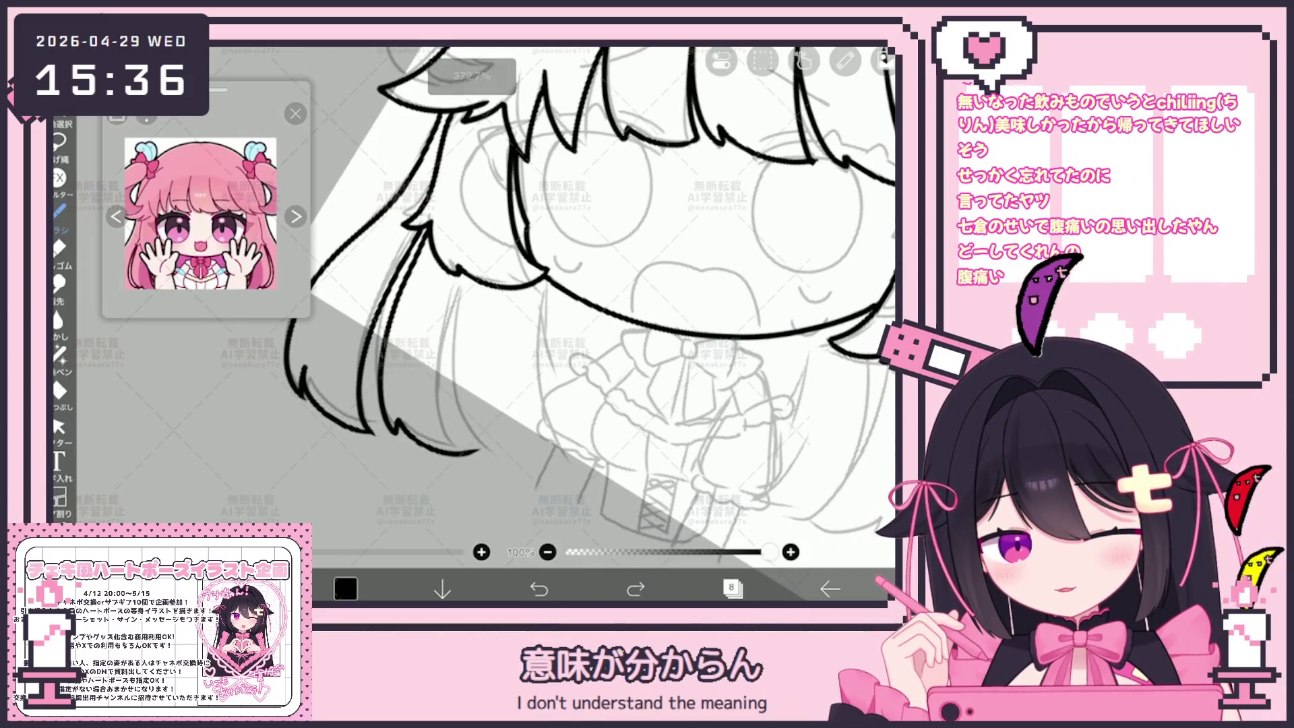
{"action": "key", "text": "ctrl+y"}
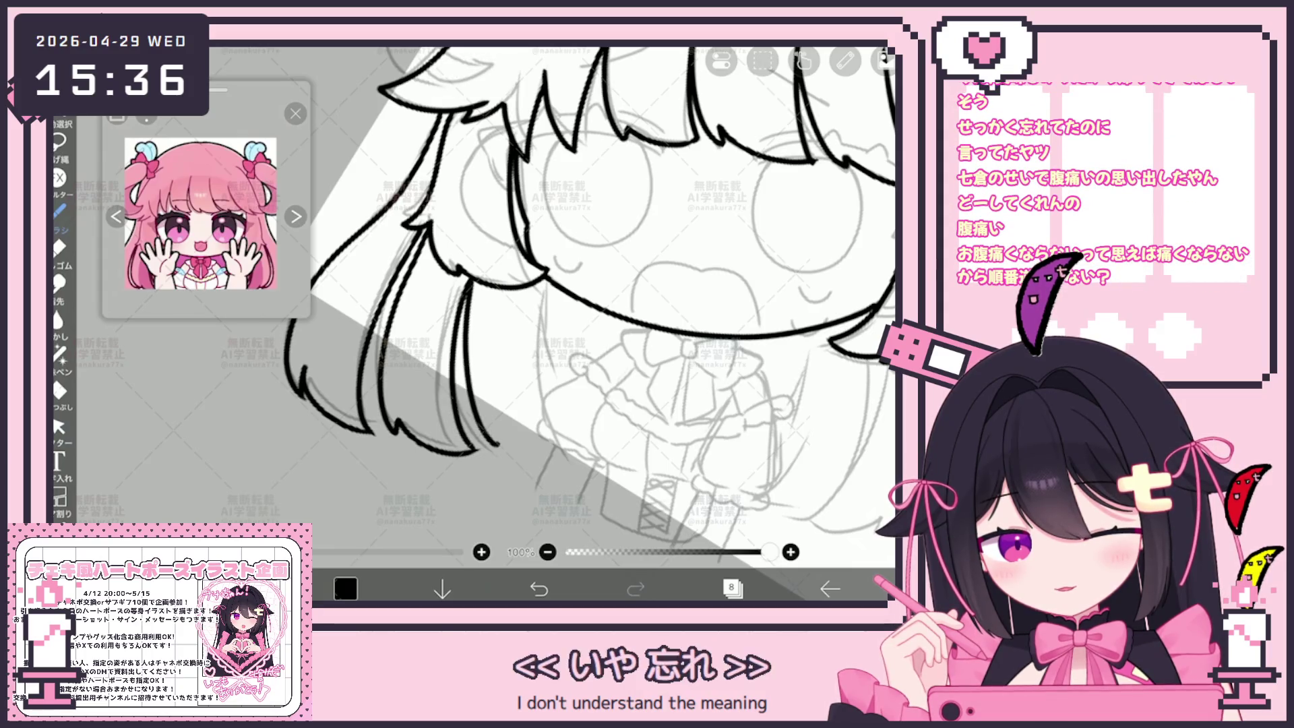
{"action": "key", "text": "ctrl+z"}
{"action": "left_click_drag", "start_coordinate": [476, 442], "coordinate": [560, 461]}
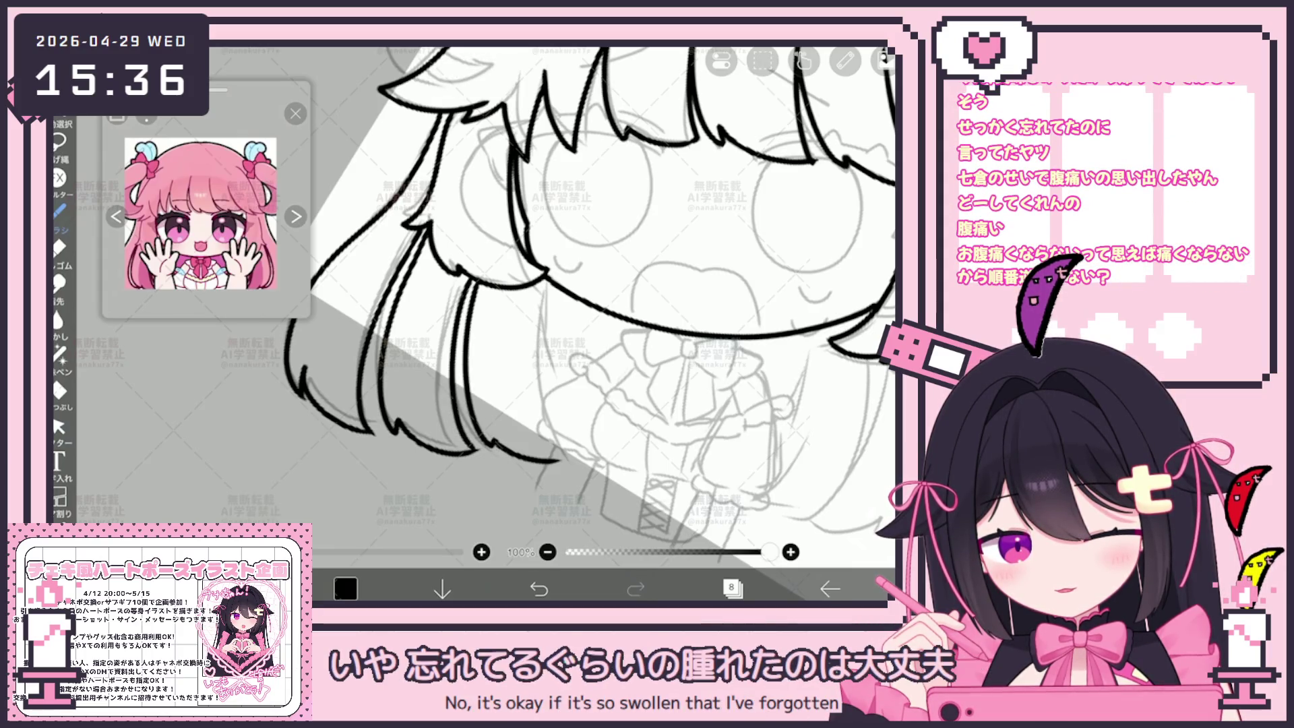
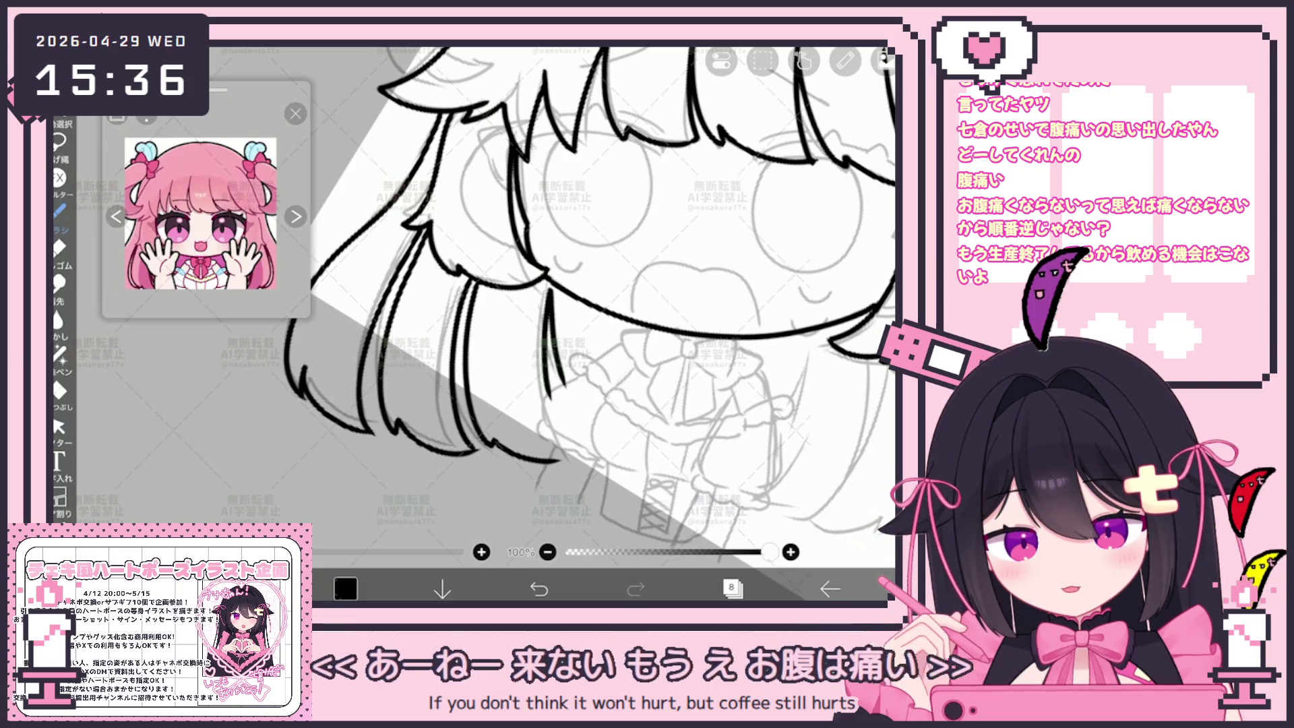
Step: Ink a long strand down the side hair, then add a short tapered strand tip
{"action": "scroll", "coordinate": [590, 324], "scroll_direction": "down", "scroll_amount": 5}
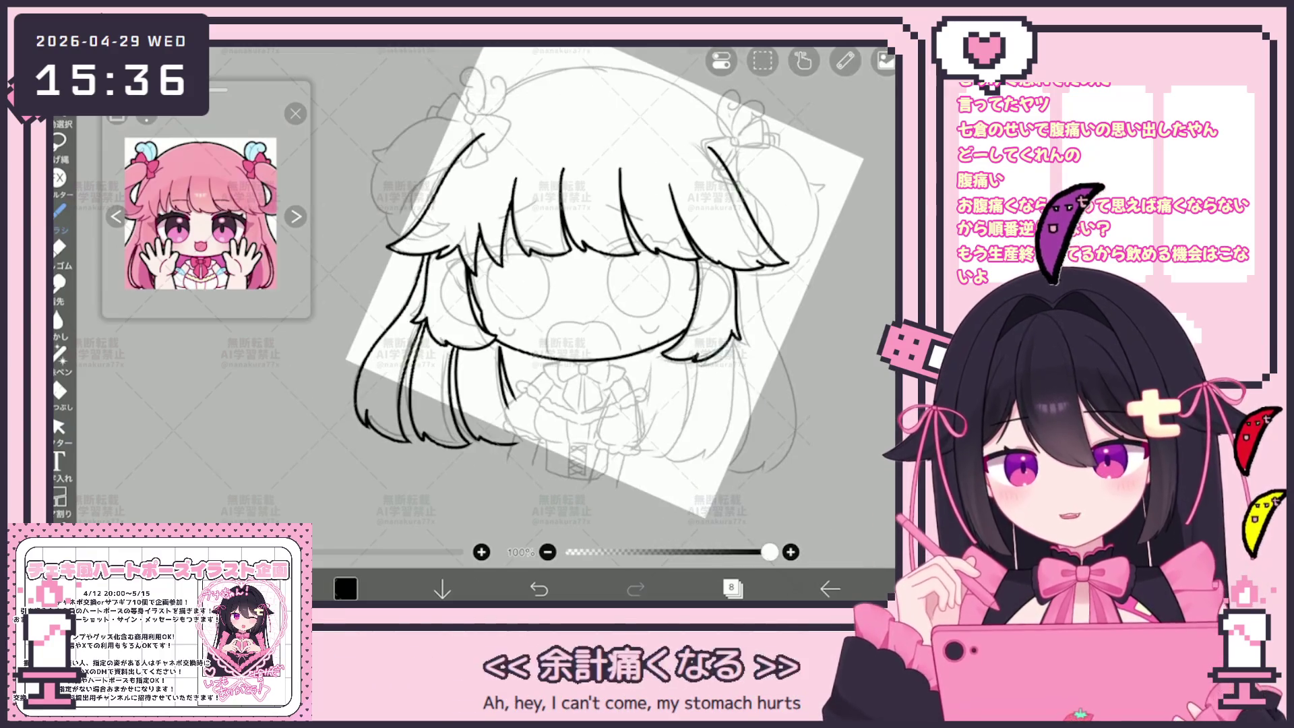
{"action": "scroll", "coordinate": [539, 290], "scroll_direction": "up", "scroll_amount": 5}
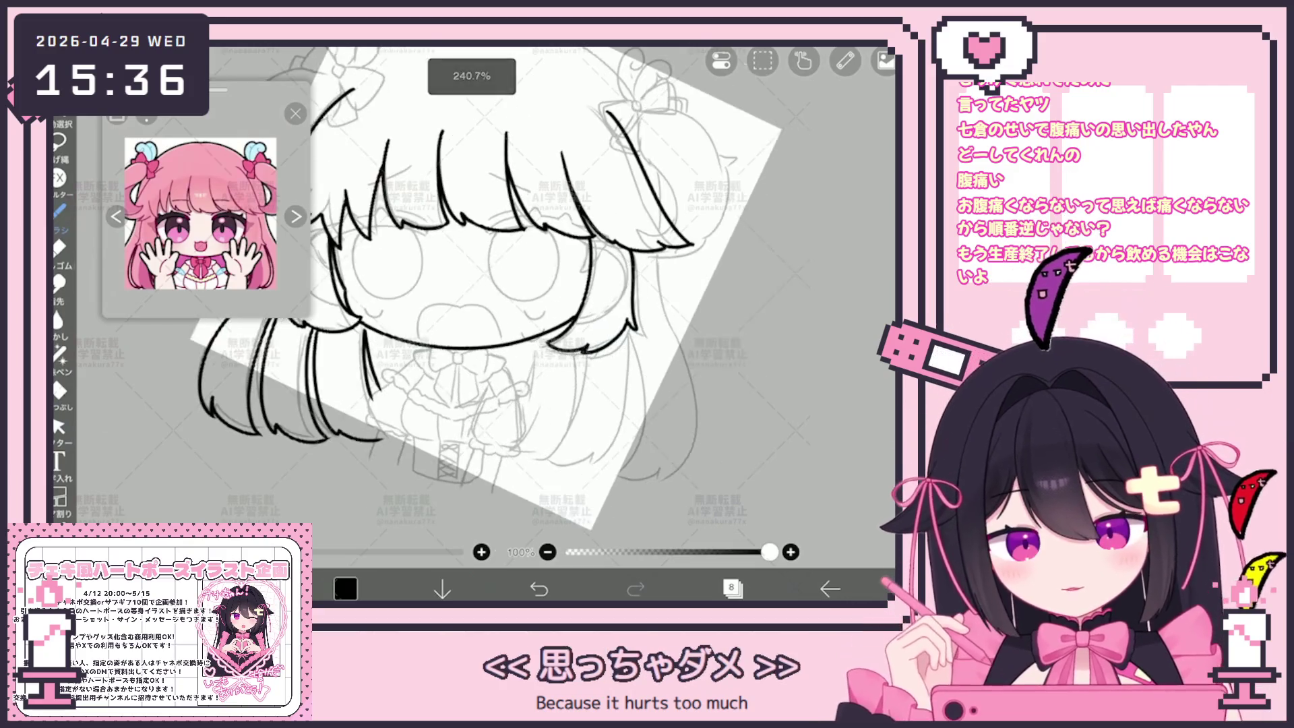
{"action": "left_click_drag", "start_coordinate": [614, 226], "coordinate": [590, 502]}
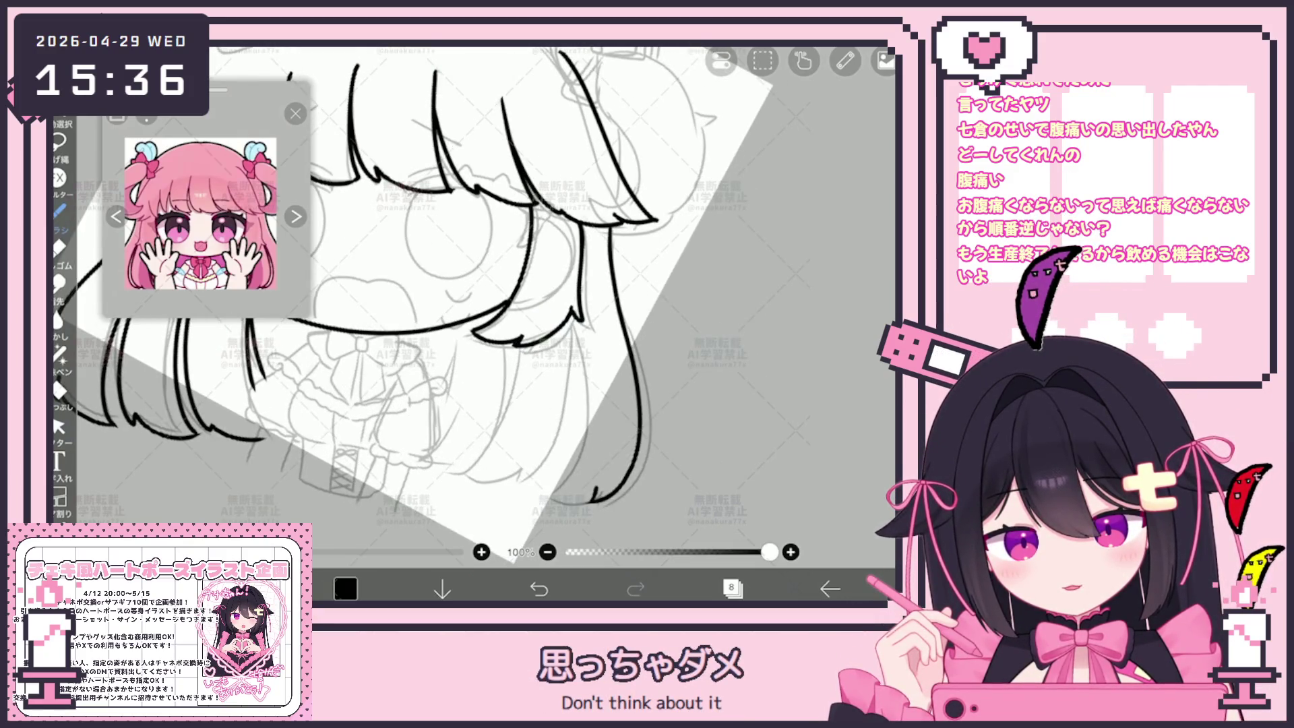
{"action": "key", "text": "ctrl+z"}
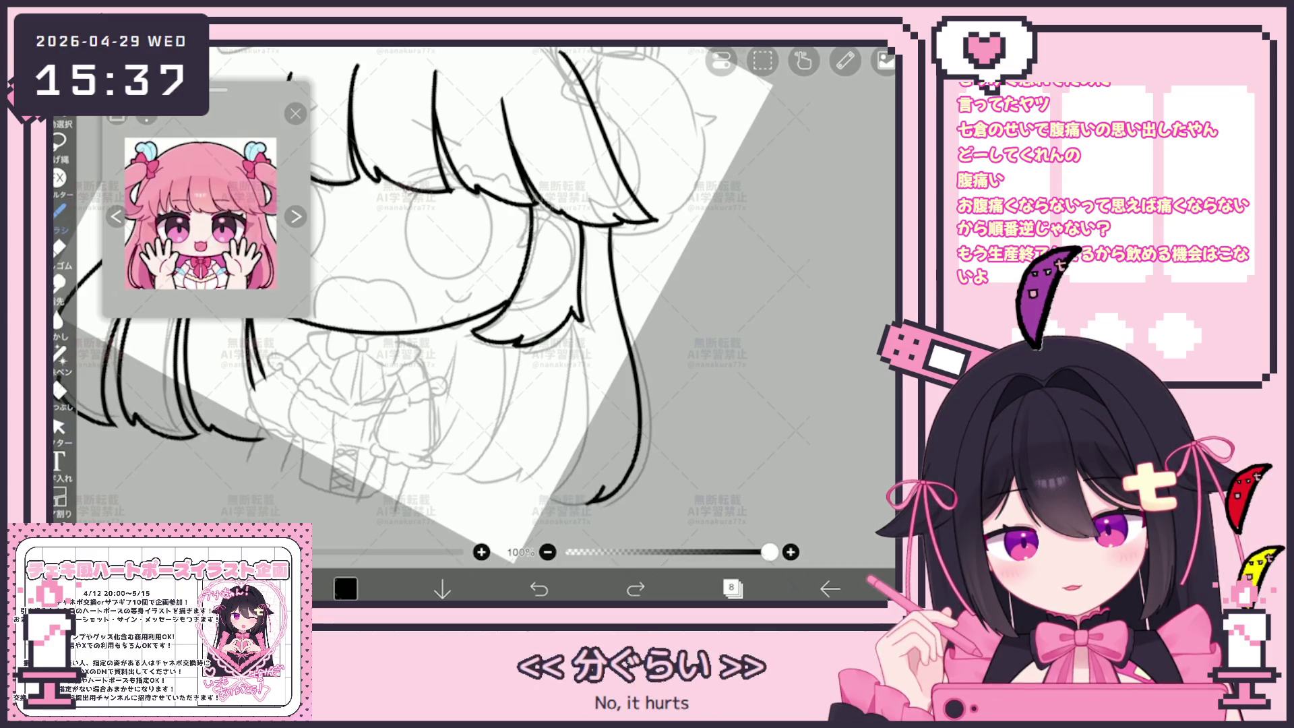
{"action": "left_click_drag", "start_coordinate": [603, 487], "coordinate": [533, 499]}
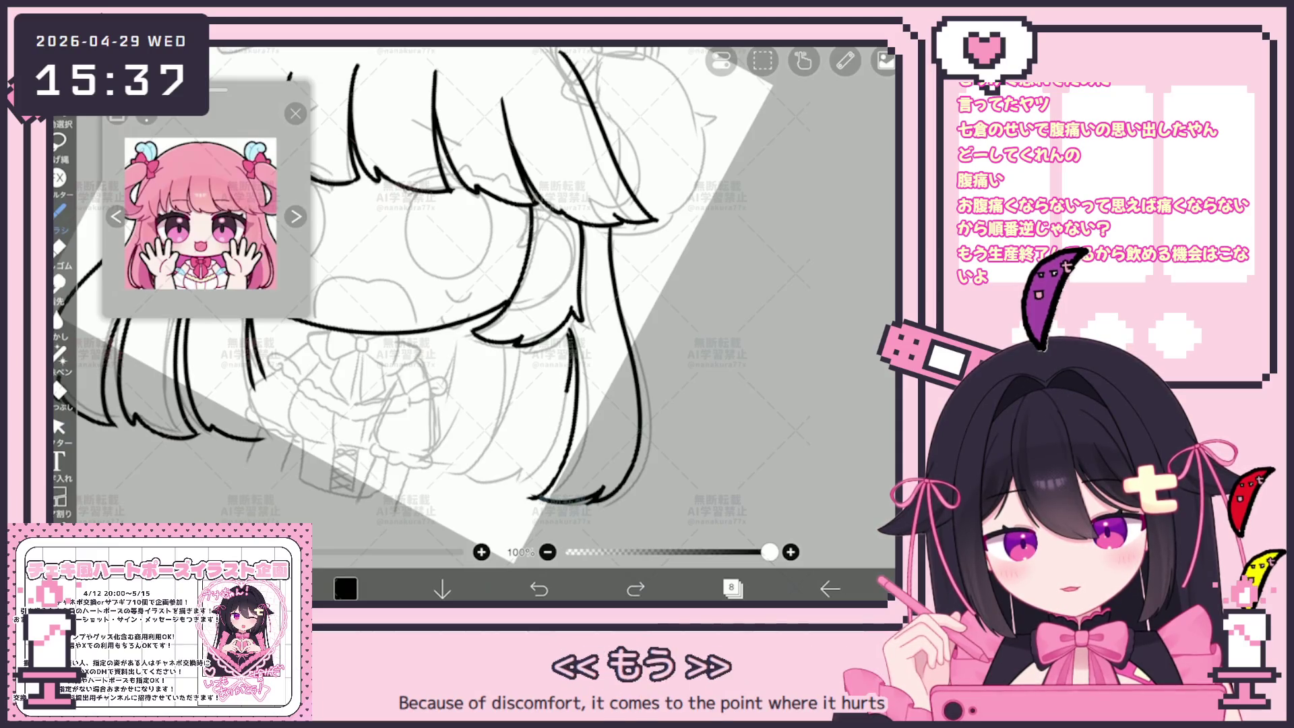
Step: Retry the lower side-hair strands, undoing the stroke attempts that don't fit
{"action": "scroll", "coordinate": [472, 303], "scroll_direction": "up", "scroll_amount": 2}
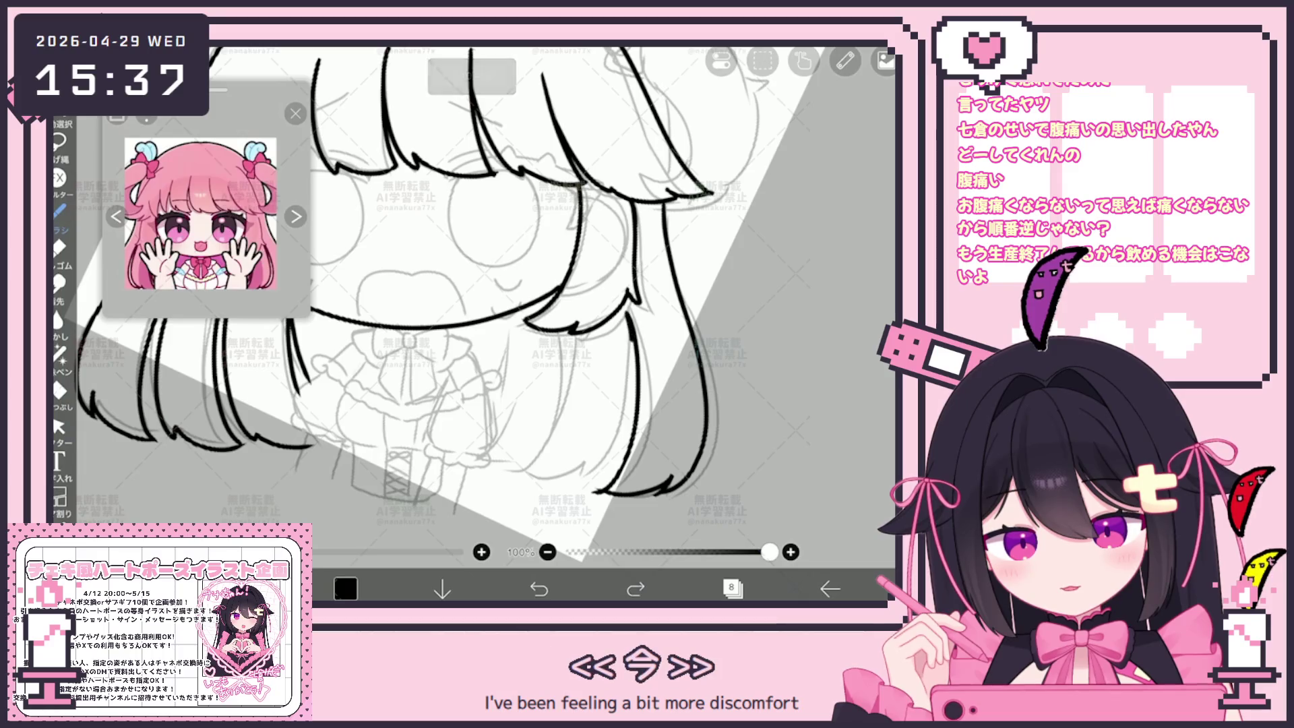
{"action": "key", "text": "ctrl+z"}
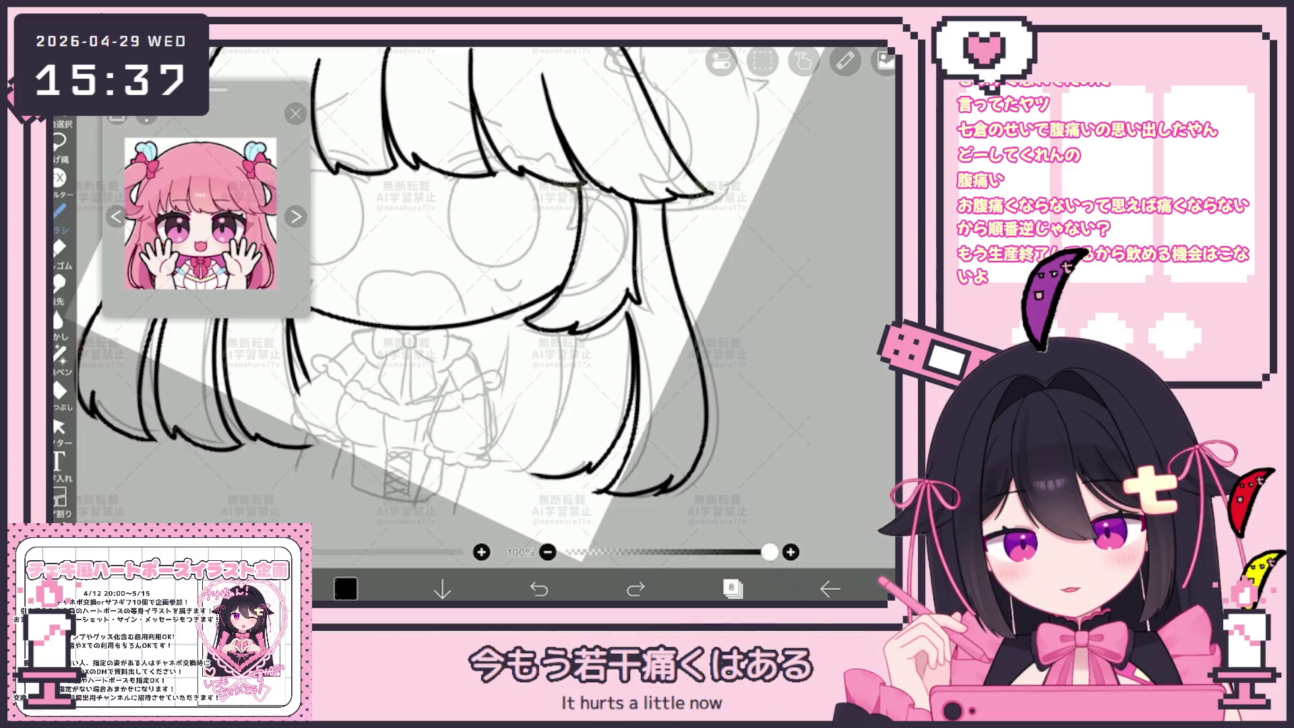
{"action": "key", "text": "ctrl+y"}
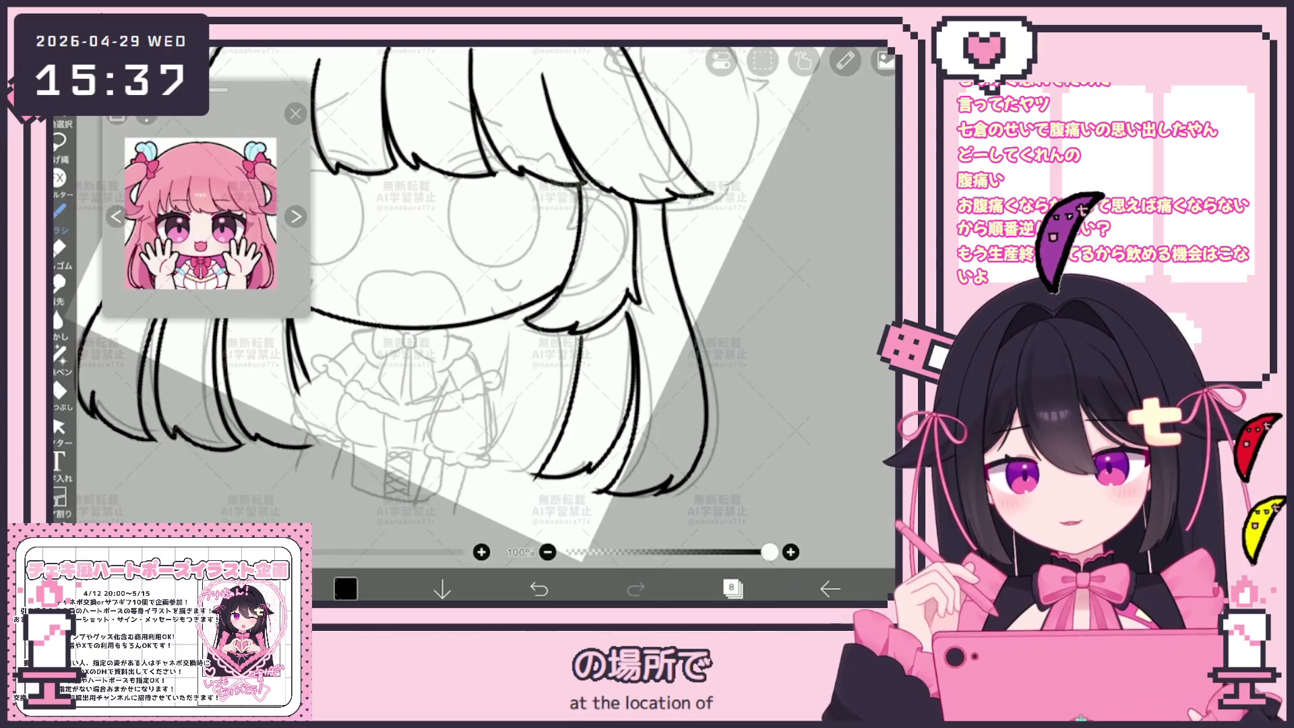
{"action": "key", "text": "ctrl+z"}
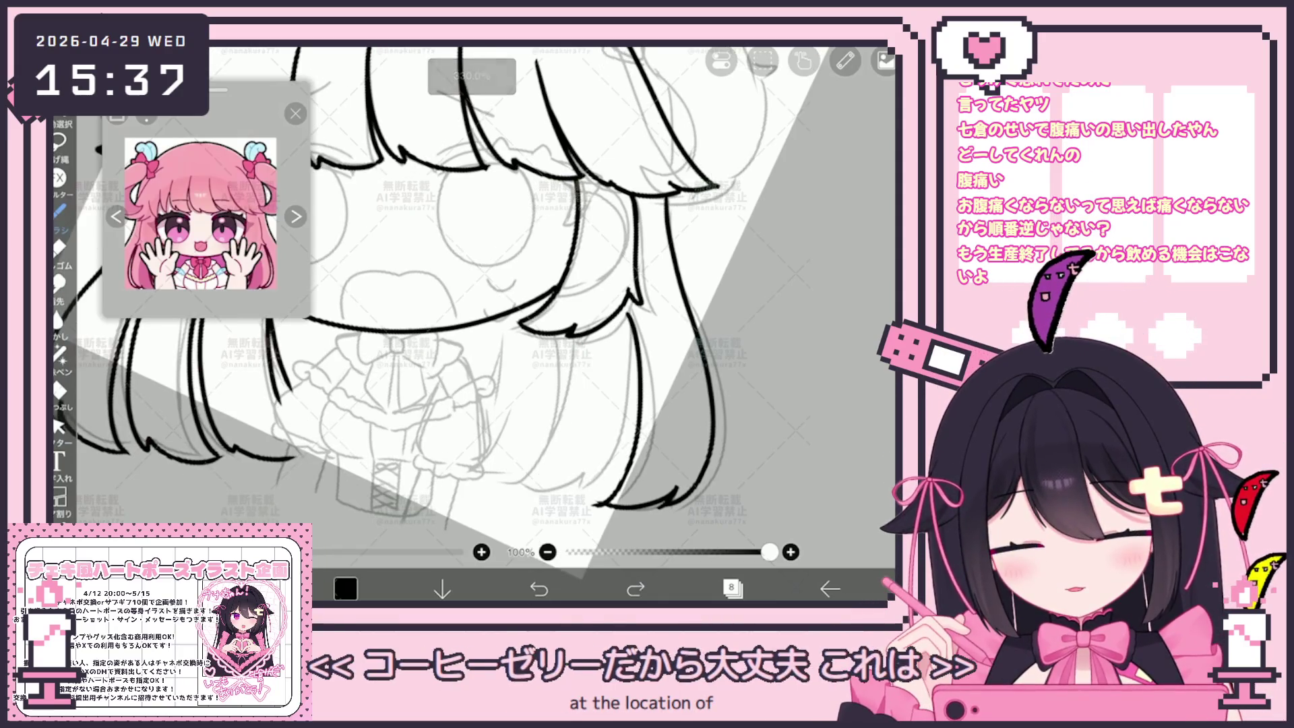
{"action": "key", "text": "ctrl+z"}
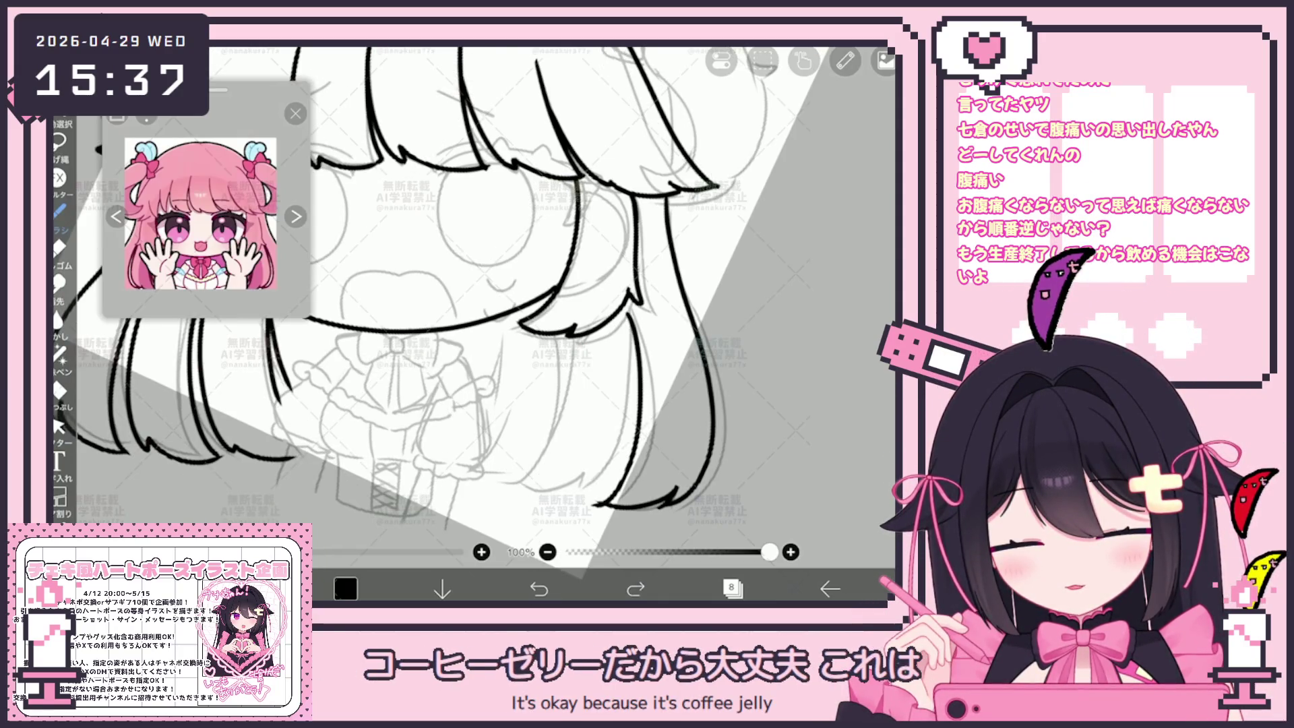
{"action": "left_click_drag", "start_coordinate": [569, 341], "coordinate": [514, 487]}
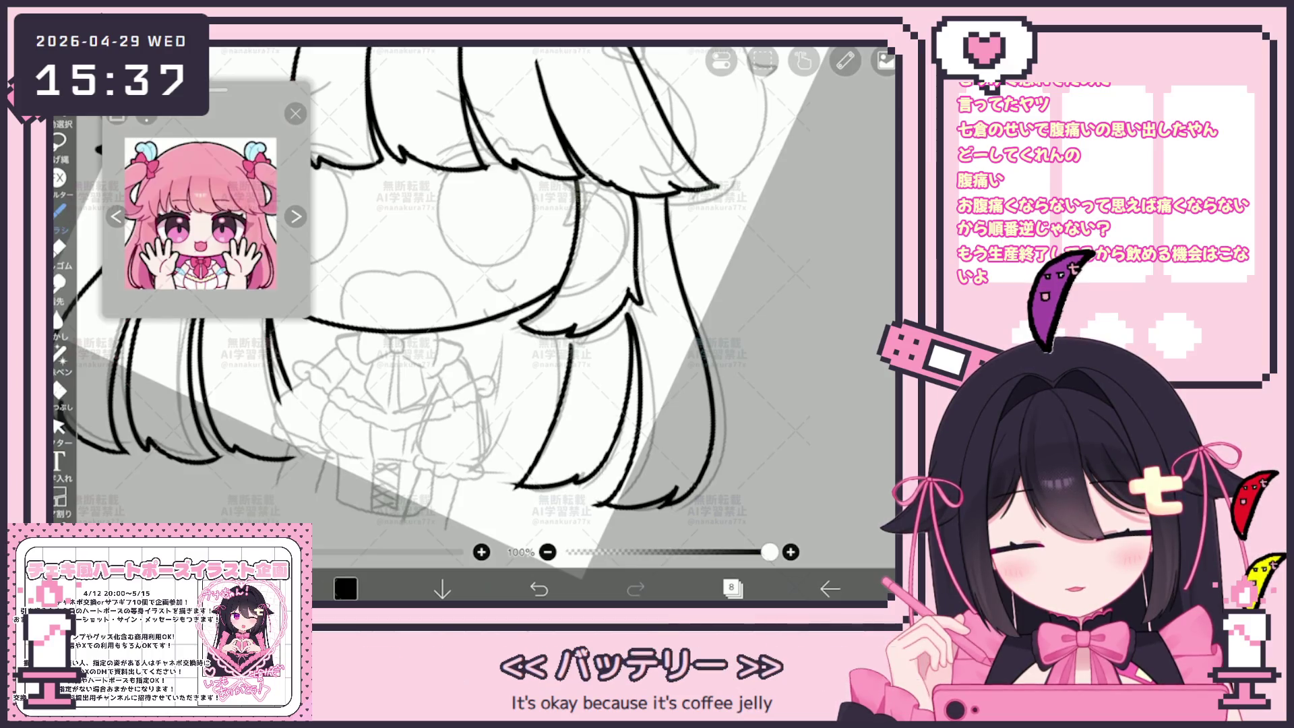
{"action": "key", "text": "ctrl+z"}
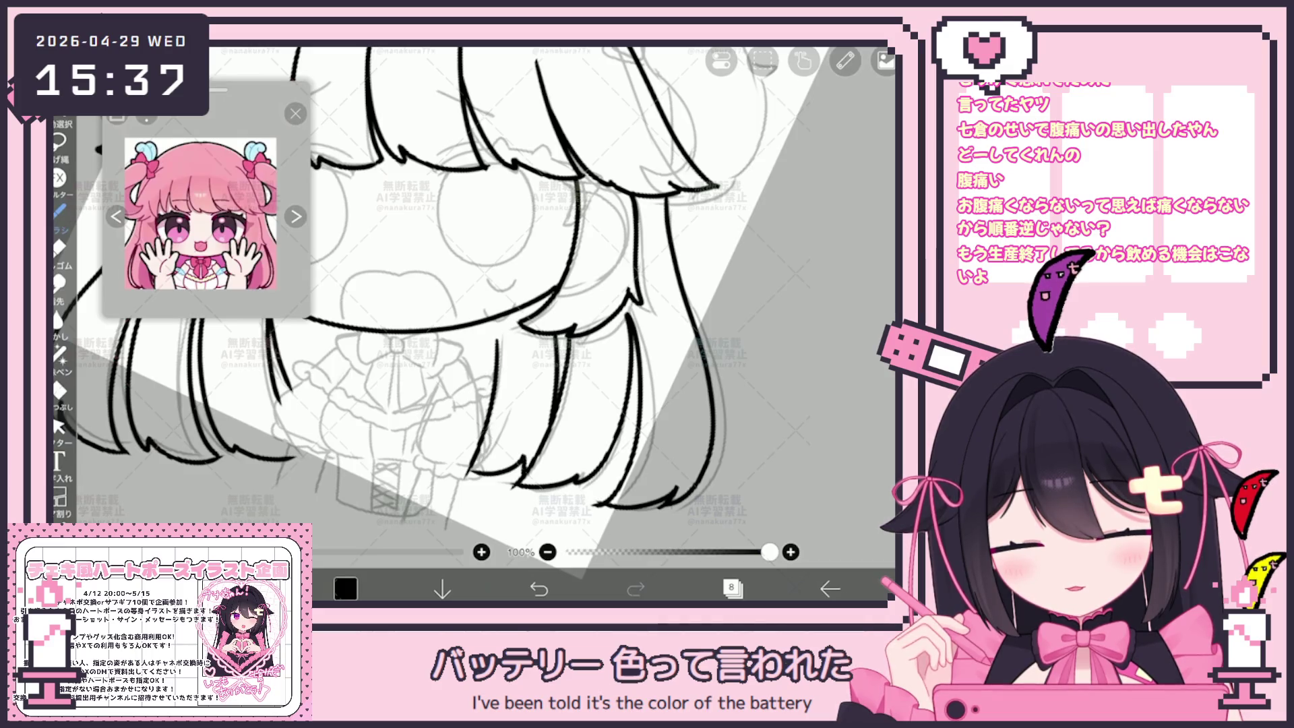
{"action": "scroll", "coordinate": [438, 310], "scroll_direction": "down", "scroll_amount": 3}
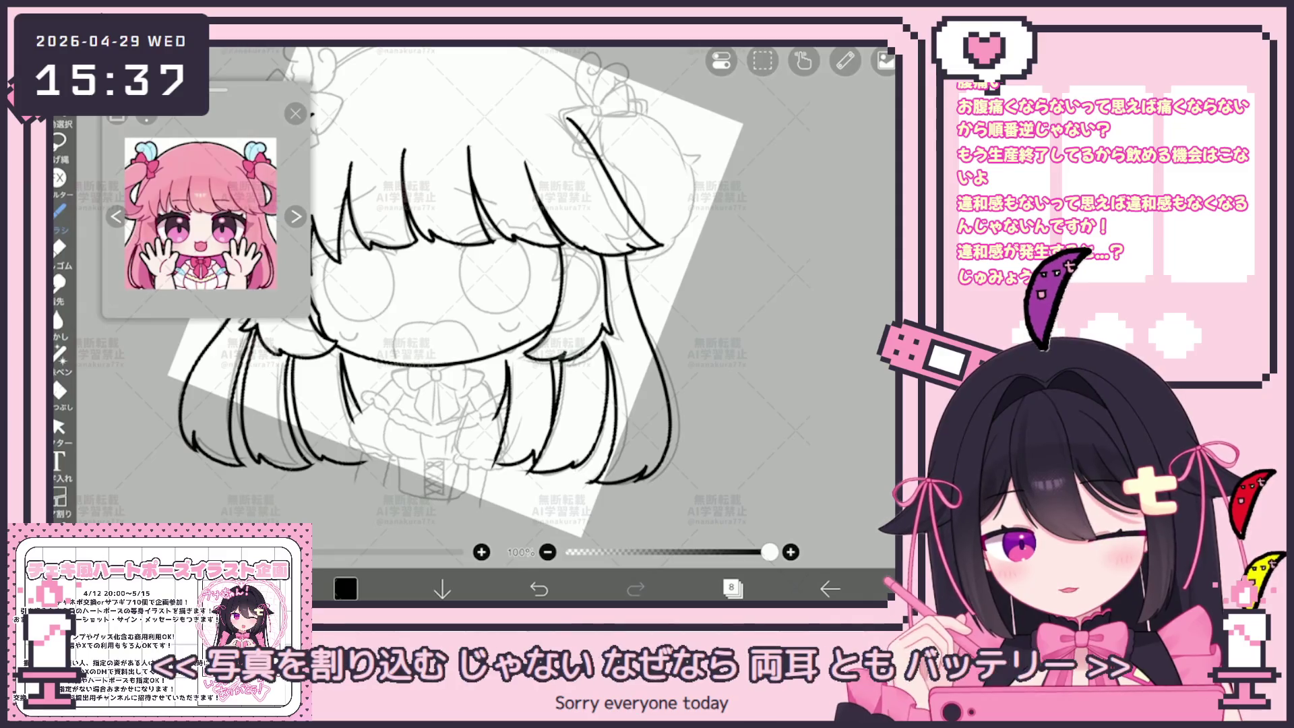
{"action": "left_click", "coordinate": [59, 426]}
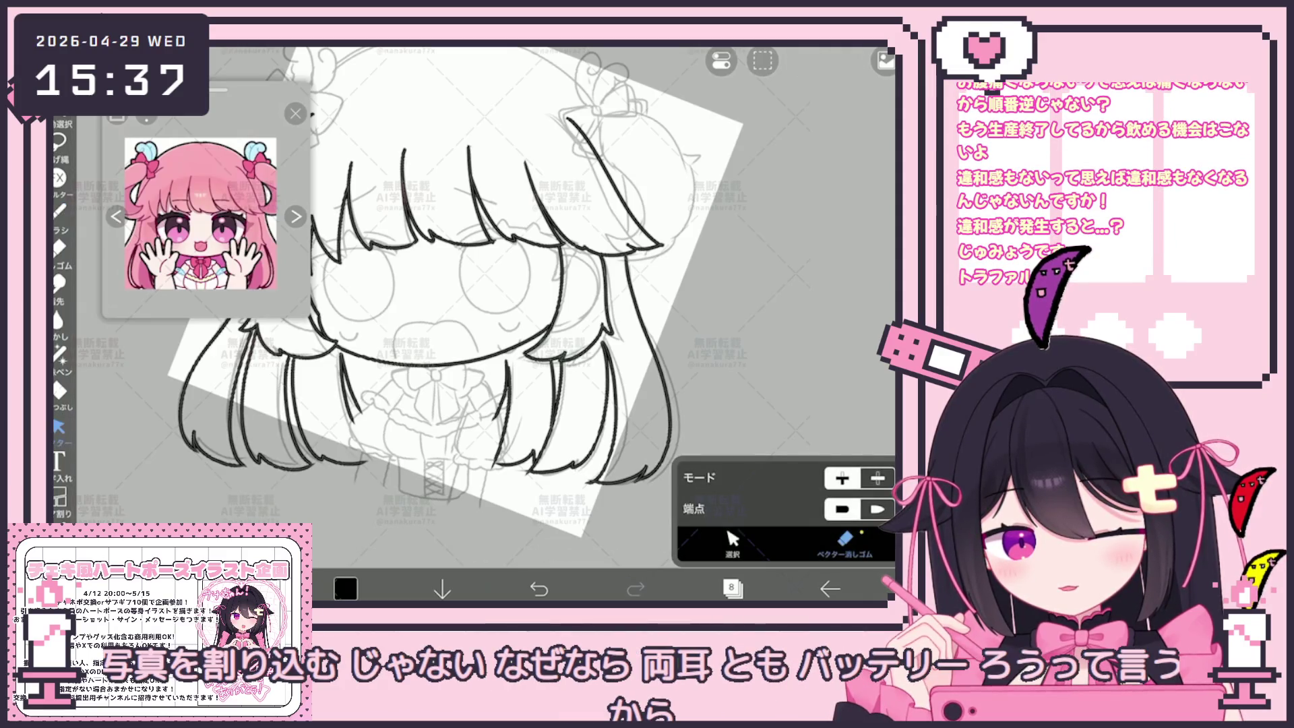
{"action": "scroll", "coordinate": [472, 303], "scroll_direction": "up", "scroll_amount": 2}
{"action": "left_click", "coordinate": [733, 539]}
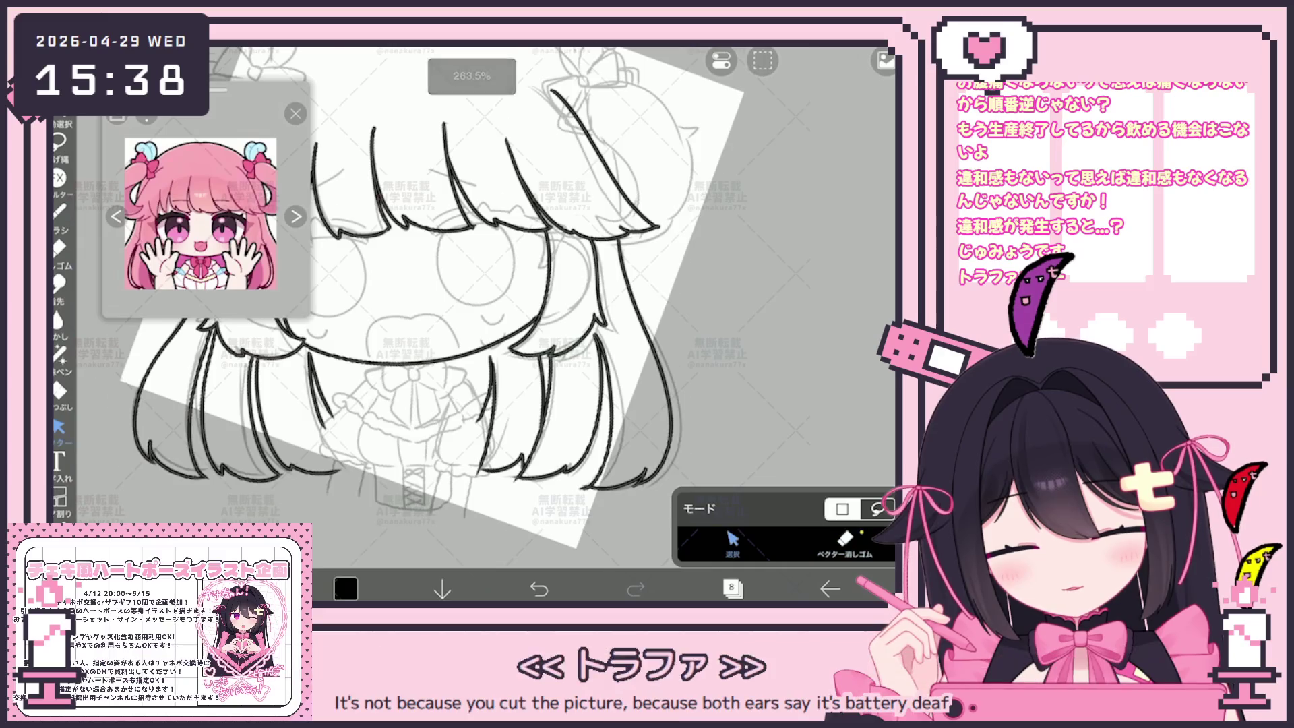
{"action": "scroll", "coordinate": [471, 303], "scroll_direction": "up", "scroll_amount": 3}
{"action": "left_click", "coordinate": [485, 367]}
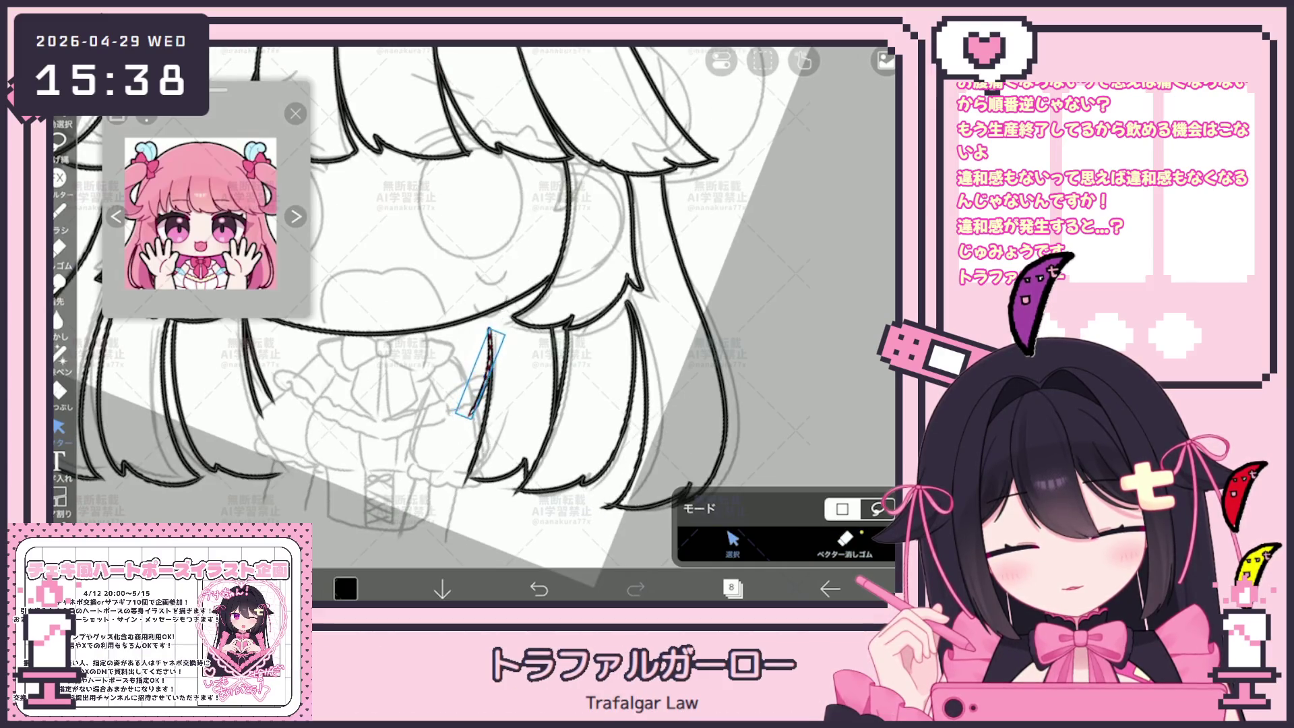
{"action": "left_click", "coordinate": [418, 405]}
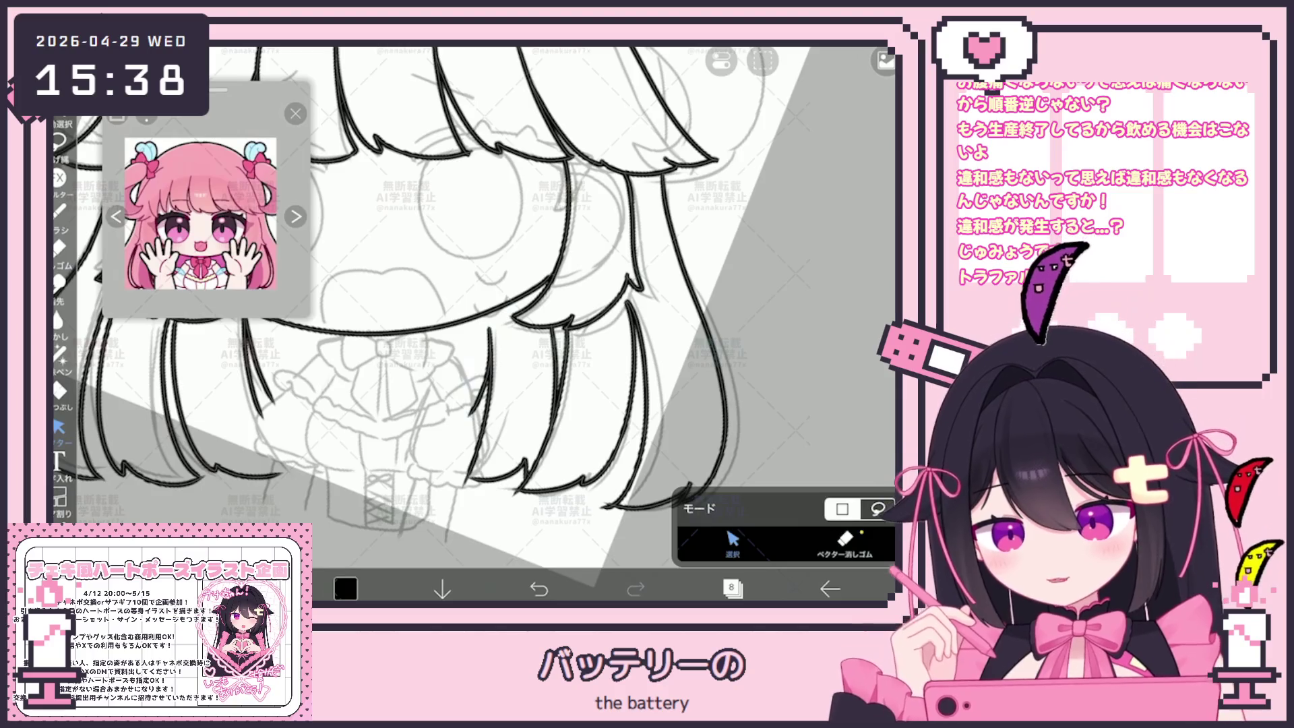
{"action": "scroll", "coordinate": [472, 303], "scroll_direction": "down", "scroll_amount": 5}
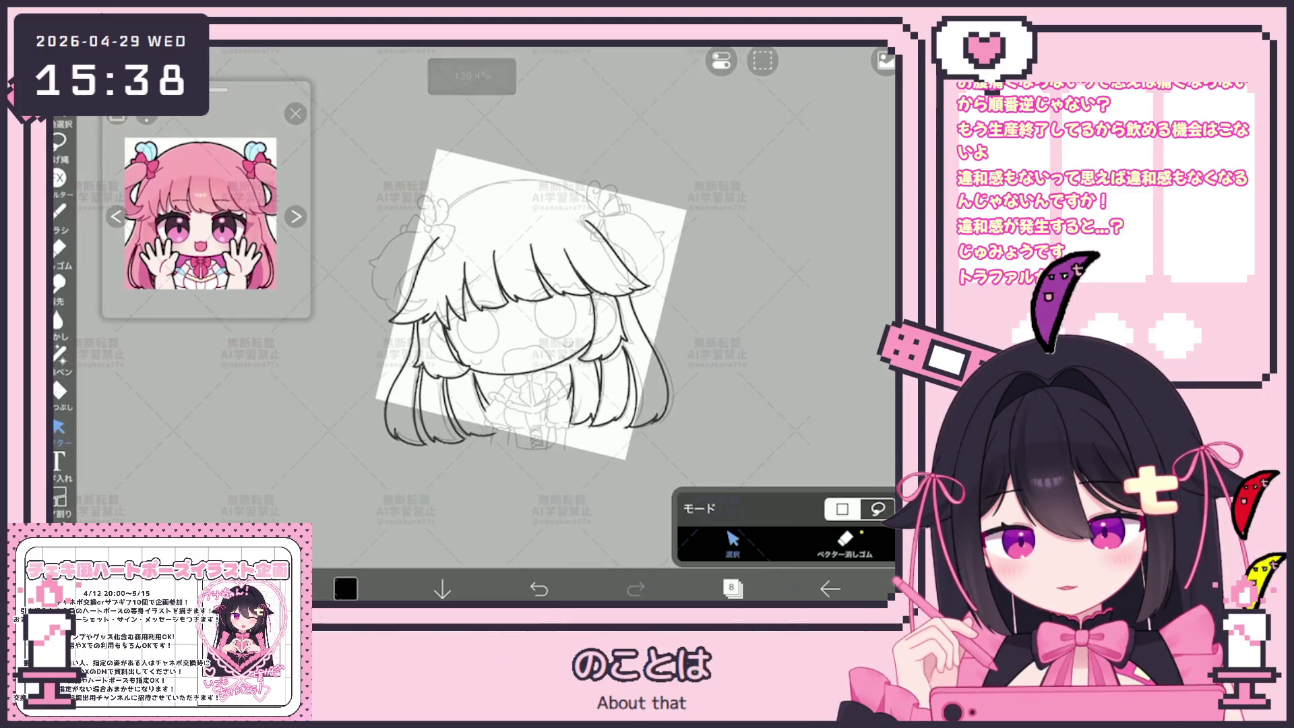
{"action": "left_click", "coordinate": [59, 210]}
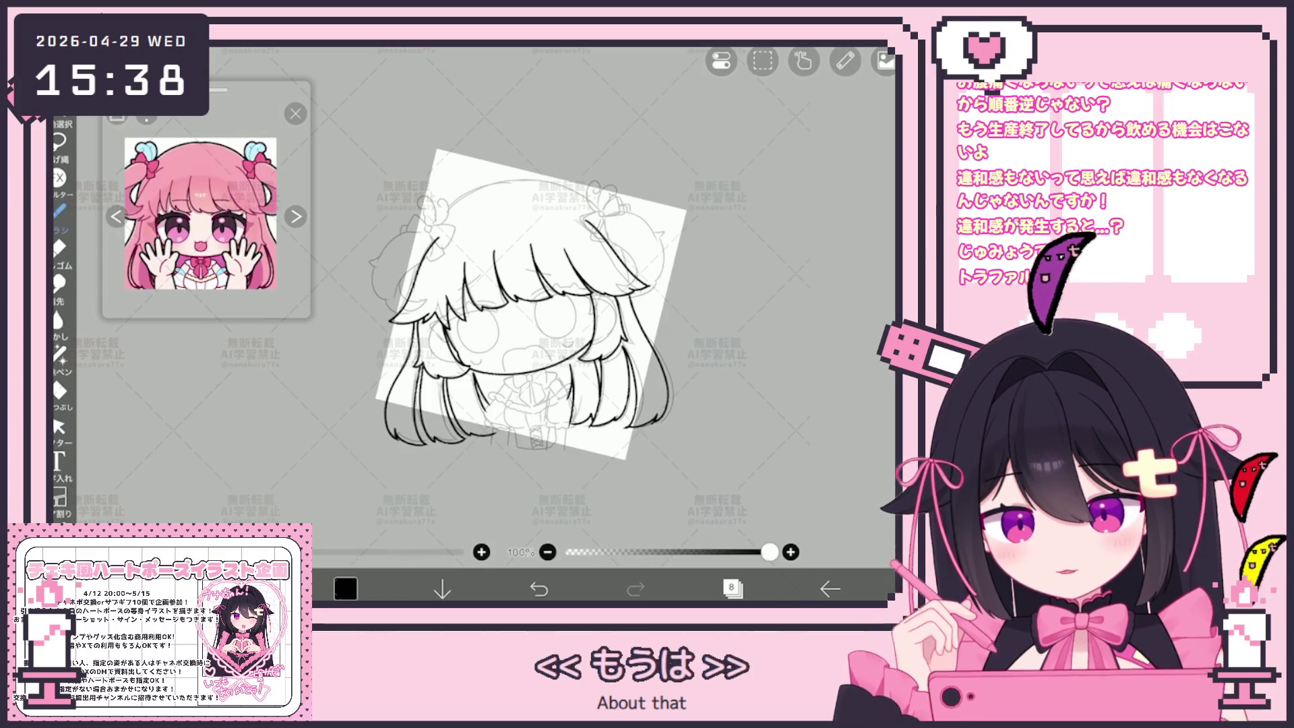
Step: Ink the bow's right loop, a hanging ribbon tail and a short line left of it
{"action": "scroll", "coordinate": [526, 304], "scroll_direction": "up", "scroll_amount": 5}
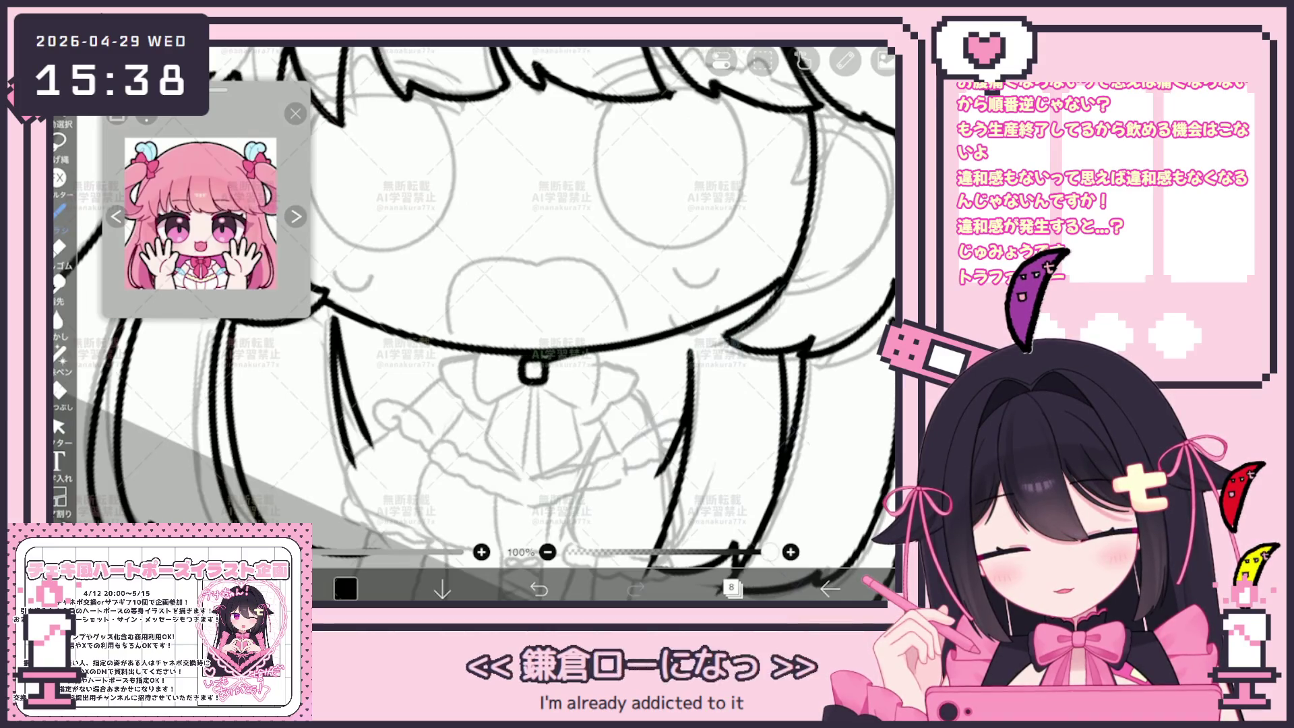
{"action": "mouse_move", "coordinate": [543, 369]}
{"action": "left_mouse_down"}
{"action": "mouse_move", "coordinate": [595, 404]}
{"action": "mouse_move", "coordinate": [523, 381]}
{"action": "left_mouse_up"}
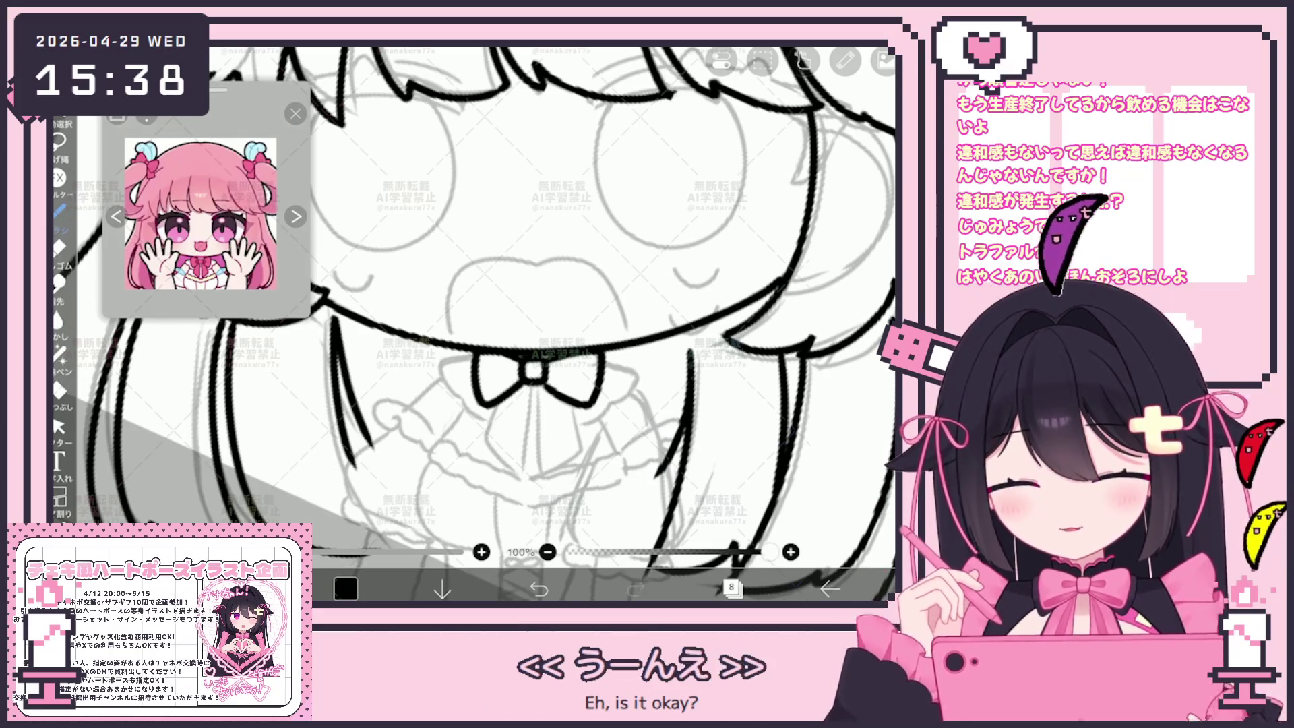
{"action": "scroll", "coordinate": [472, 323], "scroll_direction": "down", "scroll_amount": 2}
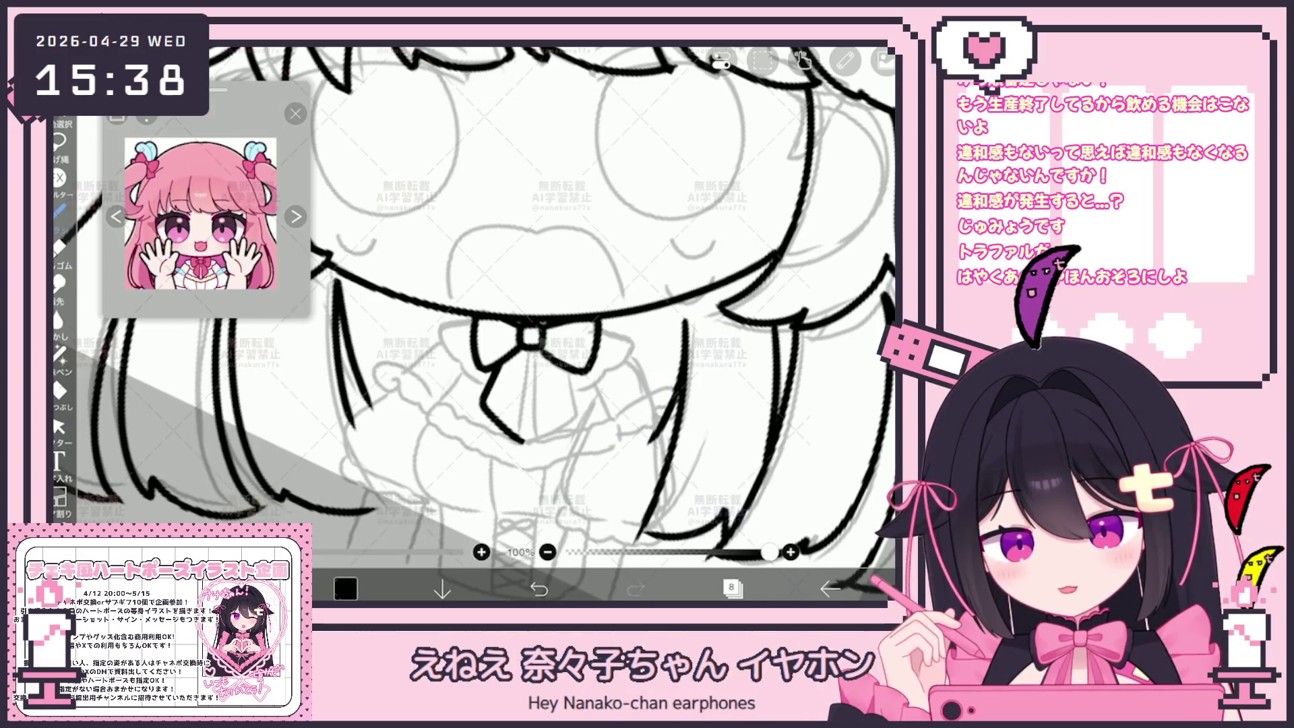
{"action": "left_click_drag", "start_coordinate": [484, 366], "coordinate": [507, 426]}
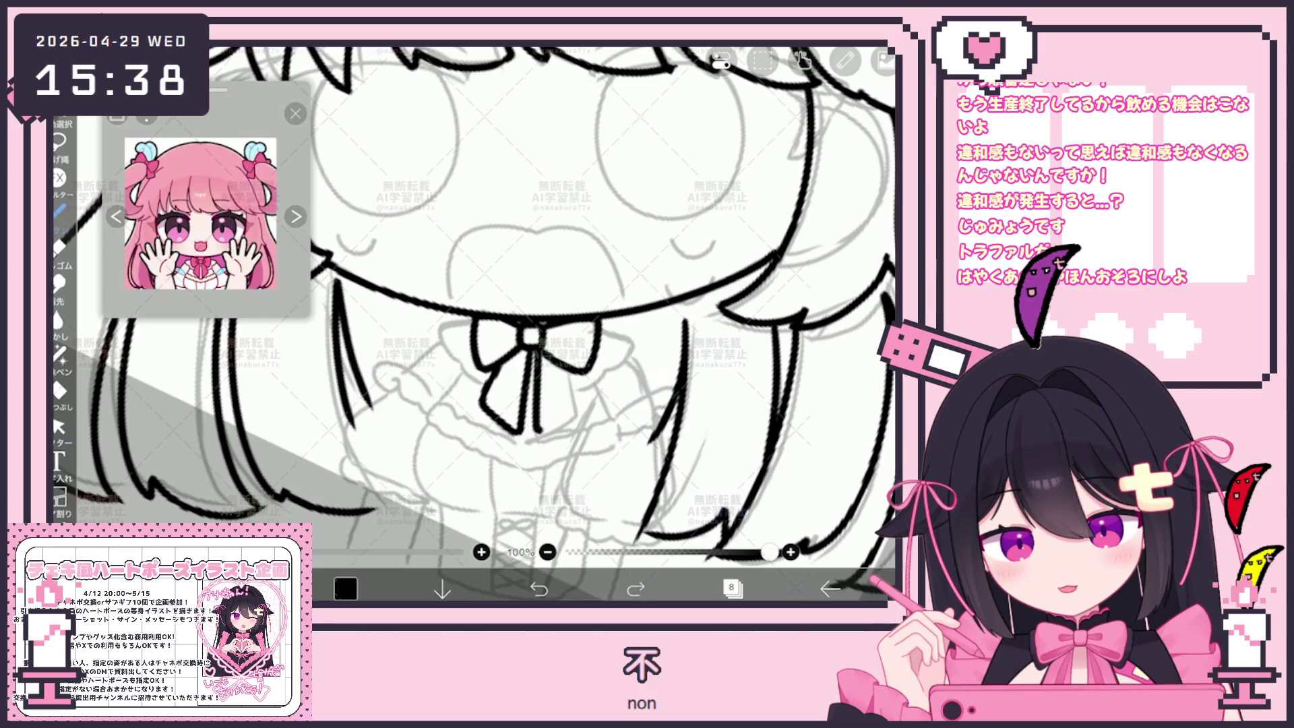
{"action": "scroll", "coordinate": [485, 324], "scroll_direction": "up", "scroll_amount": 1}
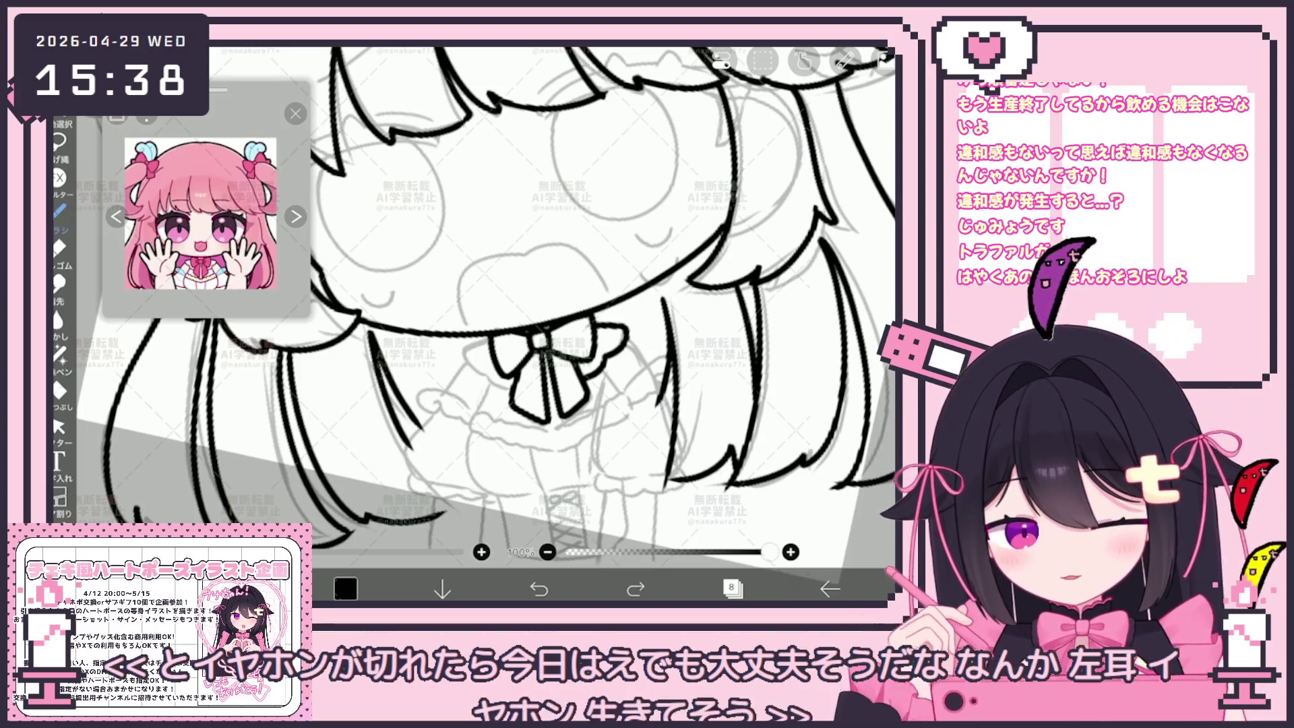
{"action": "left_click_drag", "start_coordinate": [480, 347], "coordinate": [460, 372]}
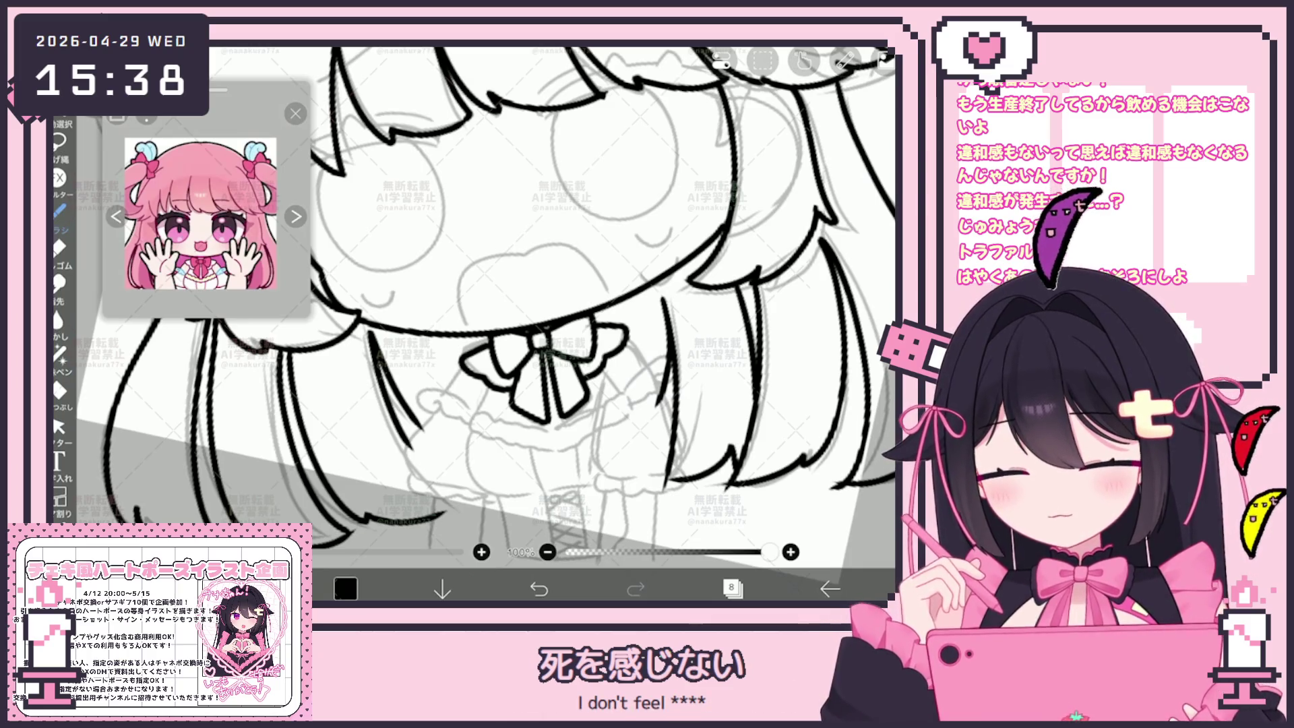
Step: Zoom in around the bow and ink the curled cuff with a vertical line below it
{"action": "left_click_drag", "start_coordinate": [539, 418], "coordinate": [559, 377]}
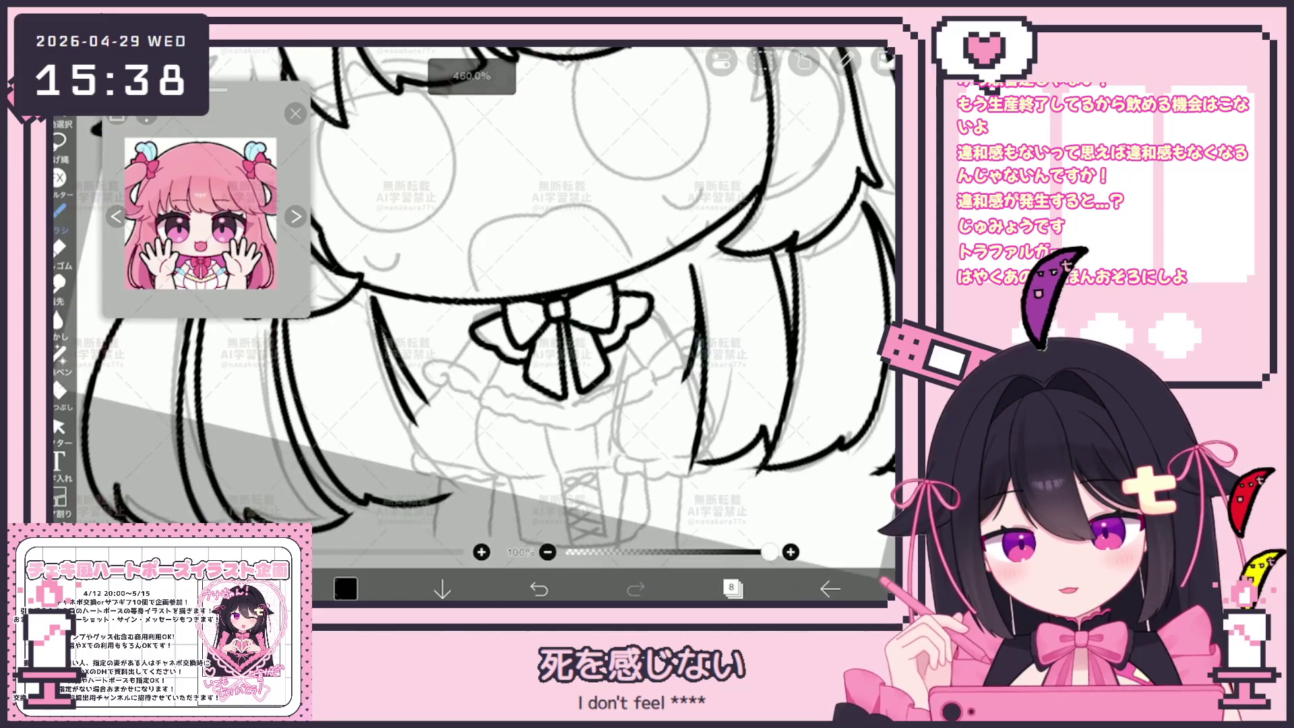
{"action": "left_click_drag", "start_coordinate": [474, 339], "coordinate": [453, 372]}
{"action": "left_click_drag", "start_coordinate": [560, 310], "coordinate": [512, 297]}
{"action": "mouse_move", "coordinate": [616, 305]}
{"action": "left_mouse_down"}
{"action": "mouse_move", "coordinate": [636, 330]}
{"action": "mouse_move", "coordinate": [586, 385]}
{"action": "left_mouse_up"}
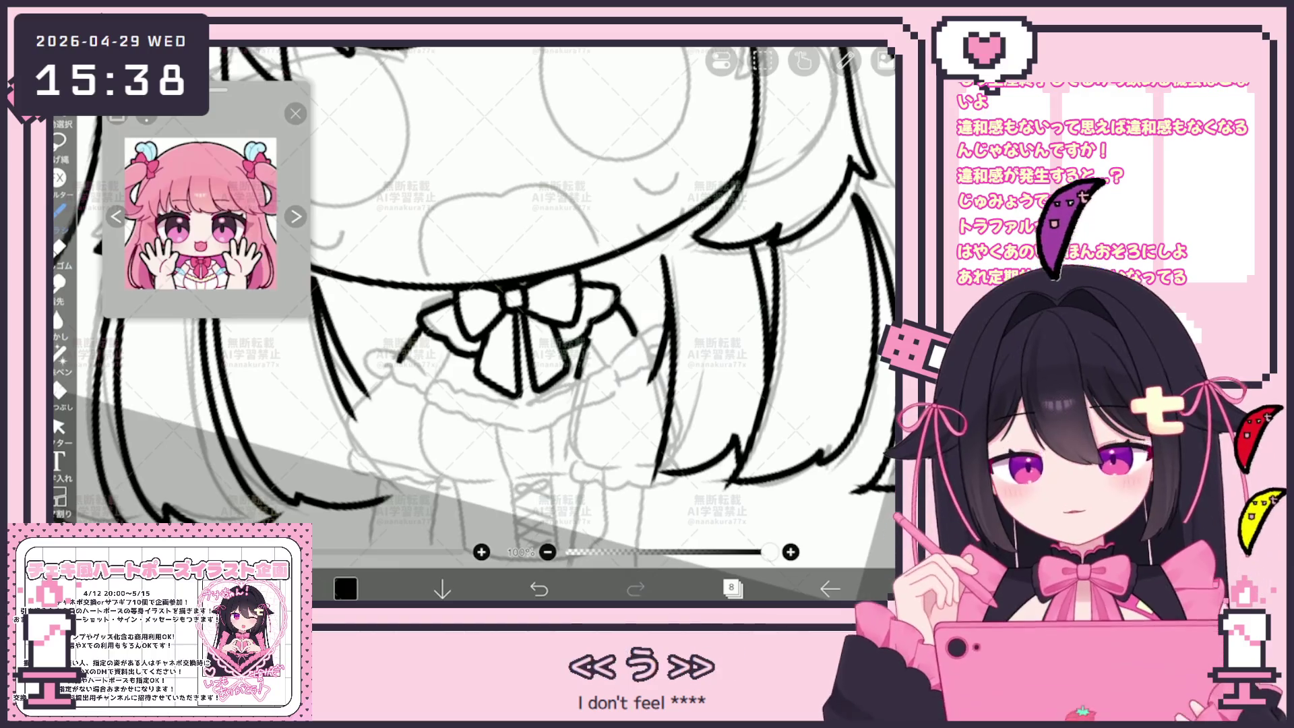
{"action": "left_click_drag", "start_coordinate": [540, 337], "coordinate": [532, 296]}
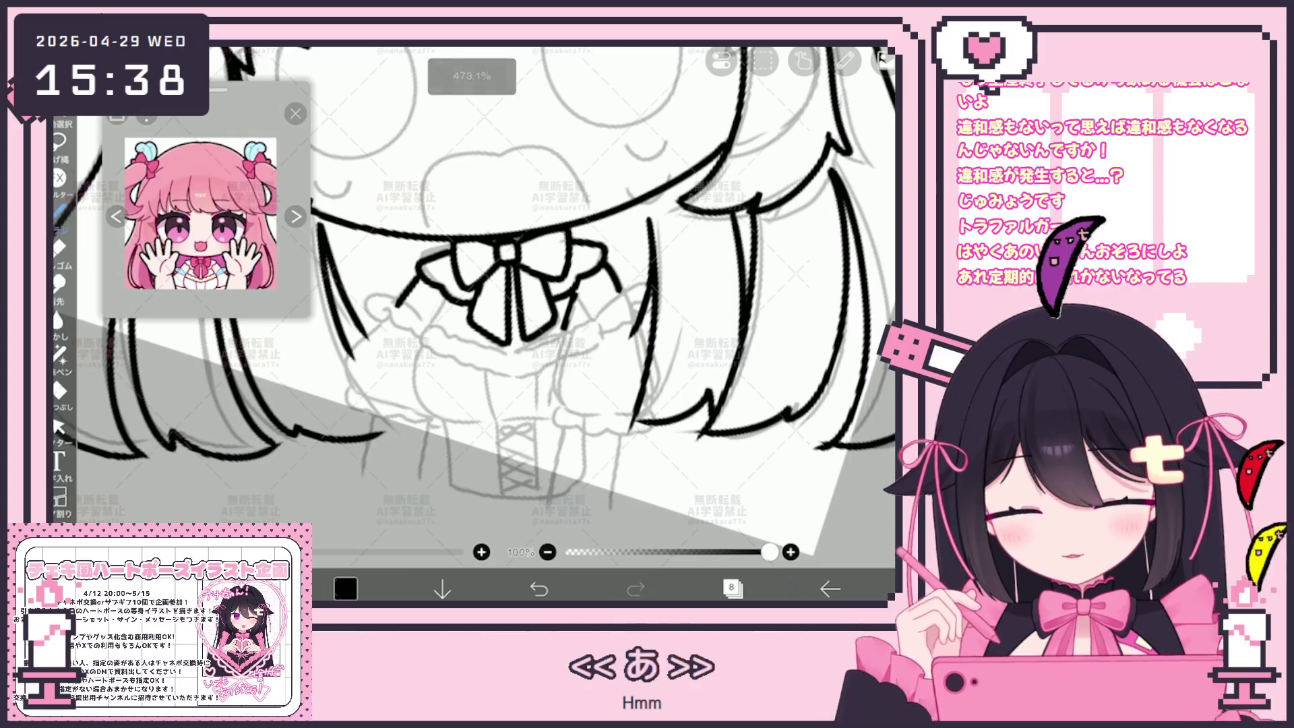
{"action": "left_click_drag", "start_coordinate": [563, 337], "coordinate": [637, 303]}
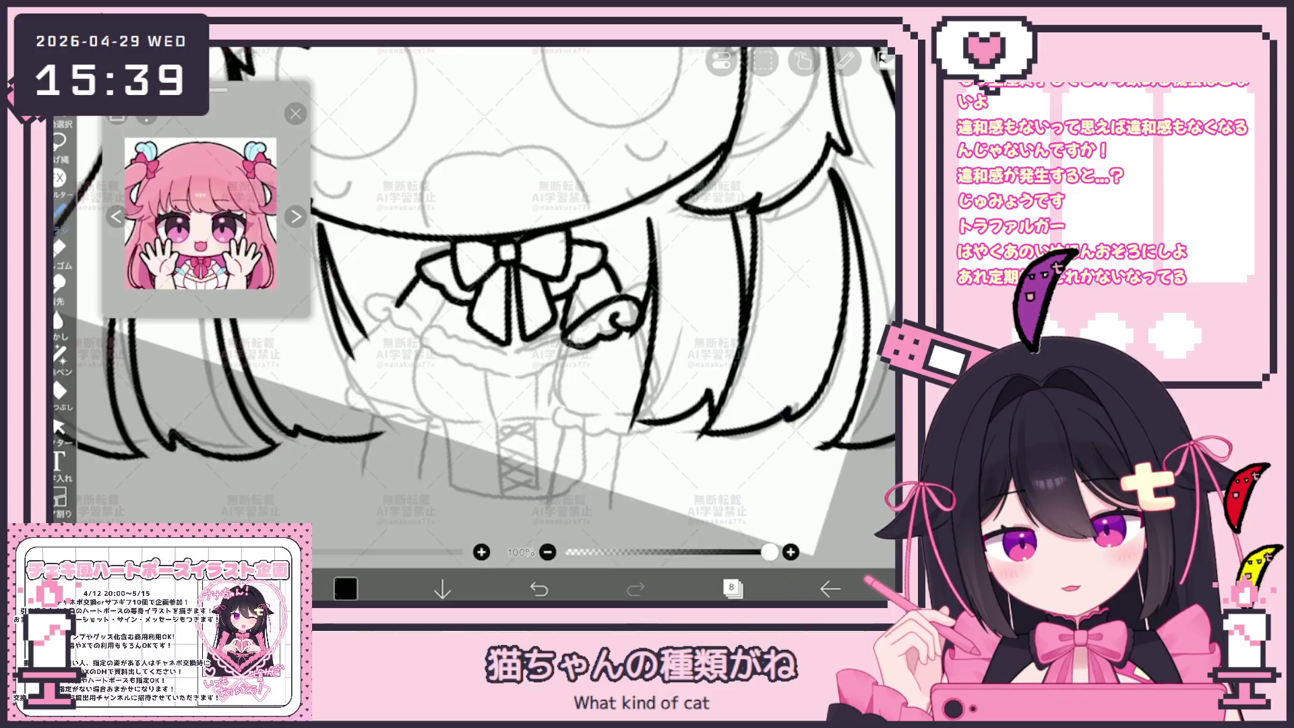
{"action": "mouse_move", "coordinate": [564, 341]}
{"action": "left_mouse_down"}
{"action": "mouse_move", "coordinate": [553, 405]}
{"action": "mouse_move", "coordinate": [640, 420]}
{"action": "left_mouse_up"}
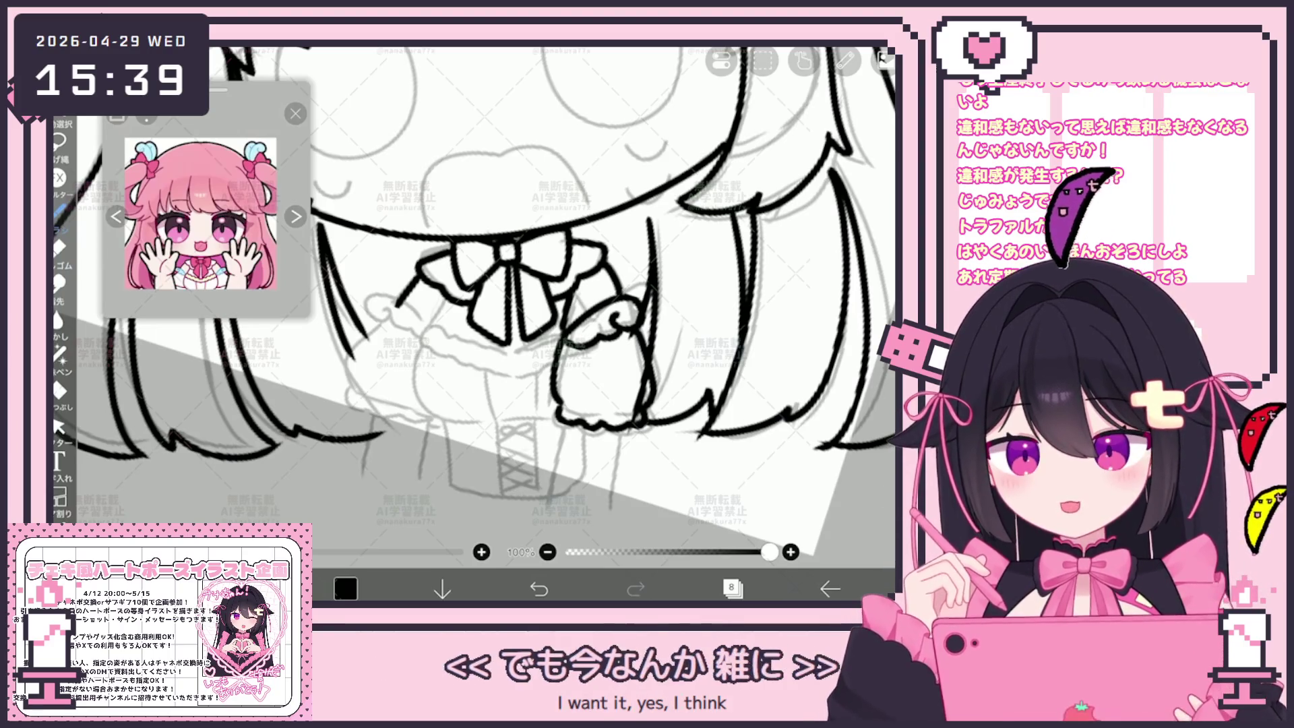
Step: On a rotated canvas, ink a sleeve stroke and the curved skirt edge, undoing a stray segment
{"action": "left_click", "coordinate": [58, 426]}
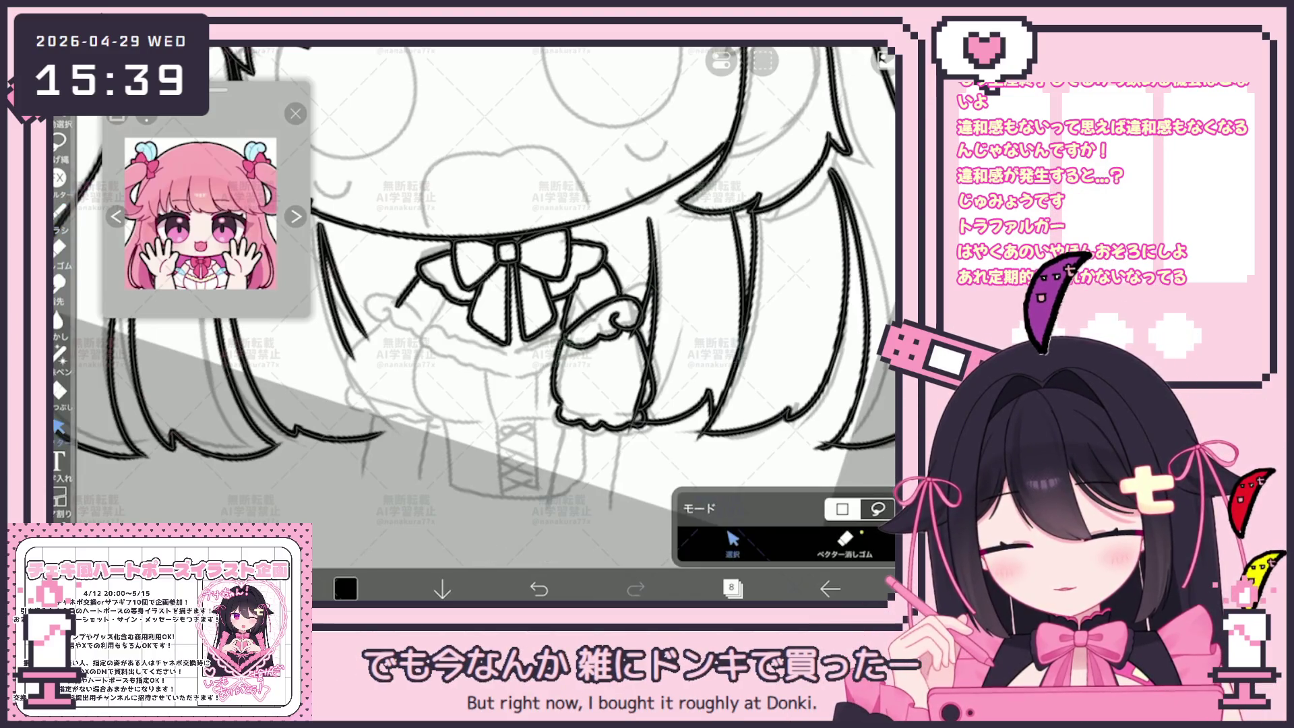
{"action": "left_click", "coordinate": [59, 211]}
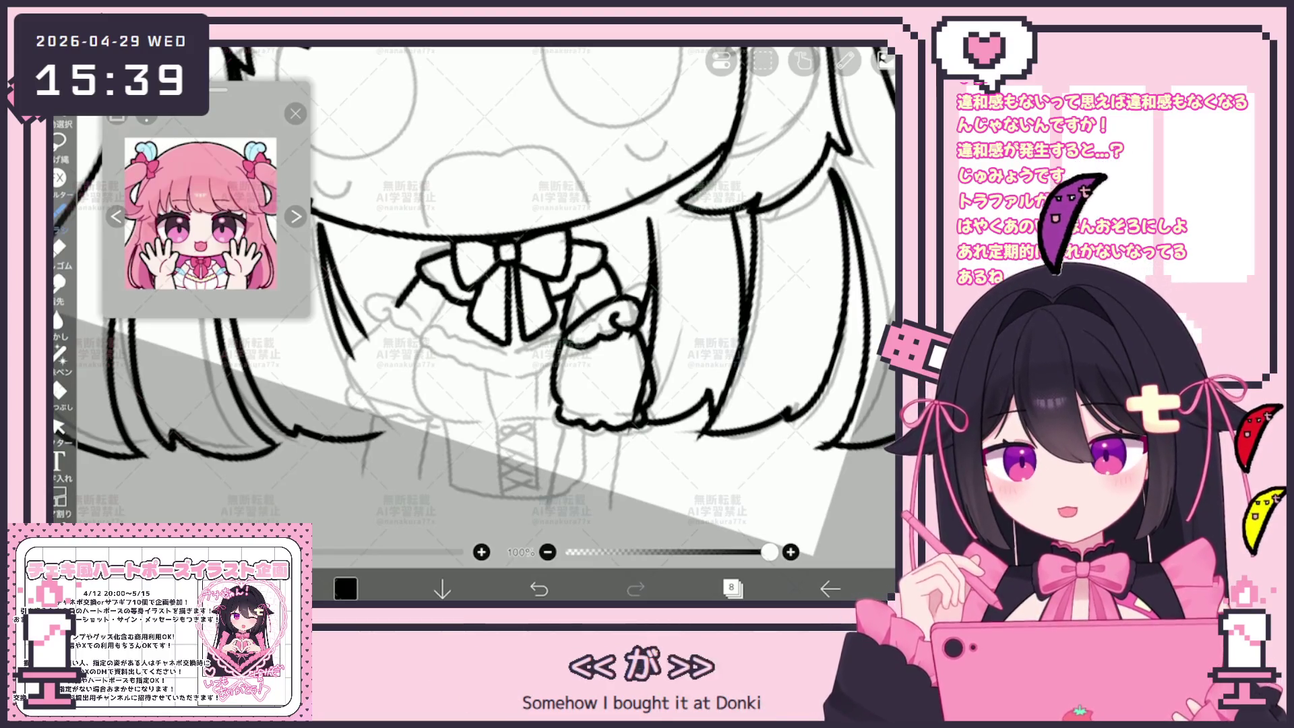
{"action": "left_click_drag", "start_coordinate": [607, 303], "coordinate": [593, 317]}
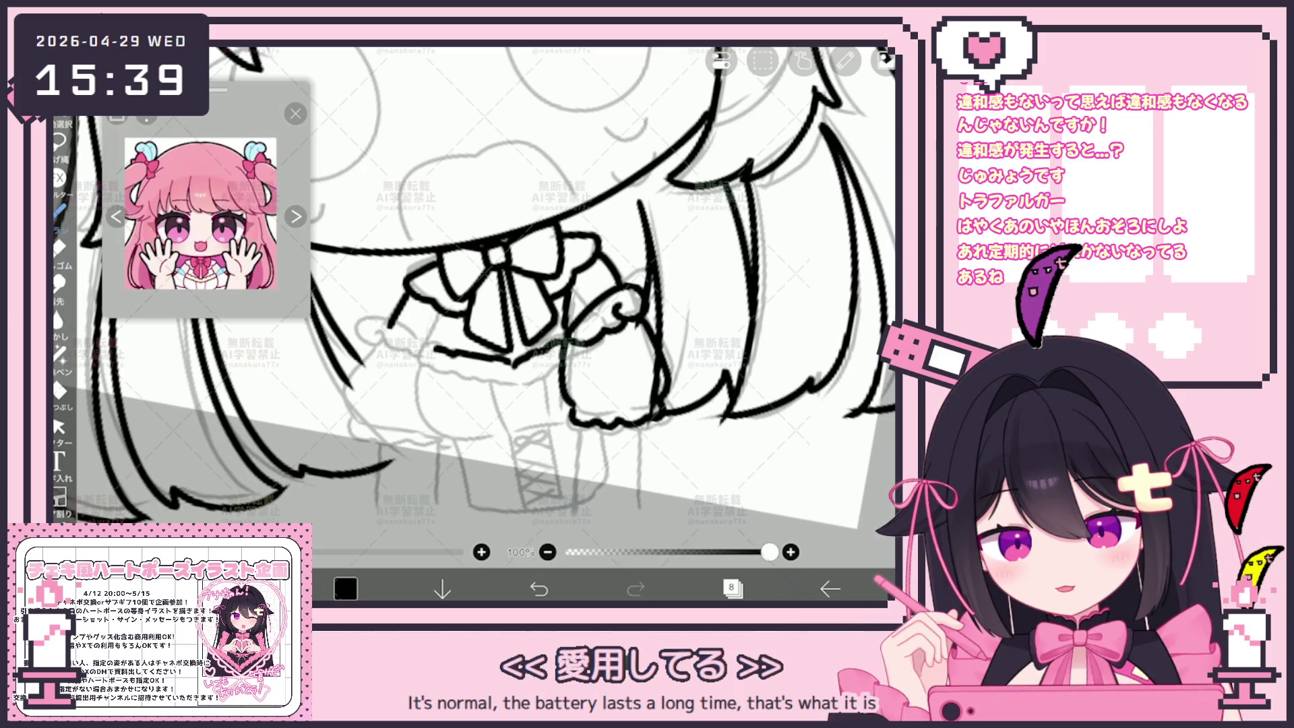
{"action": "left_click_drag", "start_coordinate": [498, 254], "coordinate": [474, 247]}
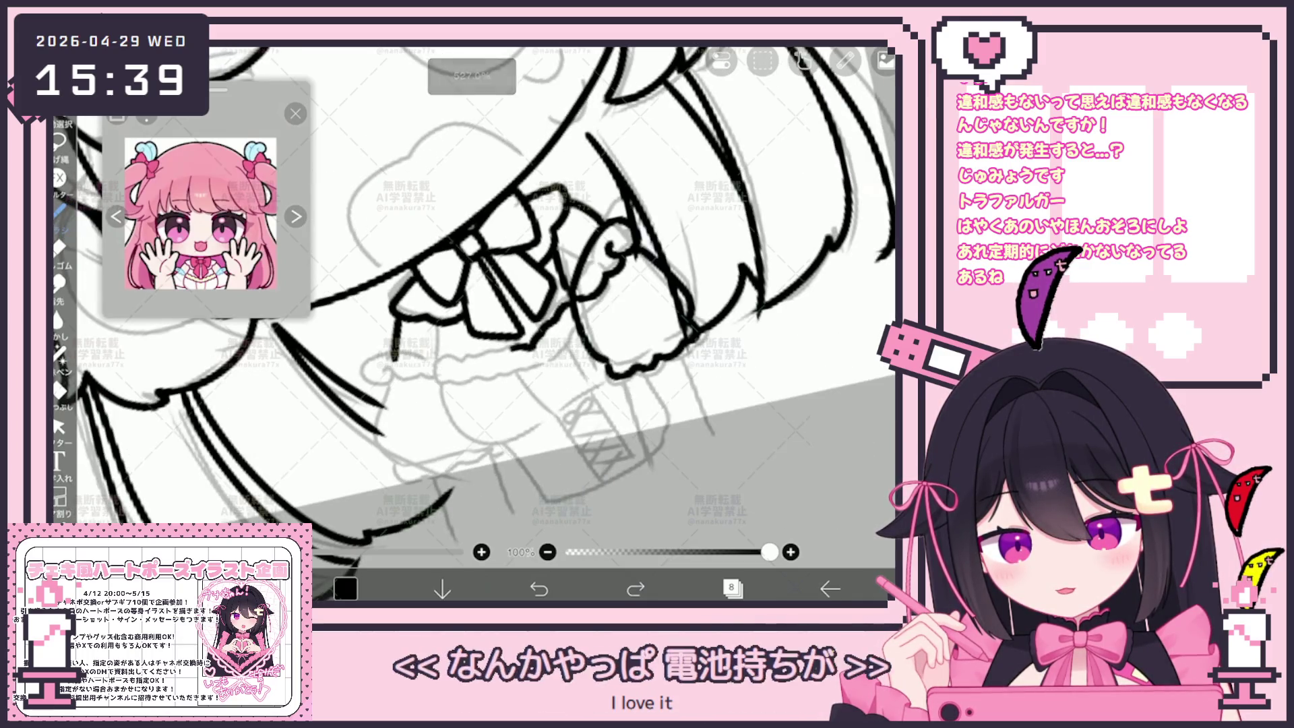
{"action": "left_click_drag", "start_coordinate": [451, 358], "coordinate": [439, 377]}
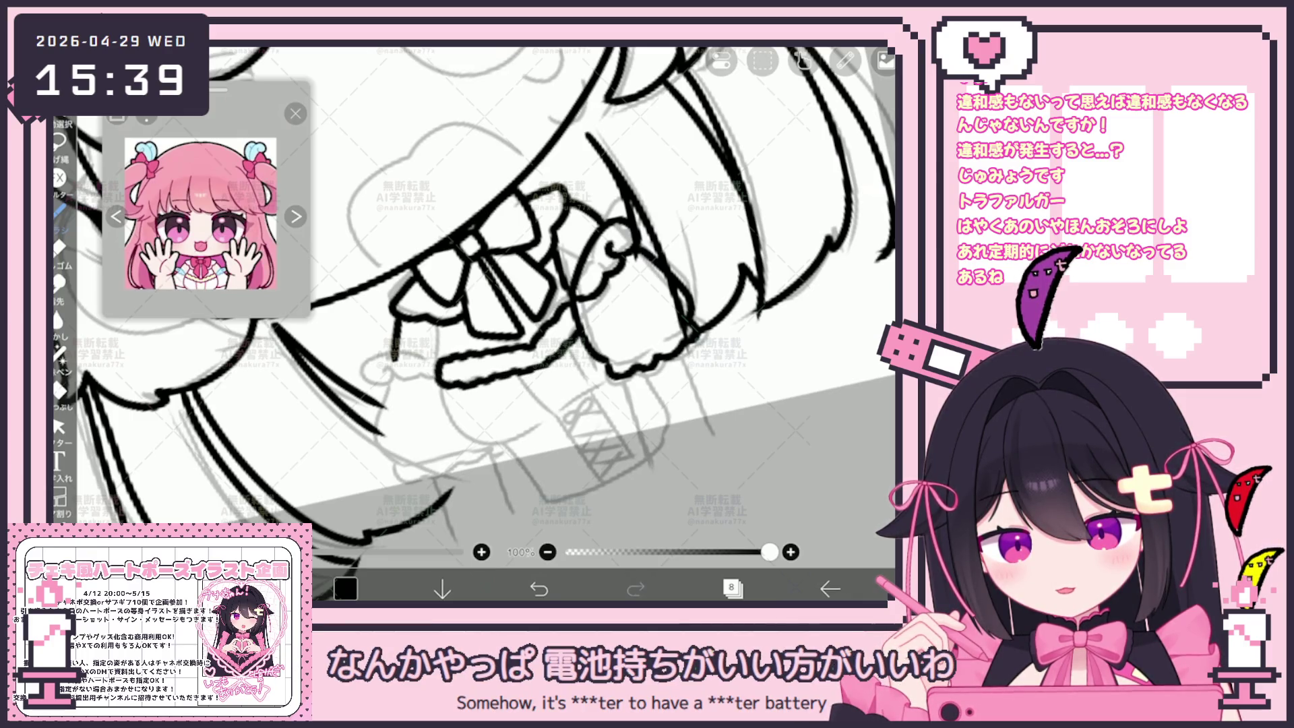
{"action": "left_click_drag", "start_coordinate": [472, 283], "coordinate": [458, 270]}
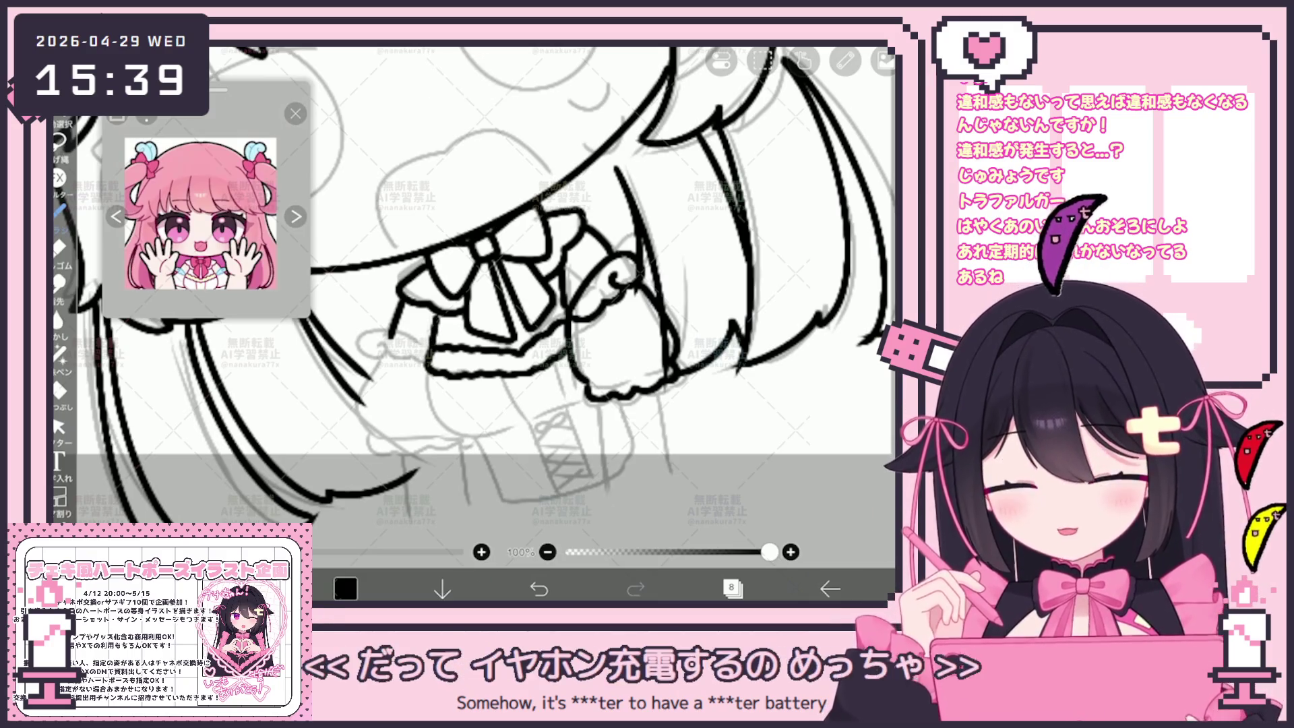
{"action": "mouse_move", "coordinate": [431, 410]}
{"action": "left_mouse_down"}
{"action": "mouse_move", "coordinate": [517, 437]}
{"action": "mouse_move", "coordinate": [587, 403]}
{"action": "left_mouse_up"}
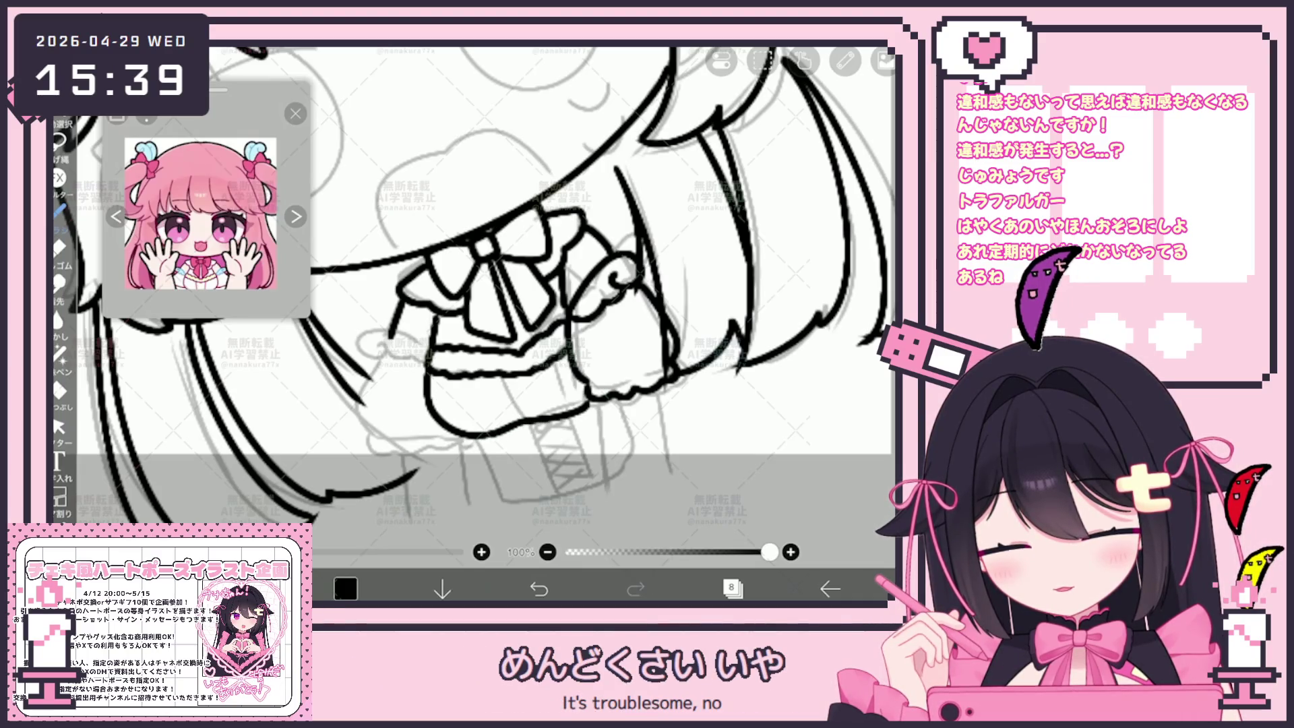
{"action": "key", "text": "ctrl+z"}
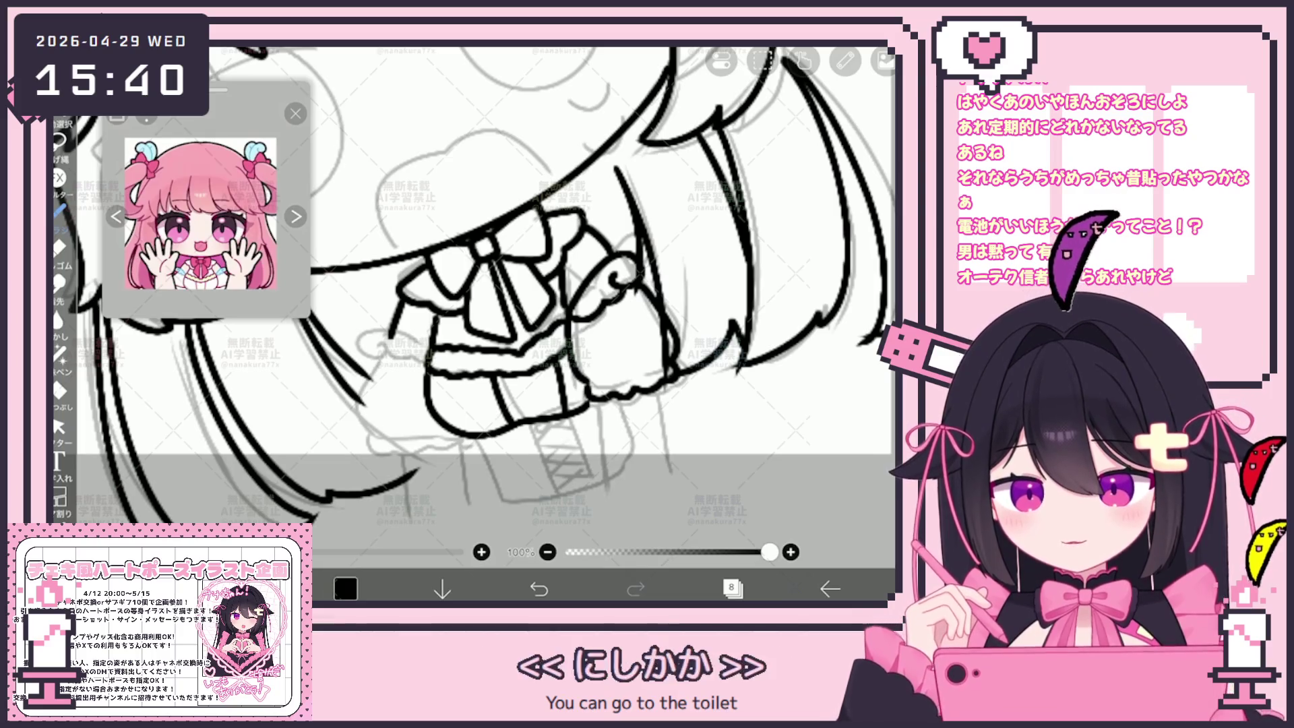
Step: Undo stray strokes near the ribbon and skirt, then draw a short vertical line
{"action": "mouse_move", "coordinate": [426, 340]}
{"action": "left_mouse_down"}
{"action": "mouse_move", "coordinate": [370, 372]}
{"action": "mouse_move", "coordinate": [378, 337]}
{"action": "mouse_move", "coordinate": [421, 351]}
{"action": "mouse_move", "coordinate": [372, 345]}
{"action": "mouse_move", "coordinate": [391, 357]}
{"action": "left_mouse_up"}
{"action": "key", "text": "ctrl+z"}
{"action": "key", "text": "ctrl+z"}
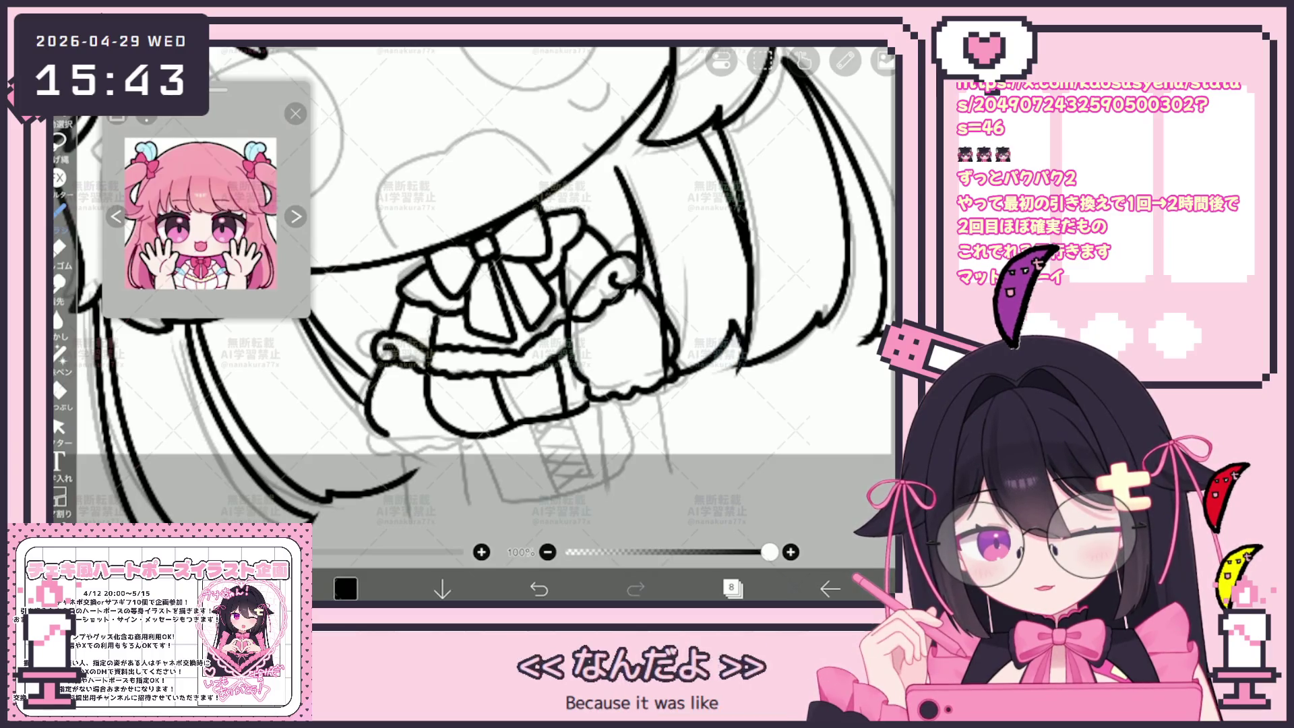
{"action": "key", "text": "ctrl+z"}
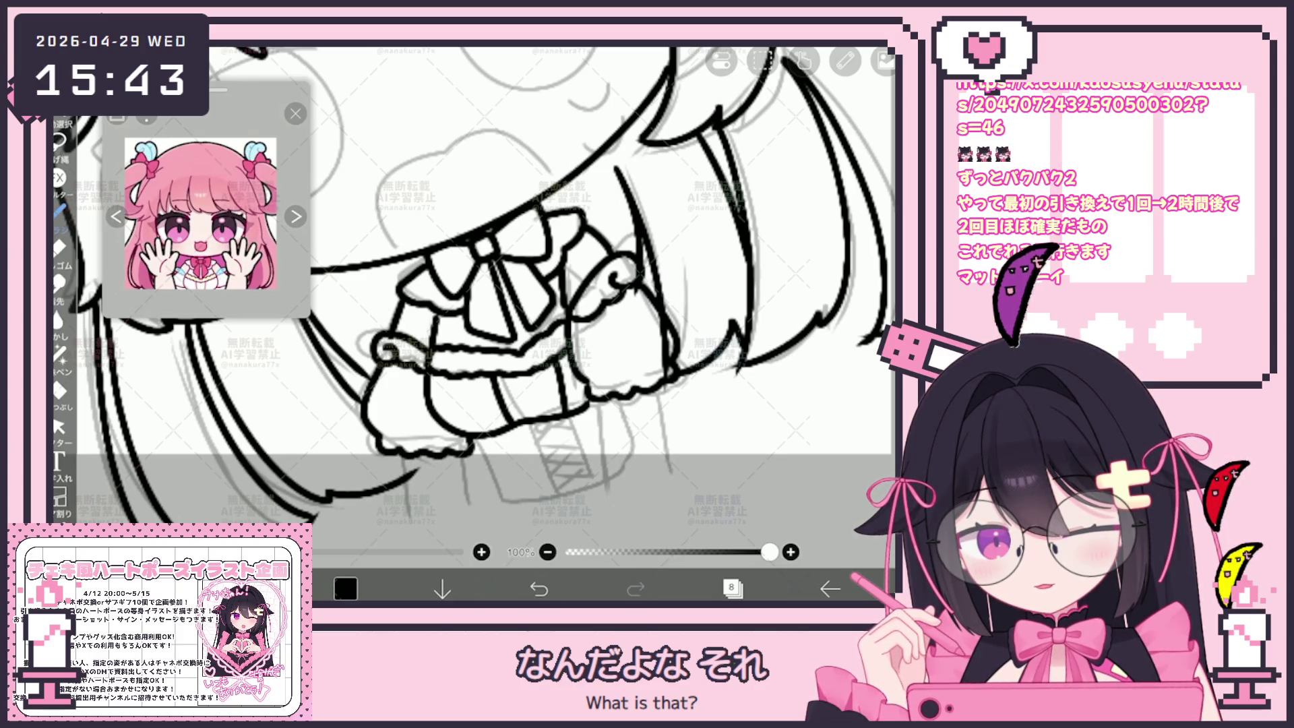
{"action": "left_click_drag", "start_coordinate": [406, 460], "coordinate": [408, 519]}
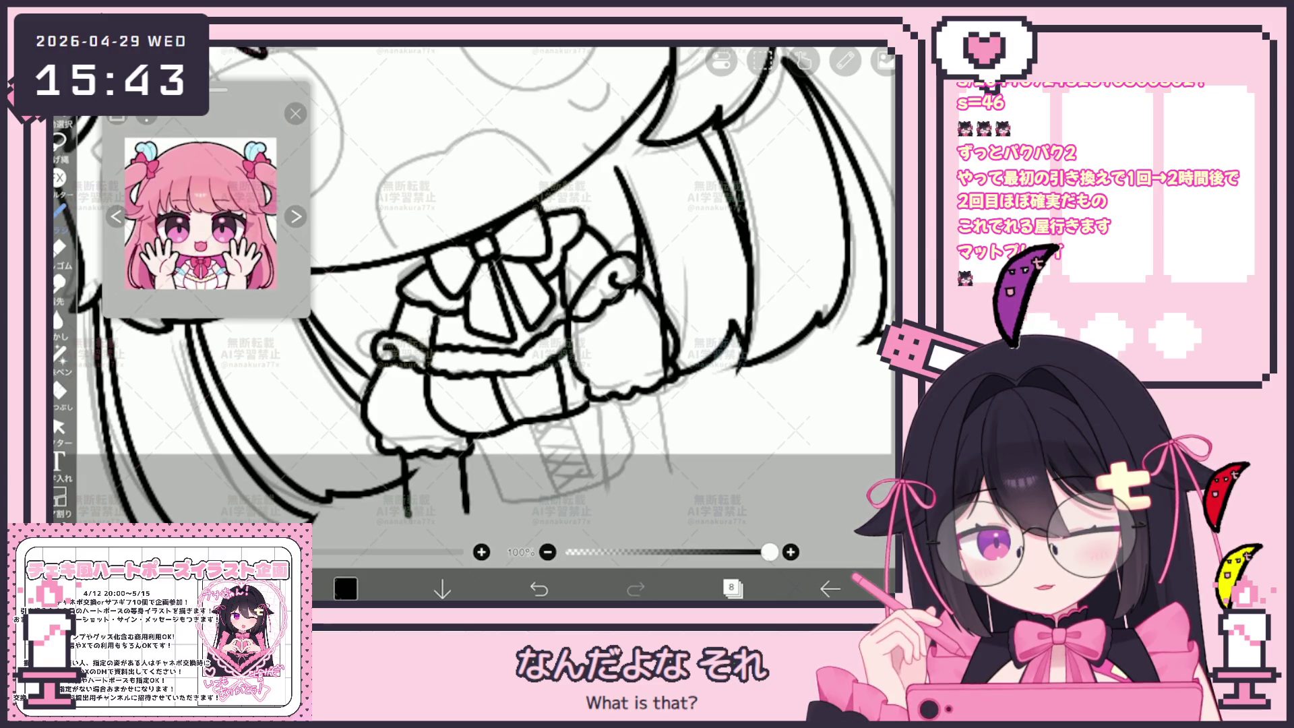
{"action": "scroll", "coordinate": [472, 283], "scroll_direction": "down", "scroll_amount": 2}
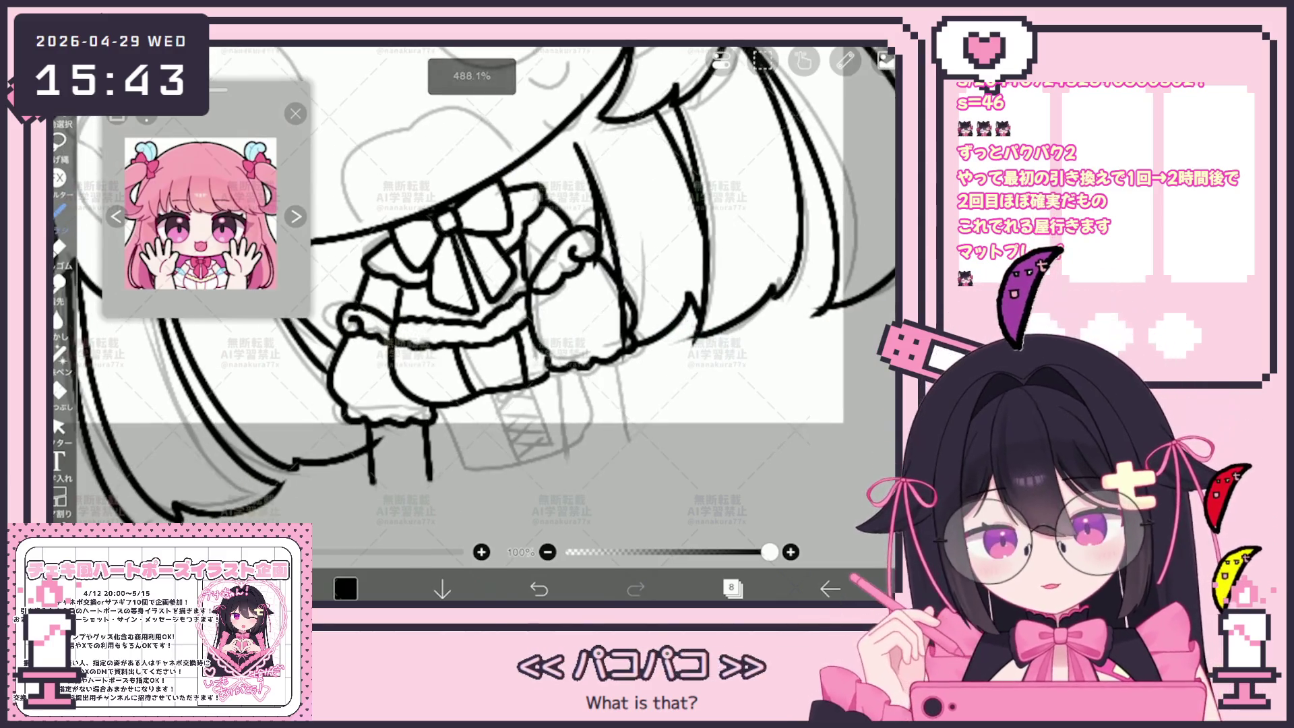
Step: Ink the vertical leg lines under the skirt, plus the left leg's side and bottom
{"action": "left_click_drag", "start_coordinate": [556, 369], "coordinate": [554, 452]}
{"action": "left_click_drag", "start_coordinate": [618, 357], "coordinate": [623, 435]}
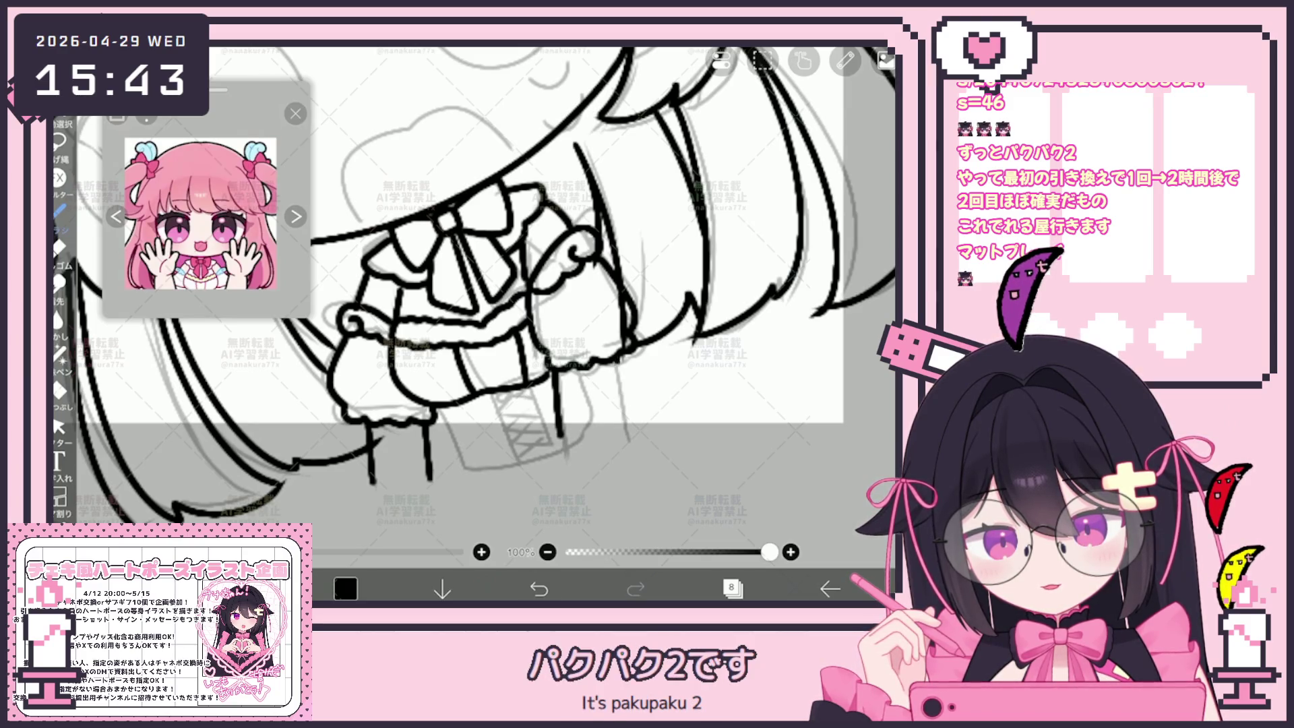
{"action": "scroll", "coordinate": [472, 283], "scroll_direction": "down", "scroll_amount": 5}
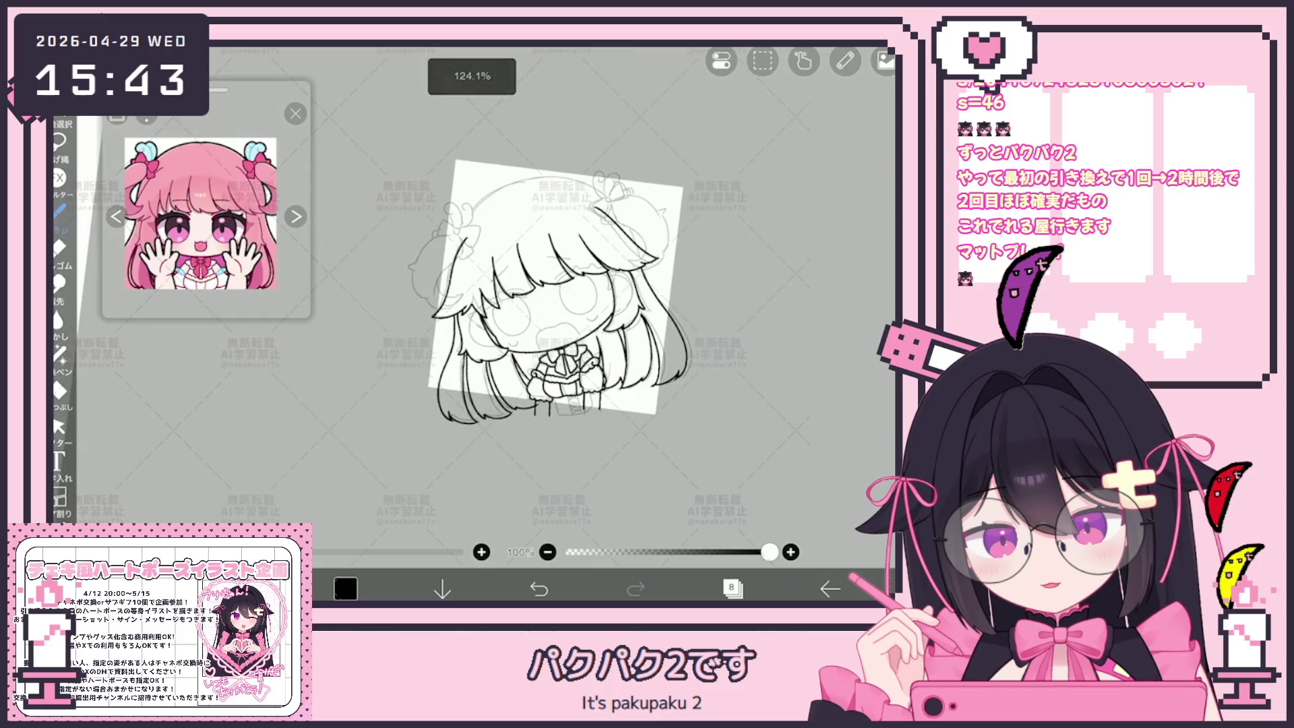
{"action": "scroll", "coordinate": [539, 337], "scroll_direction": "up", "scroll_amount": 5}
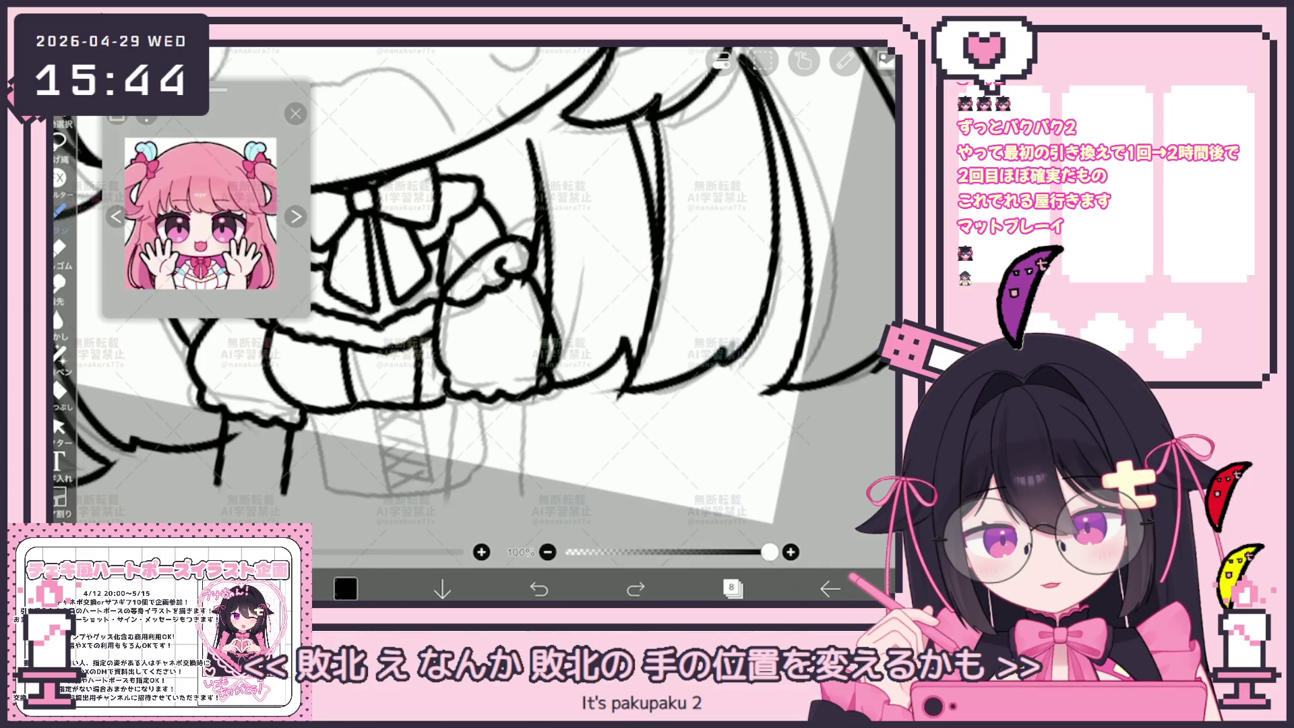
{"action": "left_click_drag", "start_coordinate": [531, 396], "coordinate": [542, 486]}
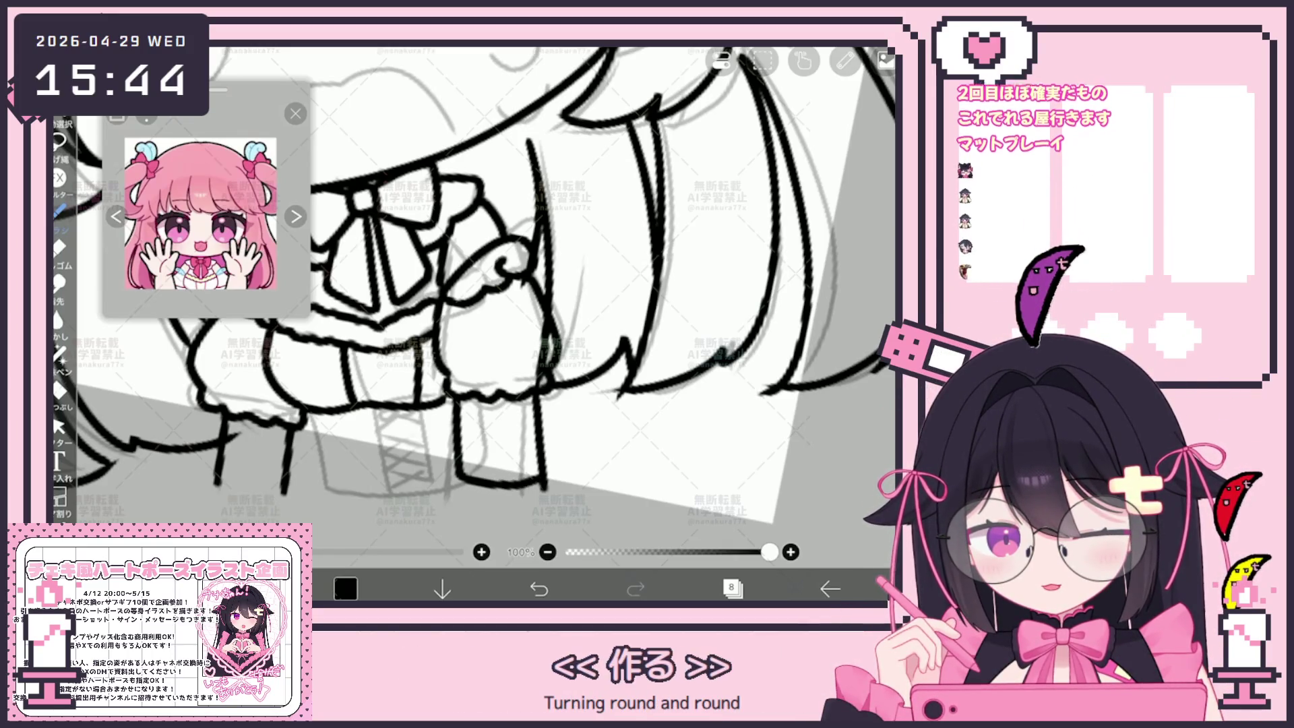
{"action": "left_click_drag", "start_coordinate": [219, 484], "coordinate": [277, 500]}
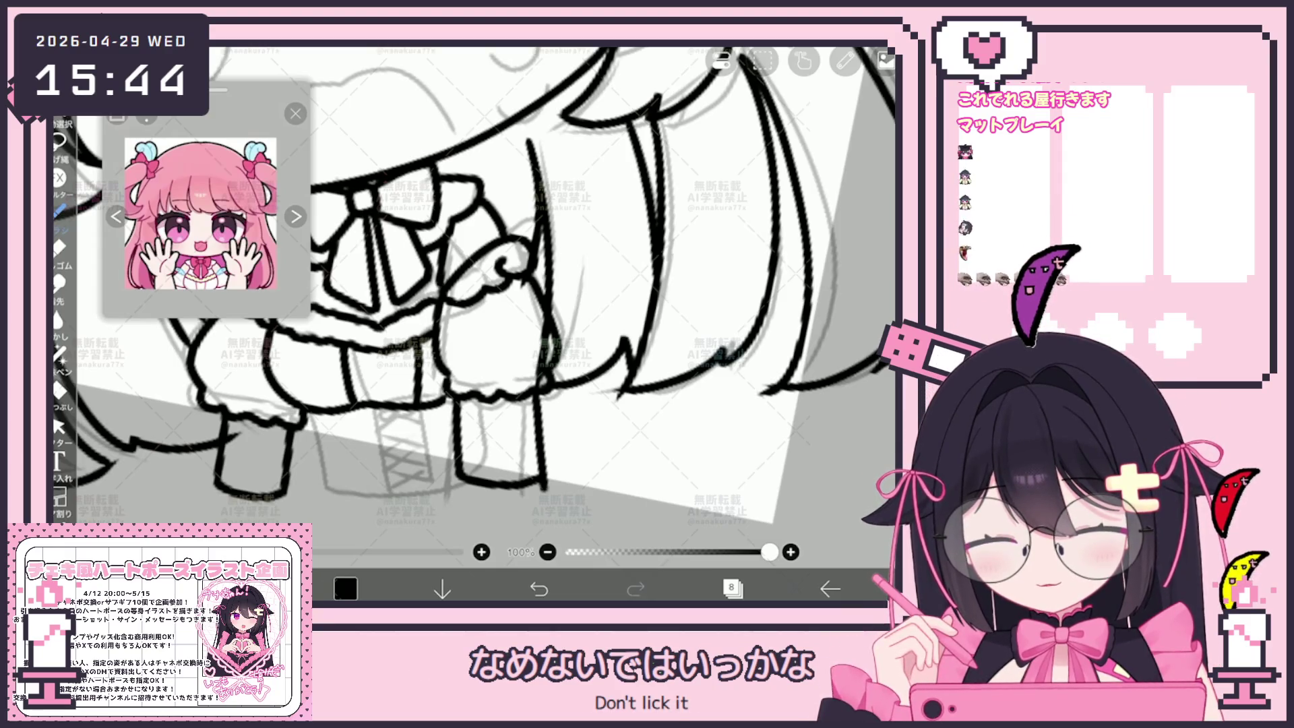
{"action": "left_click_drag", "start_coordinate": [319, 426], "coordinate": [333, 484]}
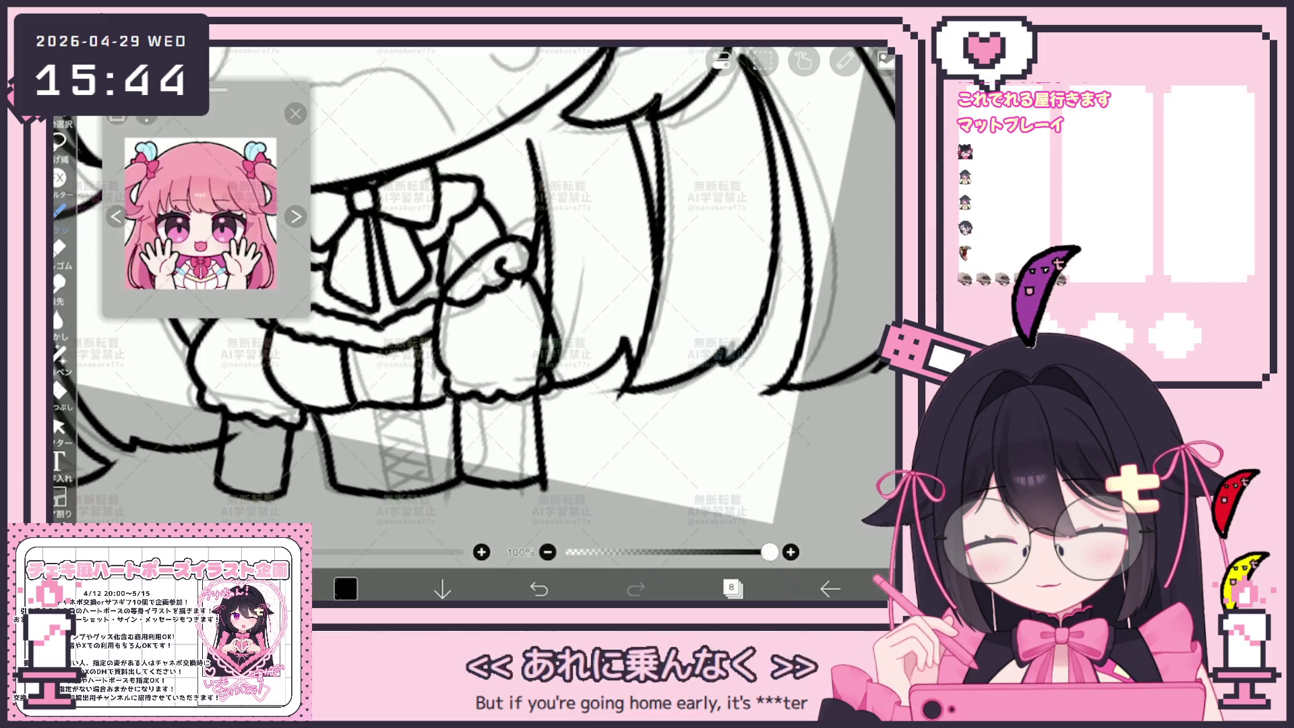
{"action": "key", "text": "ctrl+z"}
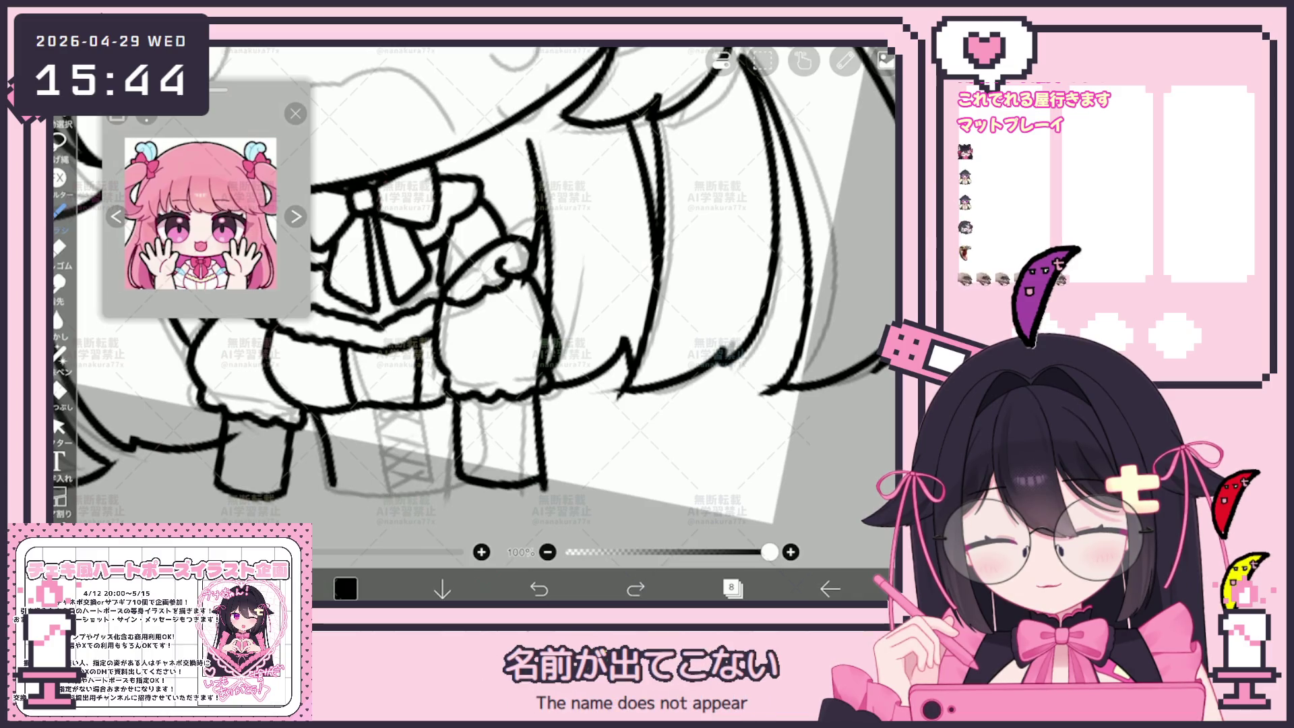
{"action": "key", "text": "ctrl+y"}
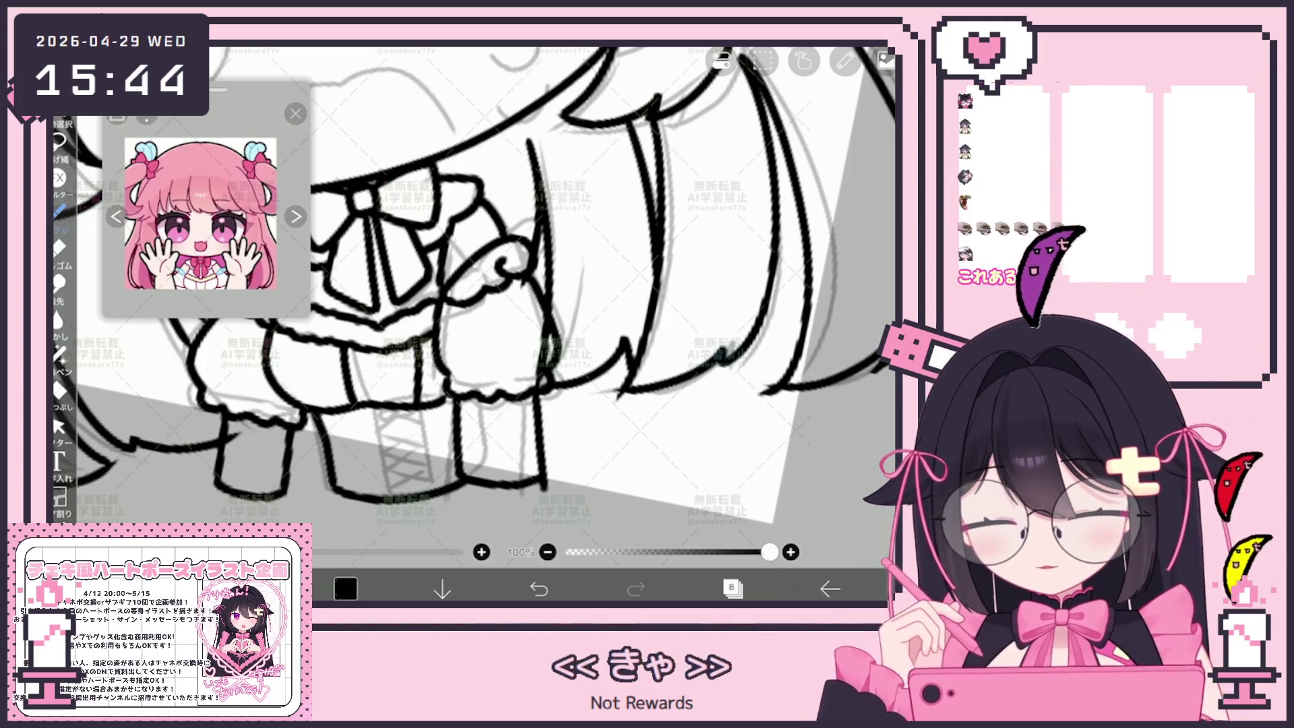
Step: Select the skirt hem line with Vector Select, then ink another pleat line
{"action": "left_click", "coordinate": [58, 426]}
{"action": "left_click", "coordinate": [402, 403]}
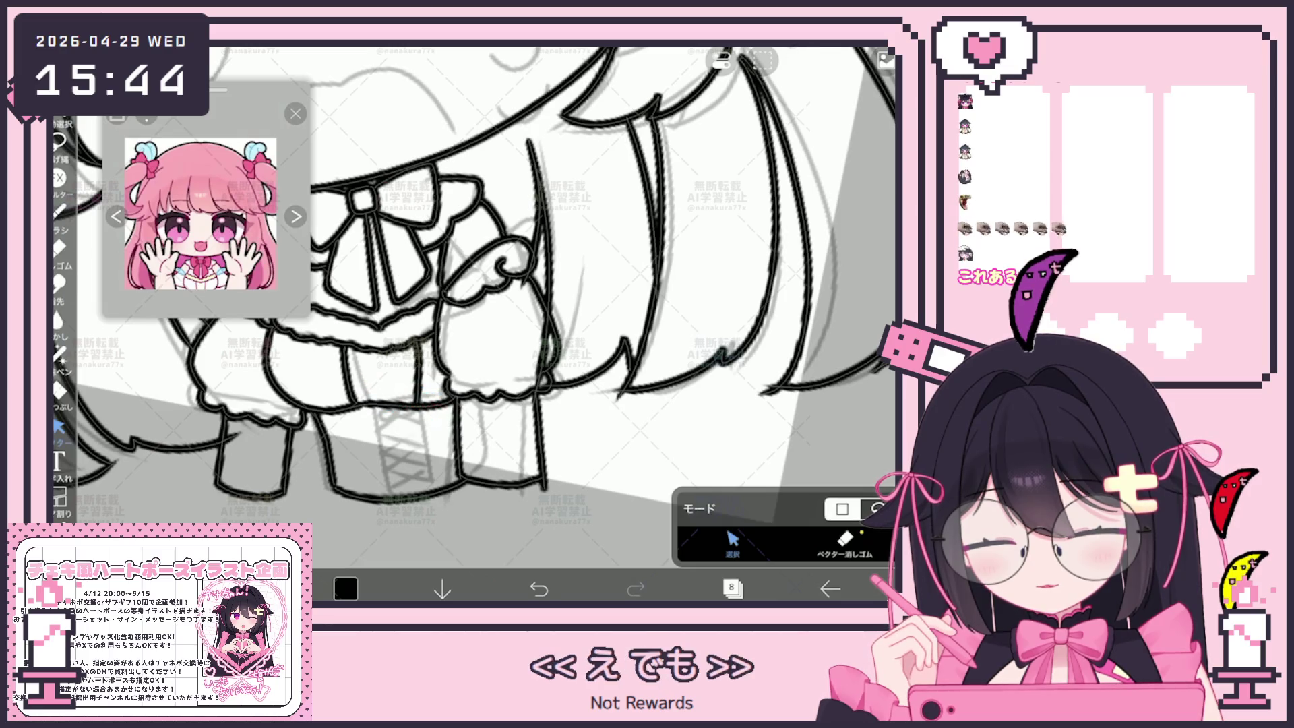
{"action": "left_click", "coordinate": [58, 210]}
{"action": "left_click_drag", "start_coordinate": [361, 419], "coordinate": [378, 494]}
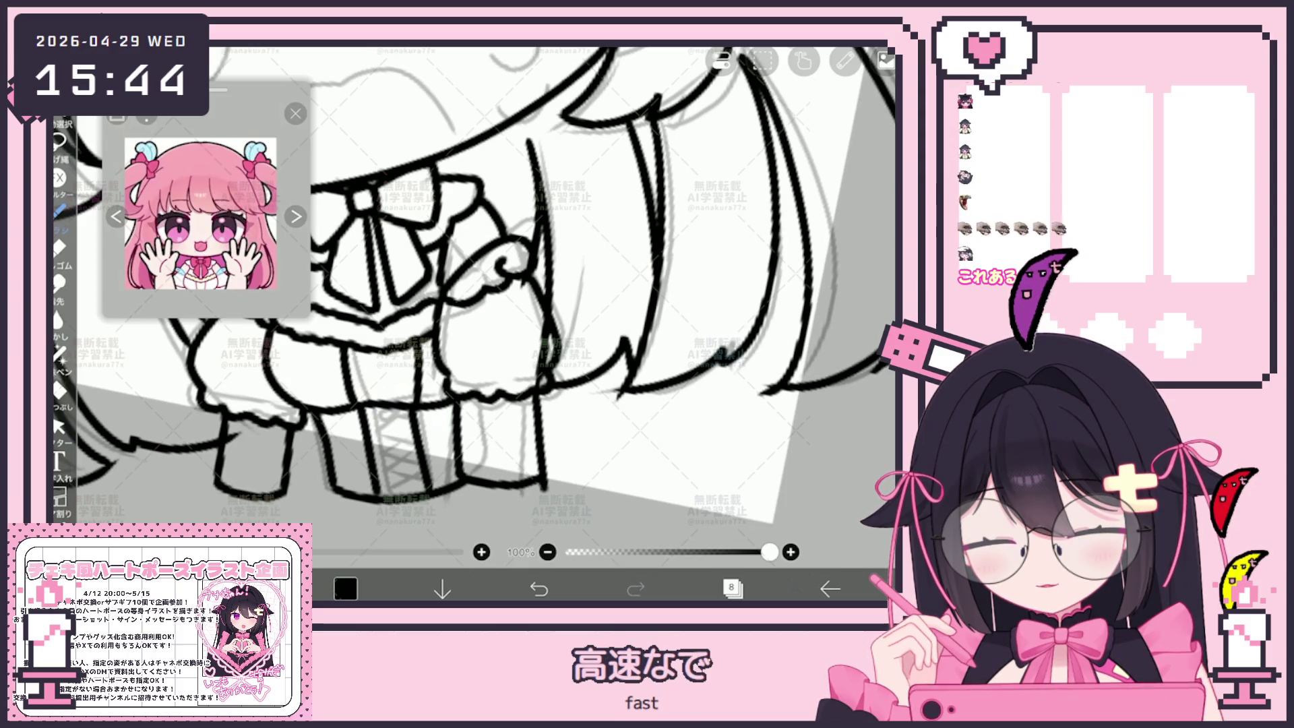
{"action": "scroll", "coordinate": [474, 285], "scroll_direction": "down", "scroll_amount": 5}
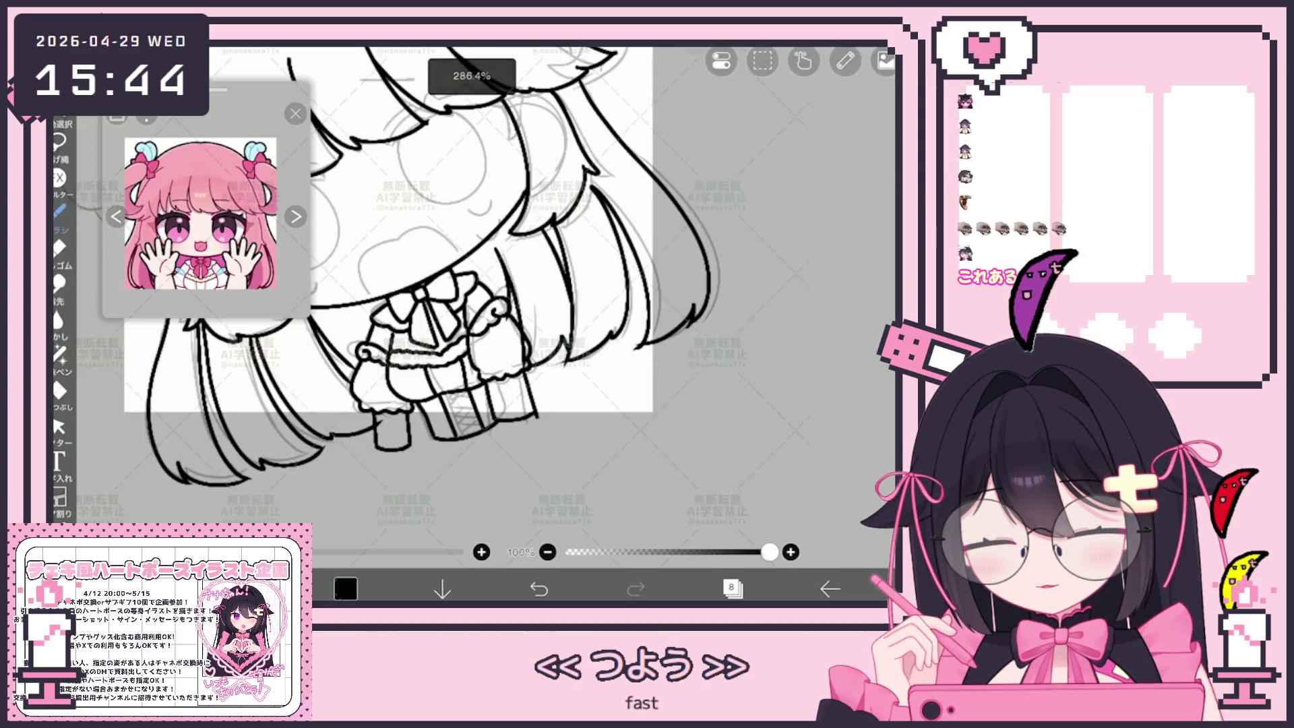
{"action": "scroll", "coordinate": [431, 283], "scroll_direction": "up", "scroll_amount": 3}
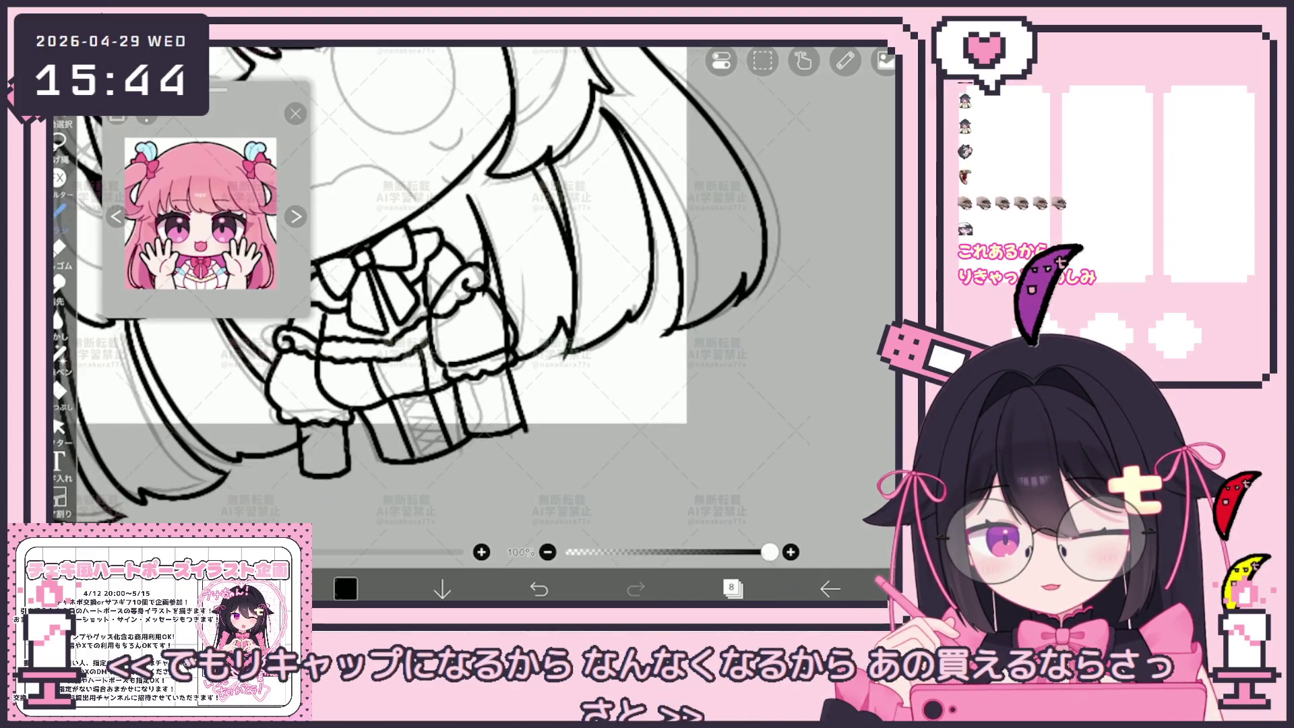
Step: Rotate the view, select one lineart stroke, then switch back to the pen
{"action": "left_click_drag", "start_coordinate": [607, 404], "coordinate": [647, 296]}
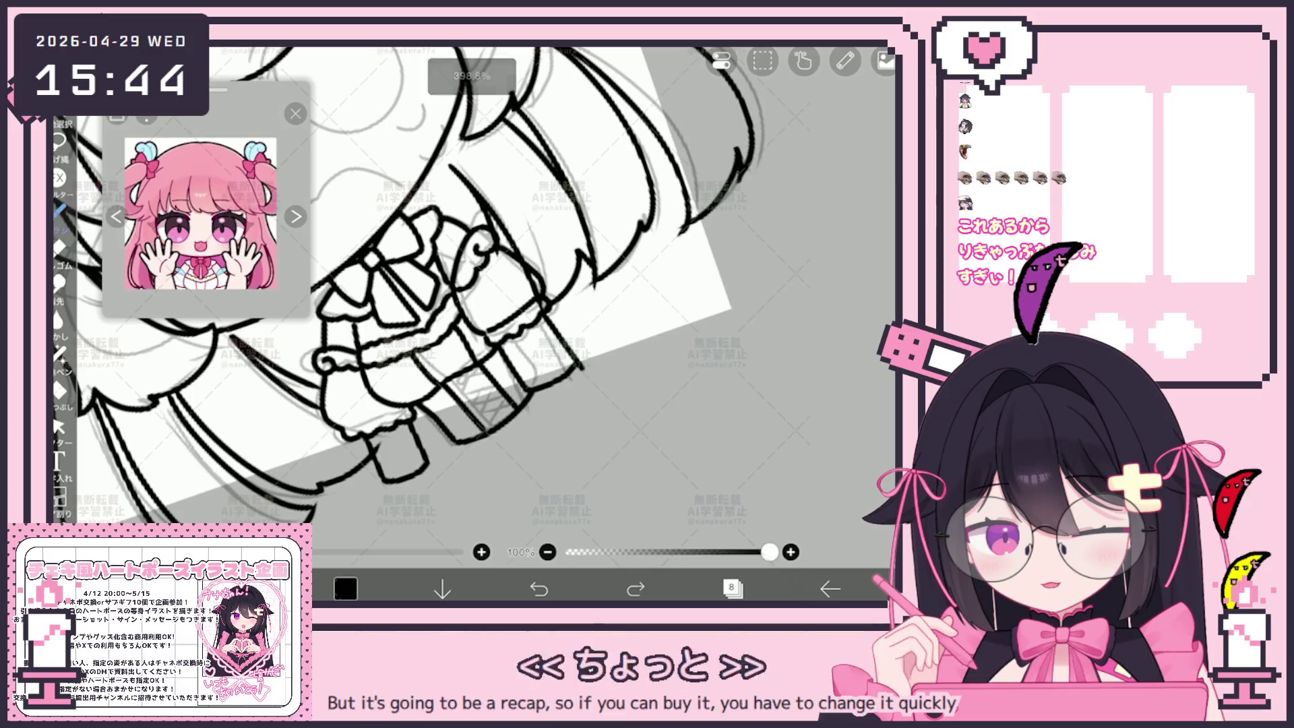
{"action": "scroll", "coordinate": [432, 283], "scroll_direction": "down", "scroll_amount": 2}
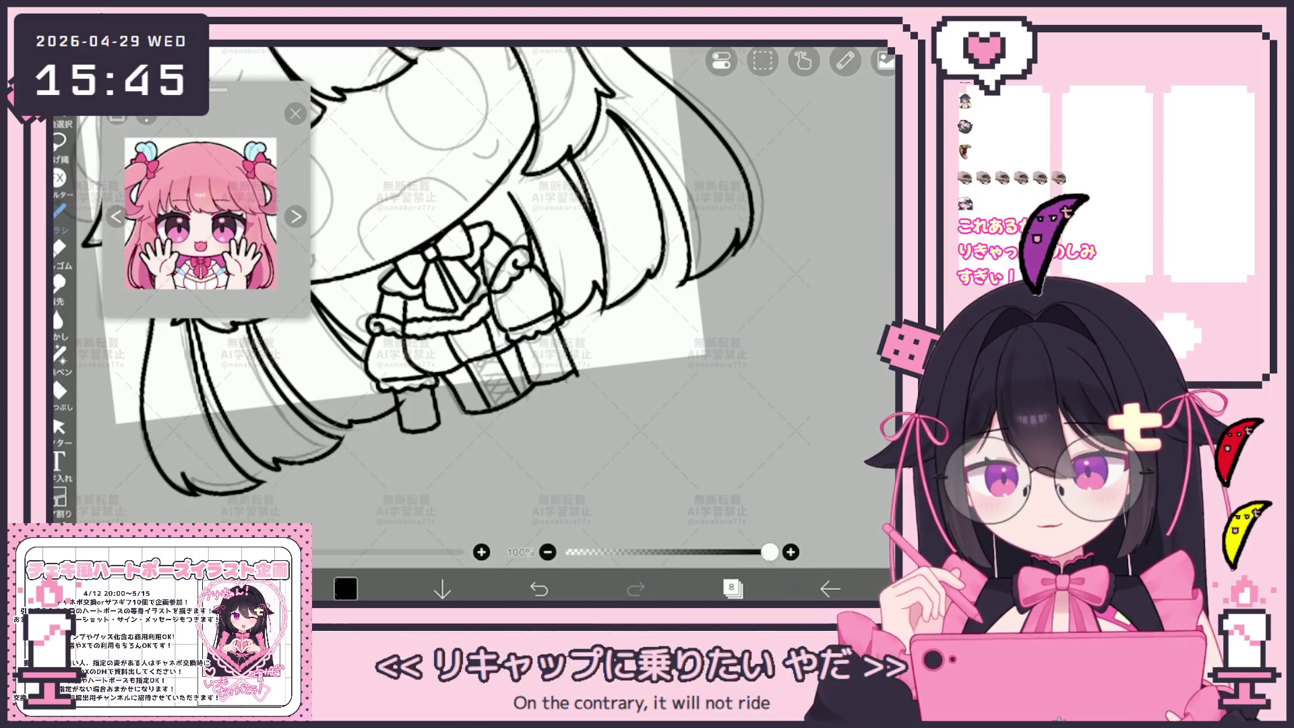
{"action": "scroll", "coordinate": [472, 270], "scroll_direction": "down", "scroll_amount": 2}
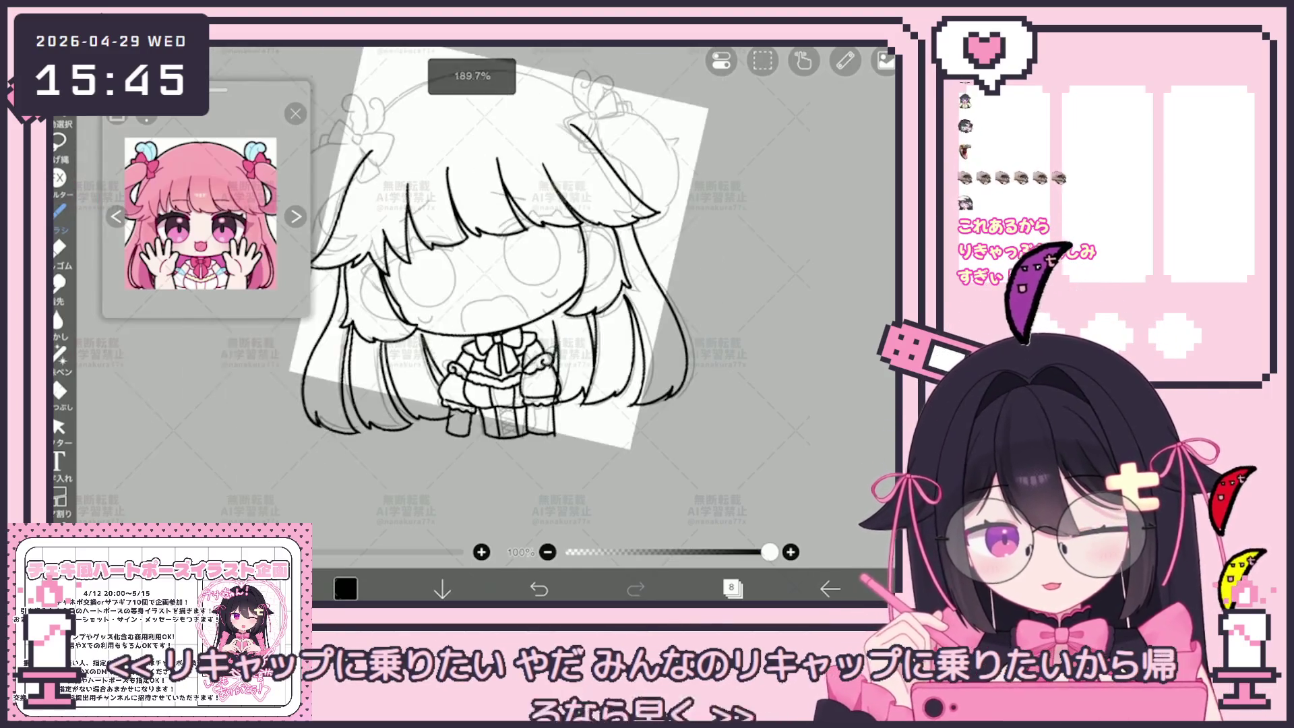
{"action": "scroll", "coordinate": [472, 303], "scroll_direction": "up", "scroll_amount": 3}
{"action": "left_click", "coordinate": [59, 427]}
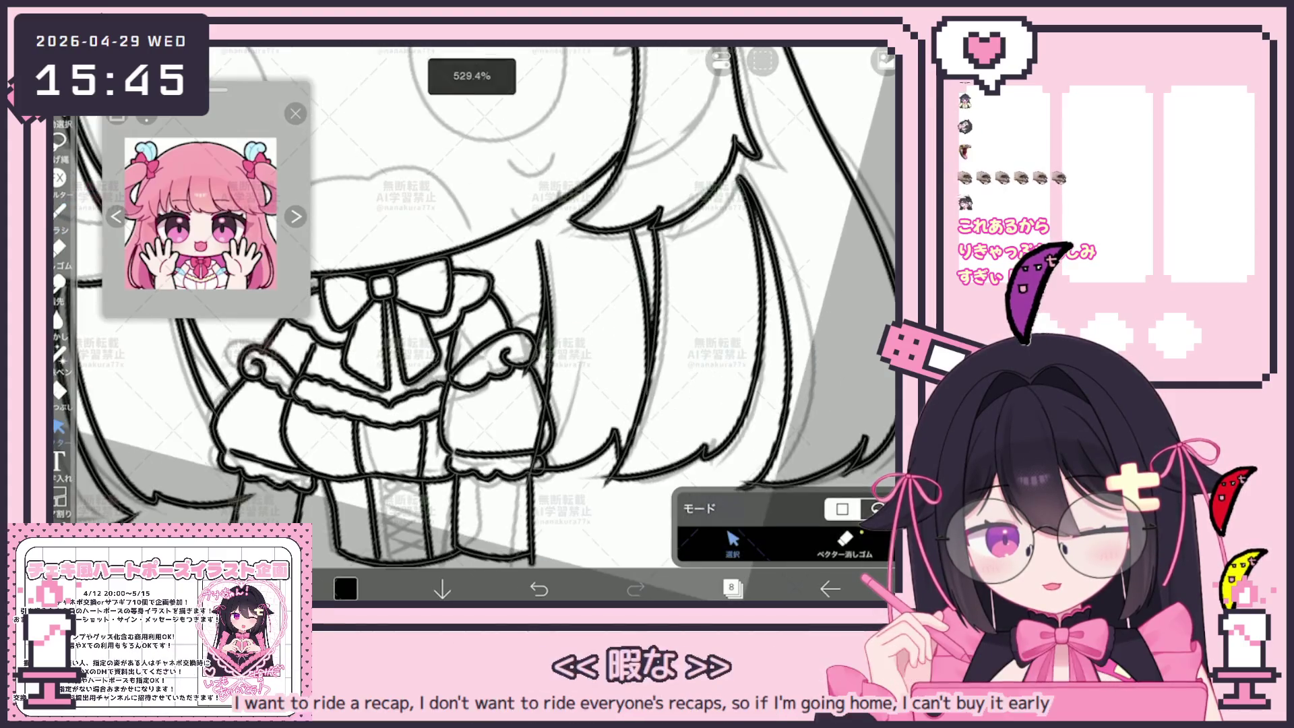
{"action": "scroll", "coordinate": [472, 303], "scroll_direction": "up", "scroll_amount": 2}
{"action": "left_click", "coordinate": [450, 347]}
{"action": "scroll", "coordinate": [438, 350], "scroll_direction": "up", "scroll_amount": 3}
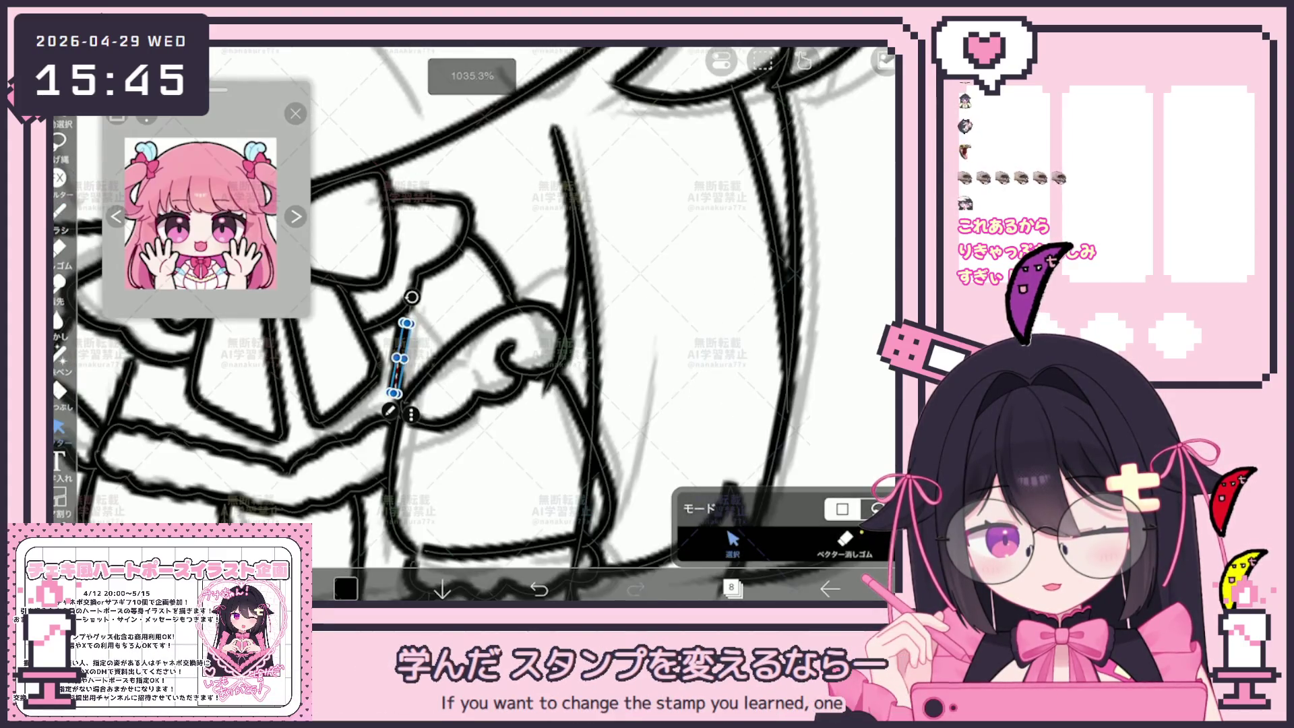
{"action": "scroll", "coordinate": [471, 303], "scroll_direction": "down", "scroll_amount": 5}
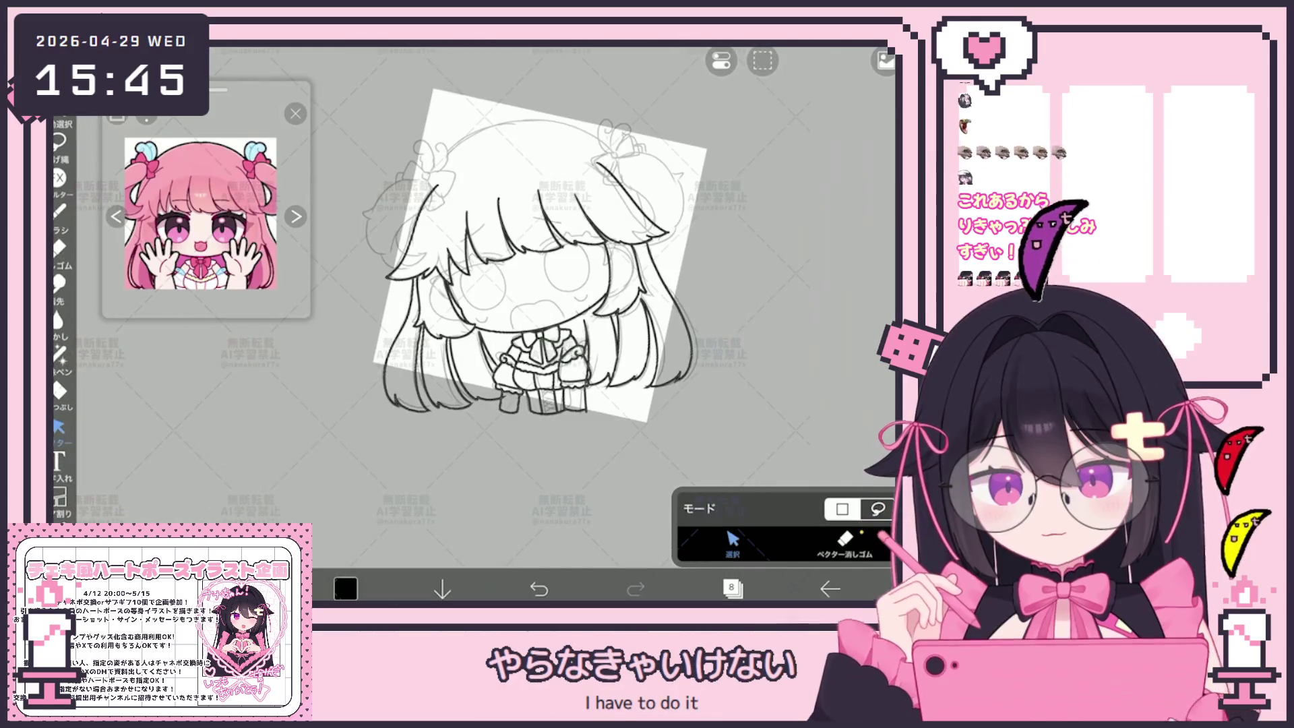
{"action": "scroll", "coordinate": [512, 303], "scroll_direction": "up", "scroll_amount": 2}
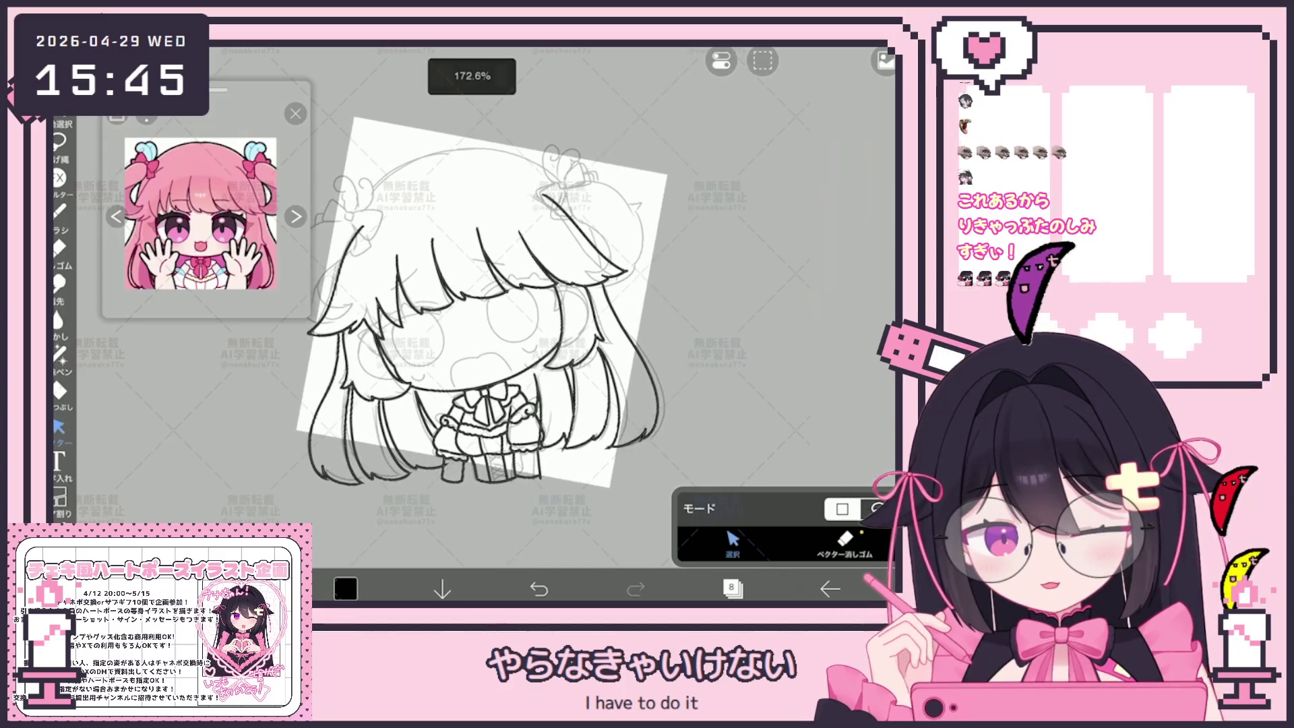
{"action": "left_click", "coordinate": [59, 212]}
{"action": "scroll", "coordinate": [472, 303], "scroll_direction": "up", "scroll_amount": 3}
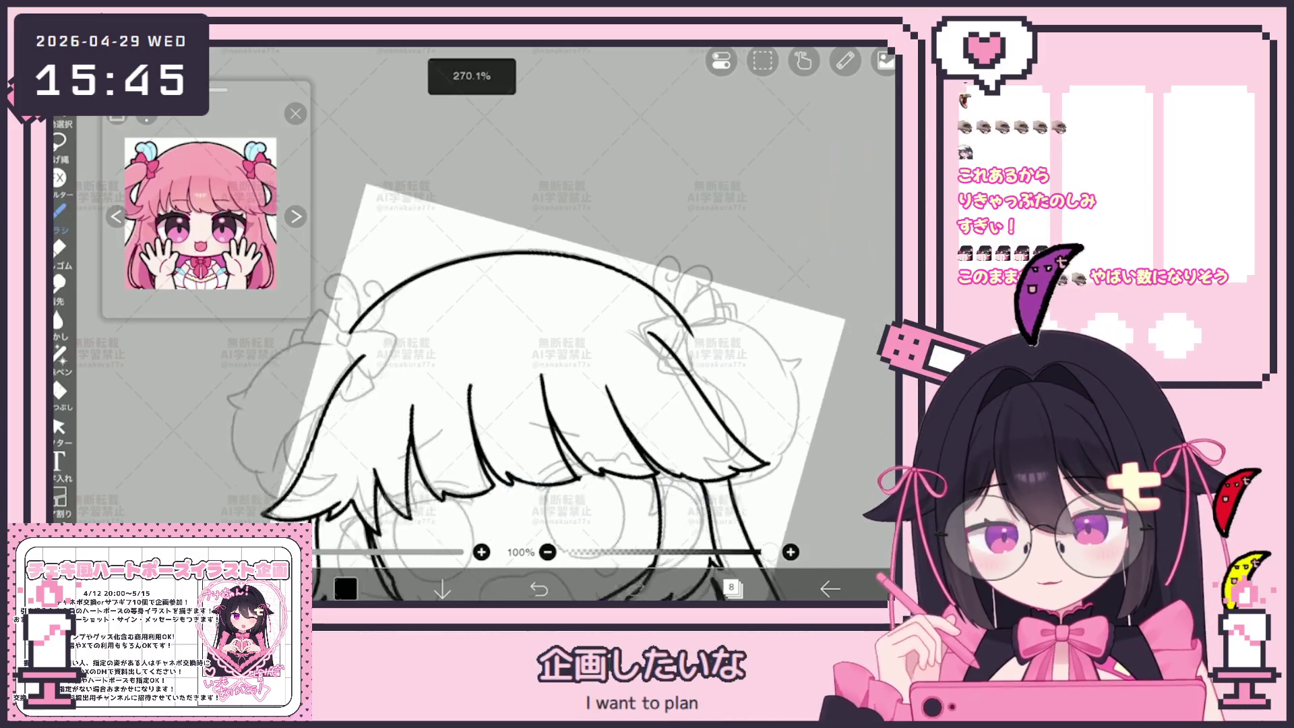
Step: Draw the outline arc across the top of the head, undoing several unsatisfying attempts
{"action": "scroll", "coordinate": [540, 370], "scroll_direction": "down", "scroll_amount": 2}
{"action": "key", "text": "ctrl+z"}
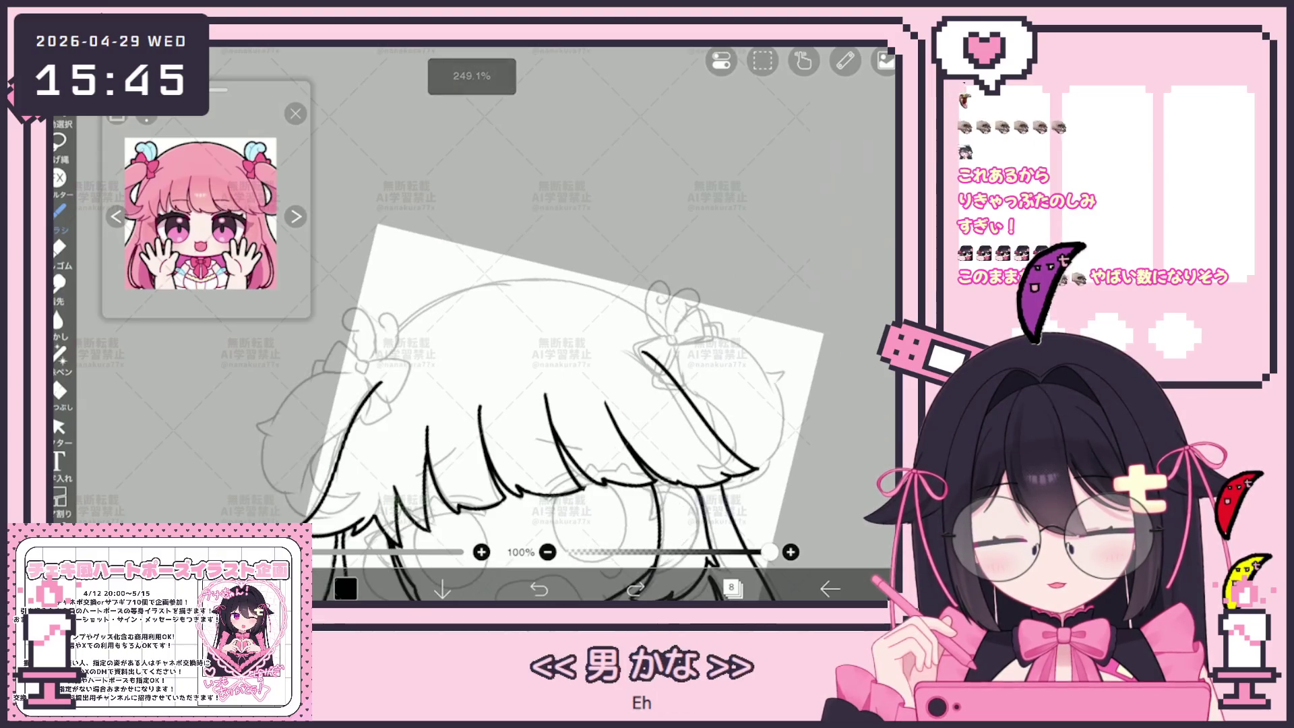
{"action": "scroll", "coordinate": [519, 411], "scroll_direction": "up", "scroll_amount": 2}
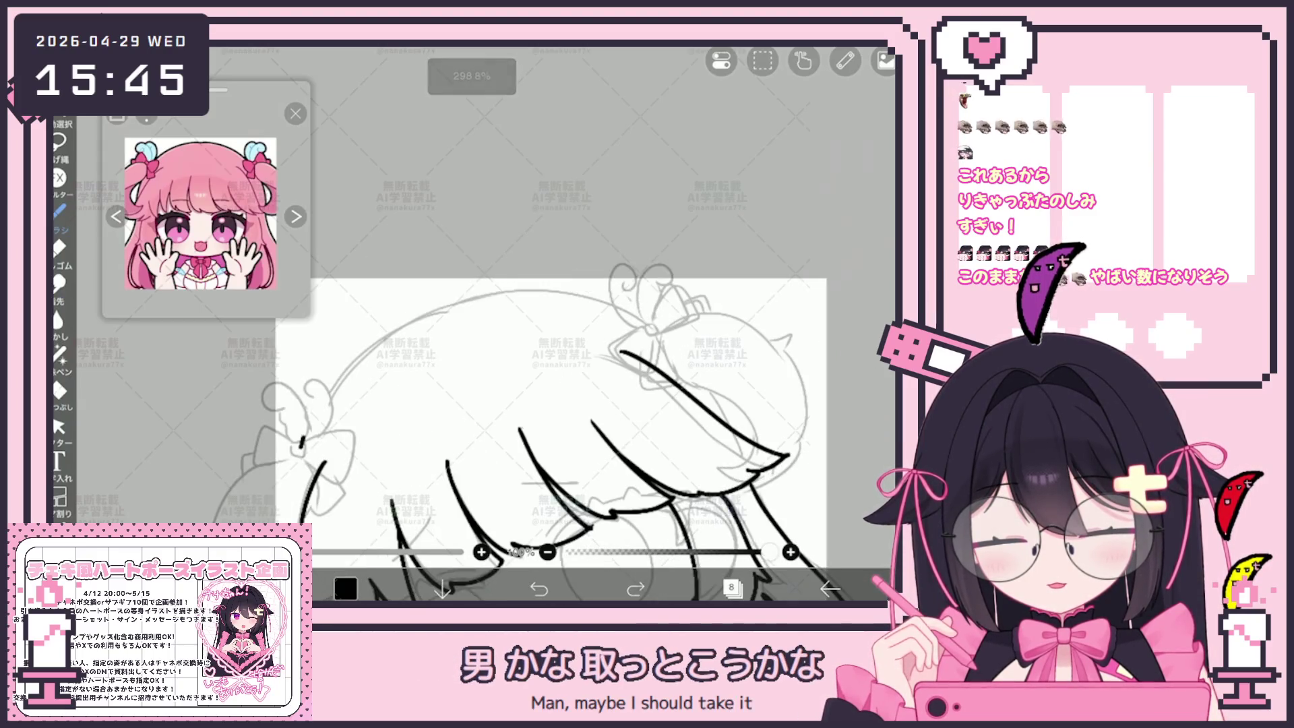
{"action": "left_click_drag", "start_coordinate": [411, 328], "coordinate": [650, 291]}
{"action": "scroll", "coordinate": [539, 404], "scroll_direction": "down", "scroll_amount": 3}
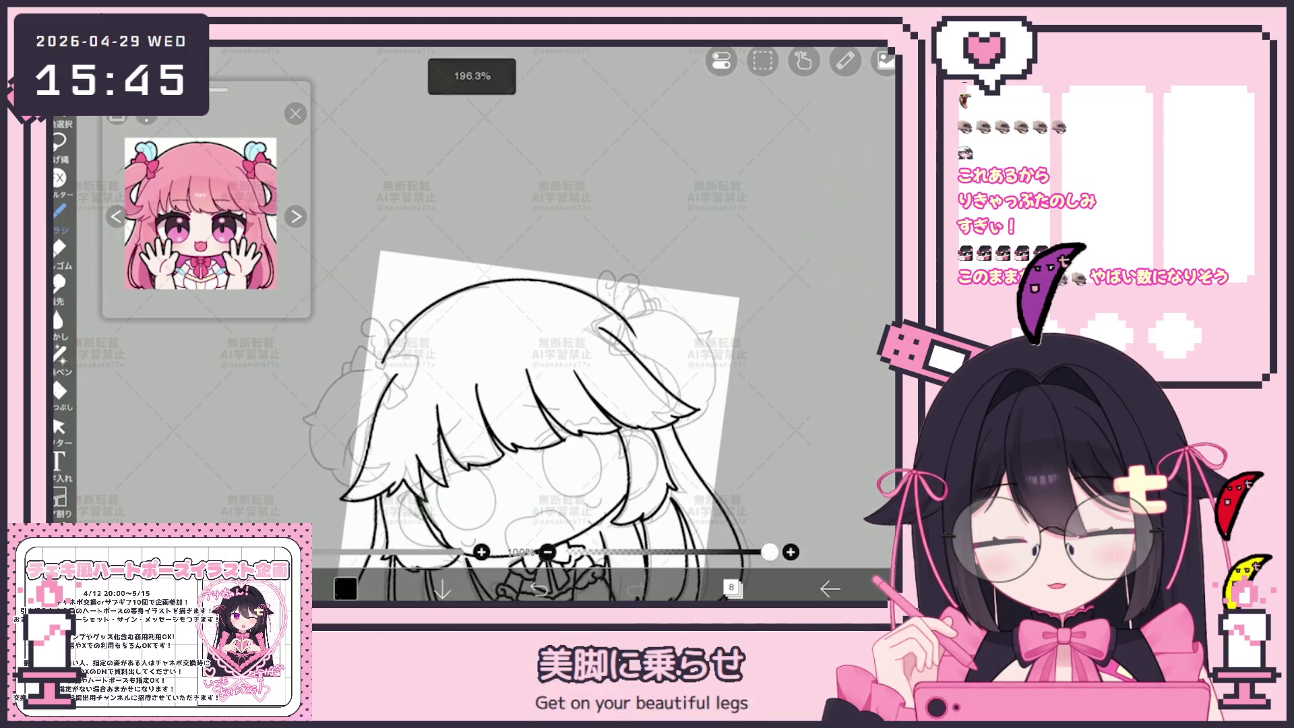
{"action": "key", "text": "ctrl+z"}
{"action": "scroll", "coordinate": [519, 404], "scroll_direction": "up", "scroll_amount": 2}
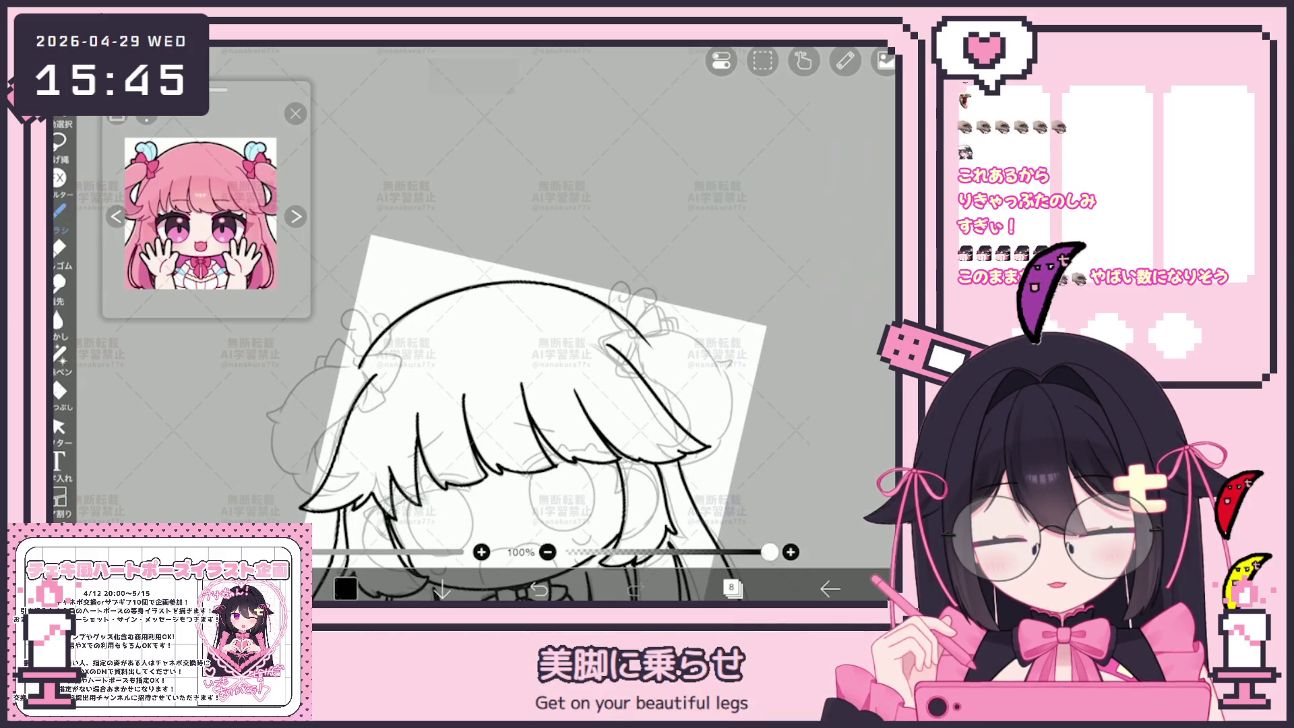
{"action": "scroll", "coordinate": [519, 404], "scroll_direction": "up", "scroll_amount": 2}
{"action": "key", "text": "ctrl+z"}
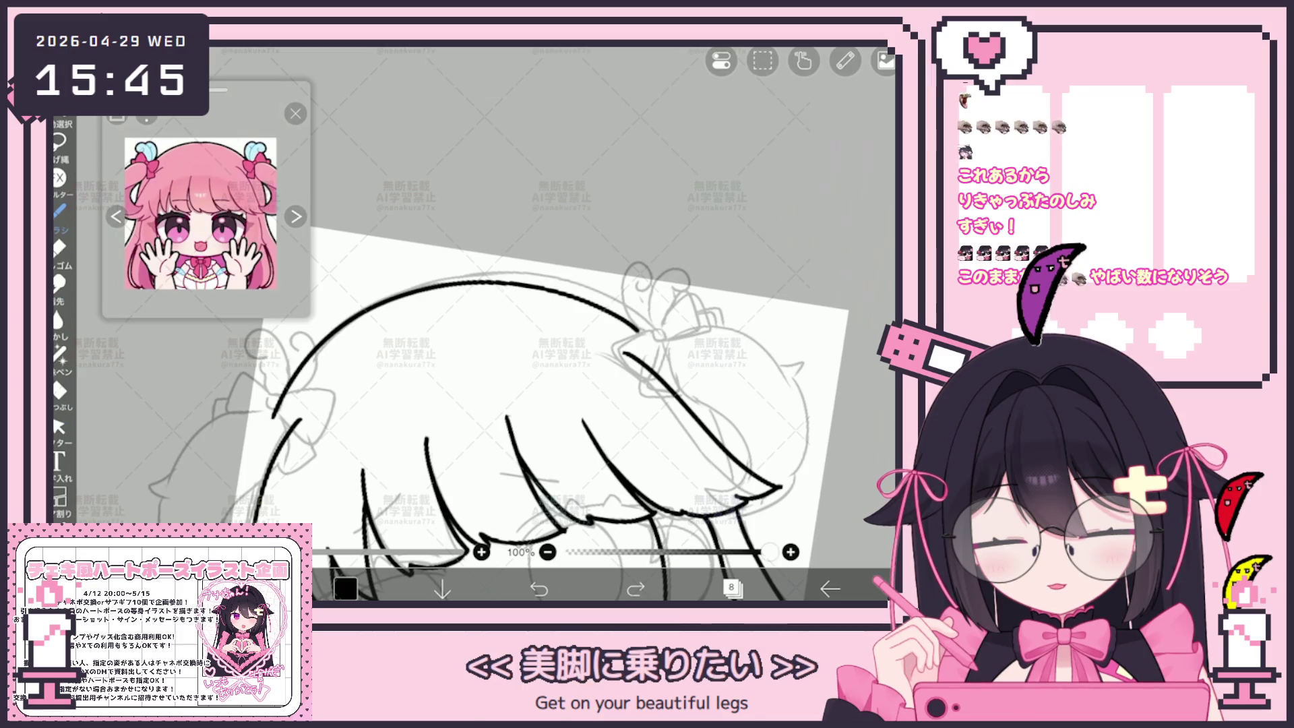
{"action": "key", "text": "ctrl+z"}
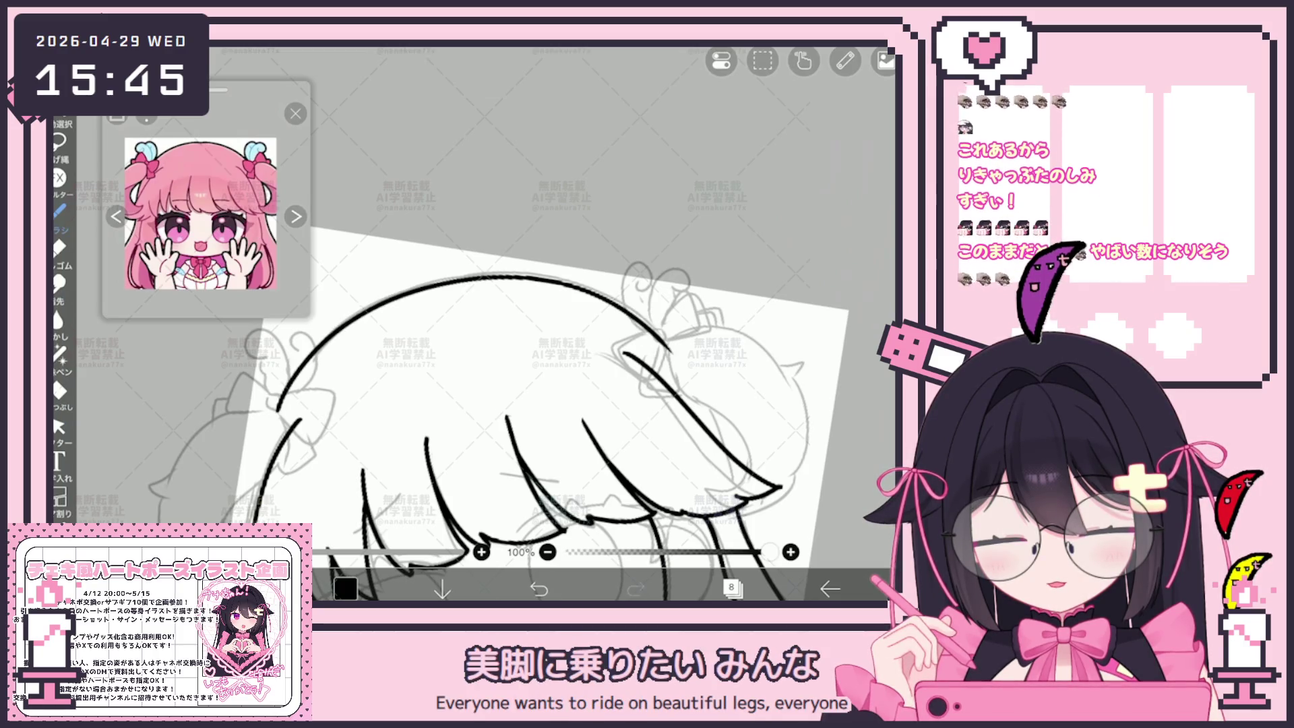
{"action": "scroll", "coordinate": [519, 404], "scroll_direction": "down", "scroll_amount": 5}
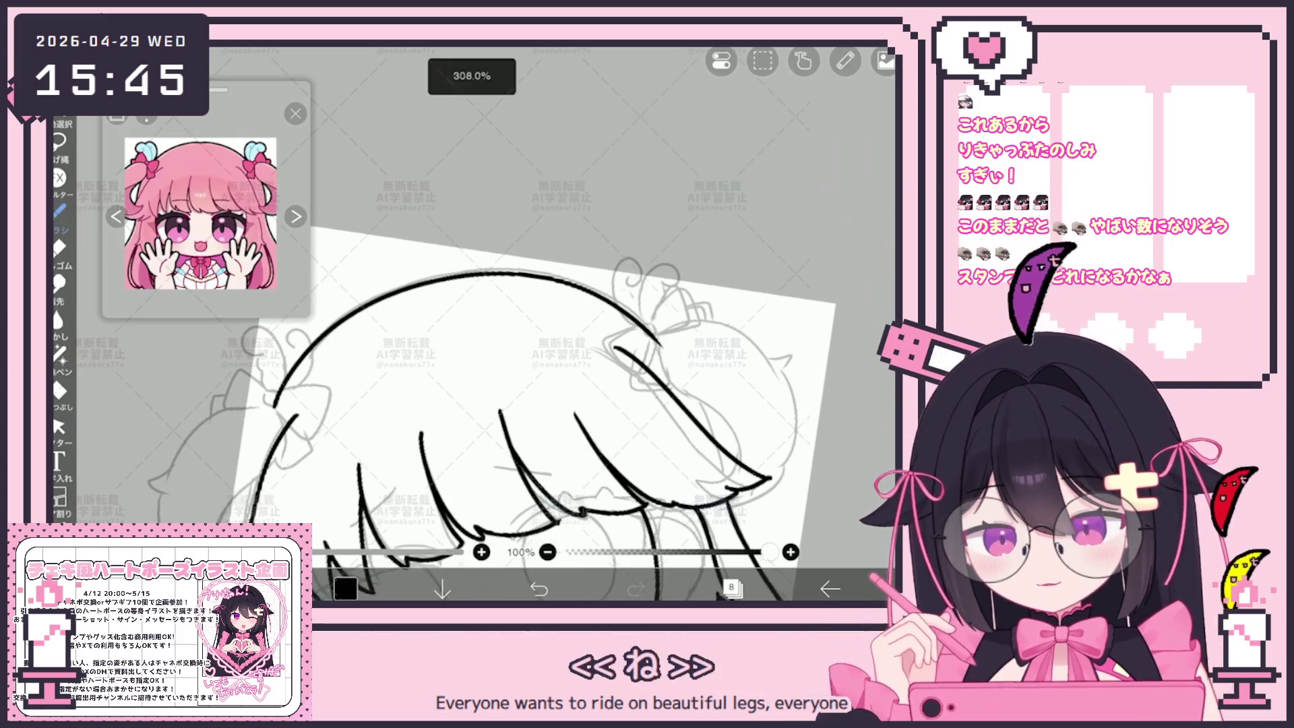
{"action": "scroll", "coordinate": [539, 381], "scroll_direction": "up", "scroll_amount": 2}
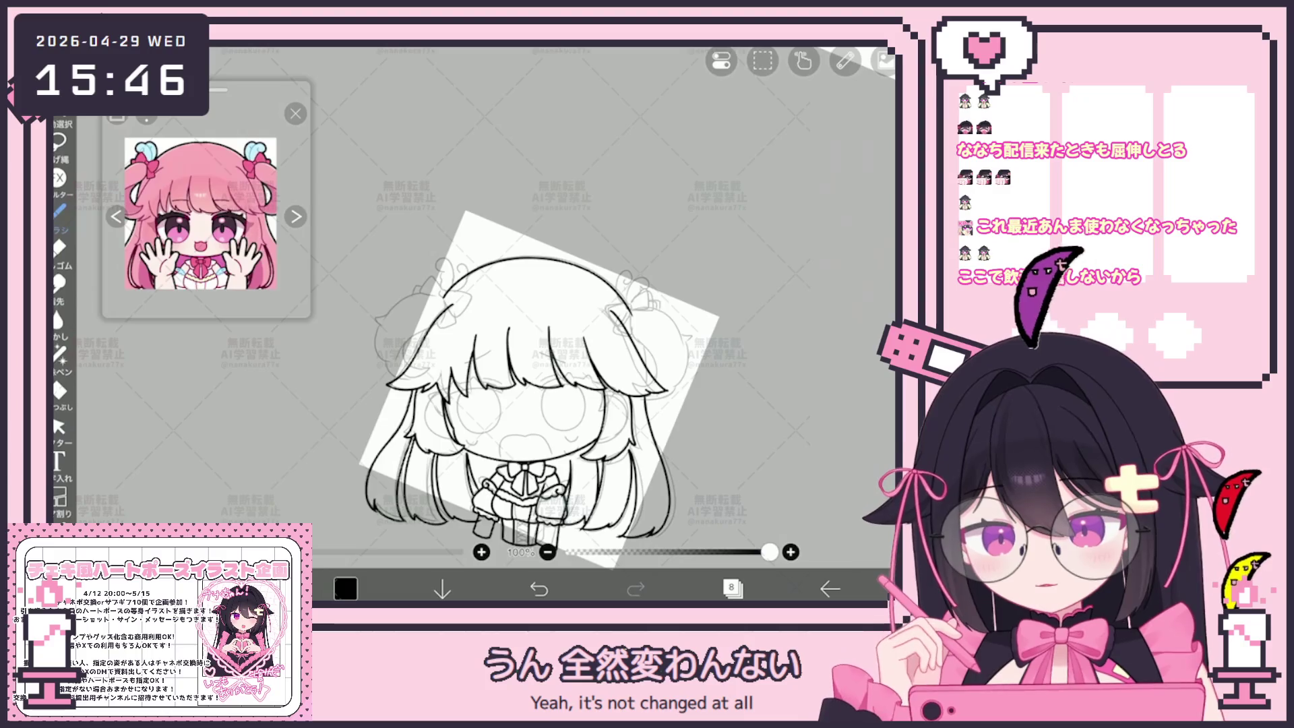
Step: Check the layer list, then ink the ribbon tail and bow loops beside the hair knot
{"action": "left_click", "coordinate": [733, 589]}
{"action": "left_click", "coordinate": [732, 589]}
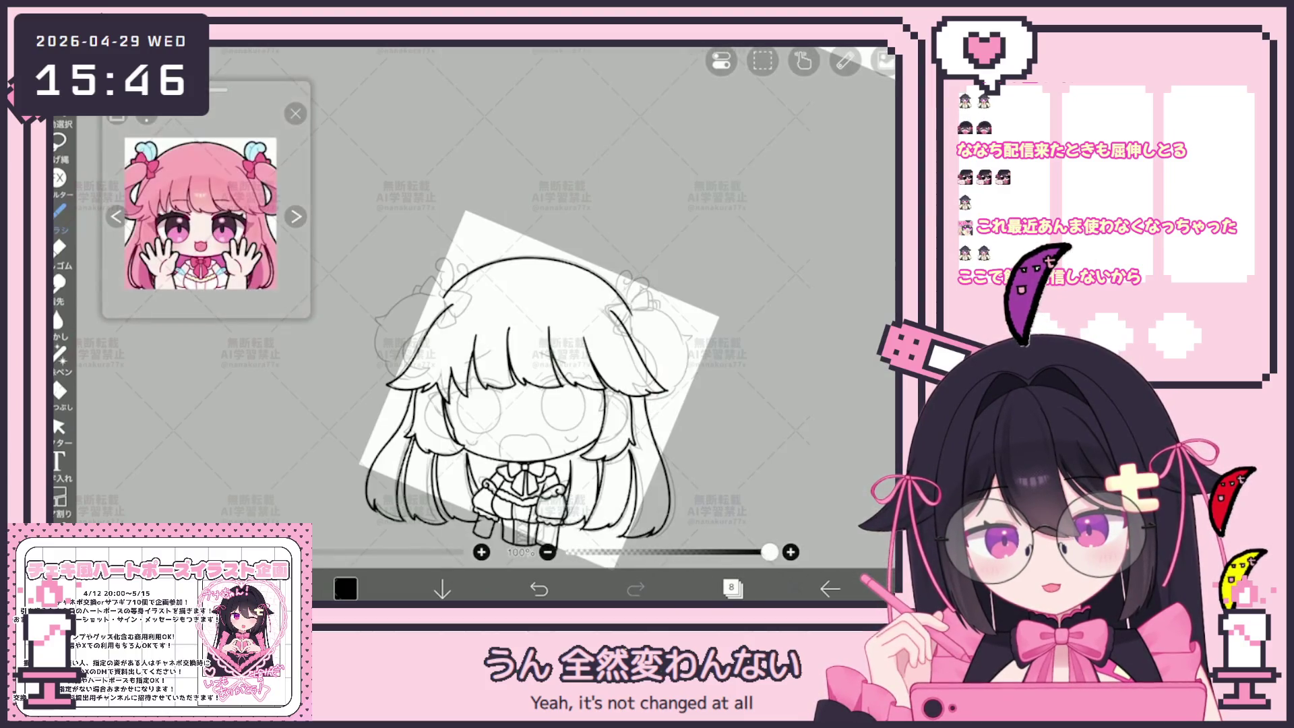
{"action": "scroll", "coordinate": [539, 371], "scroll_direction": "up", "scroll_amount": 5}
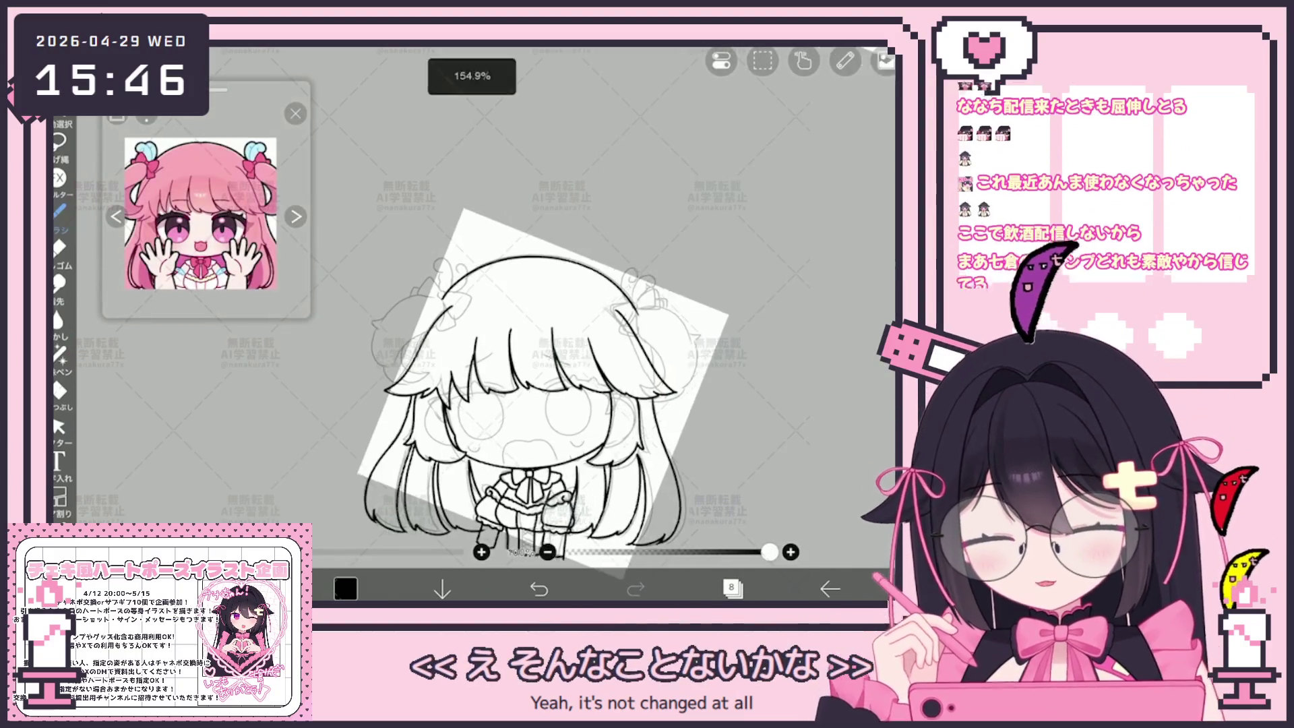
{"action": "scroll", "coordinate": [580, 323], "scroll_direction": "up", "scroll_amount": 2}
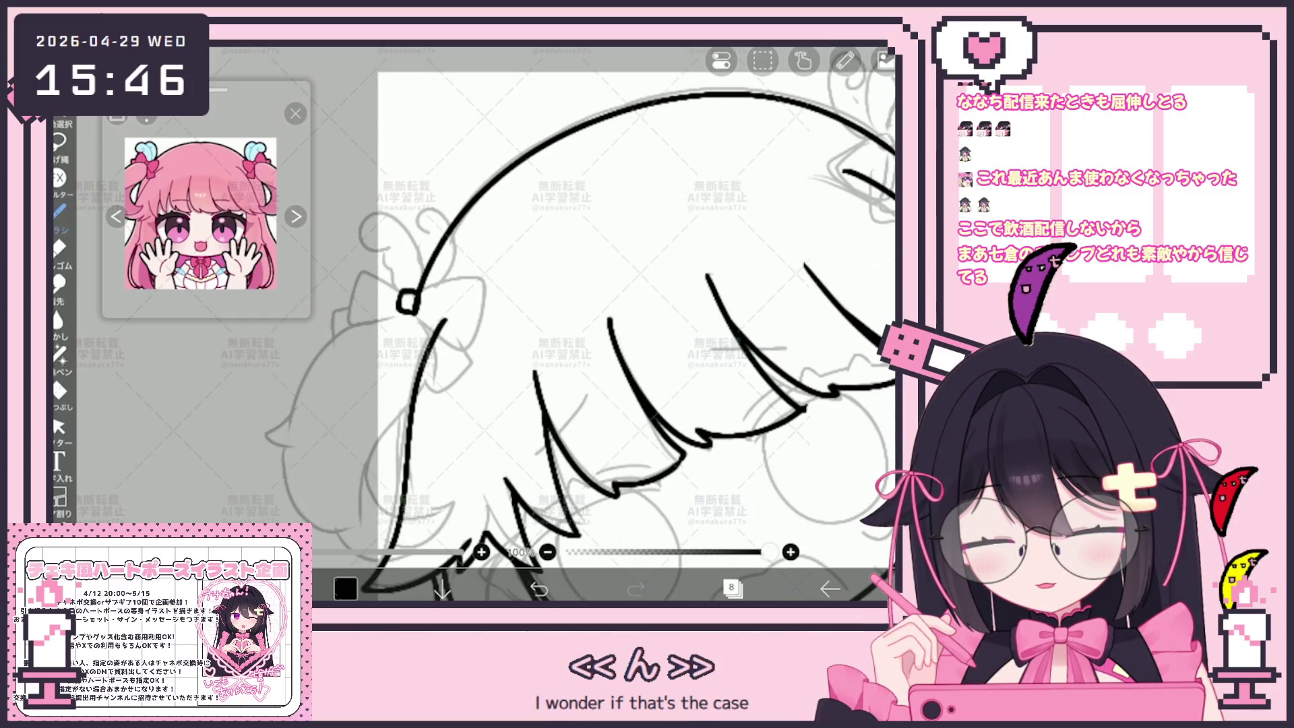
{"action": "left_click_drag", "start_coordinate": [419, 291], "coordinate": [442, 324]}
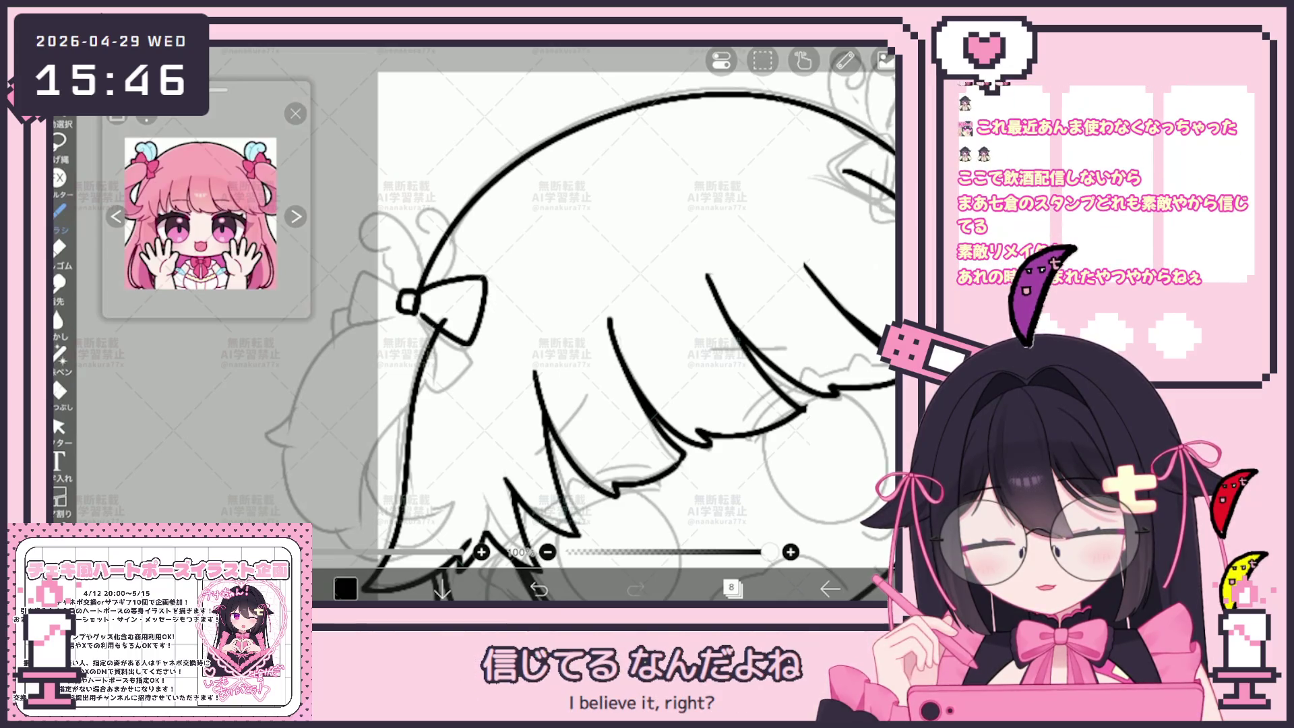
{"action": "left_click_drag", "start_coordinate": [478, 284], "coordinate": [403, 306]}
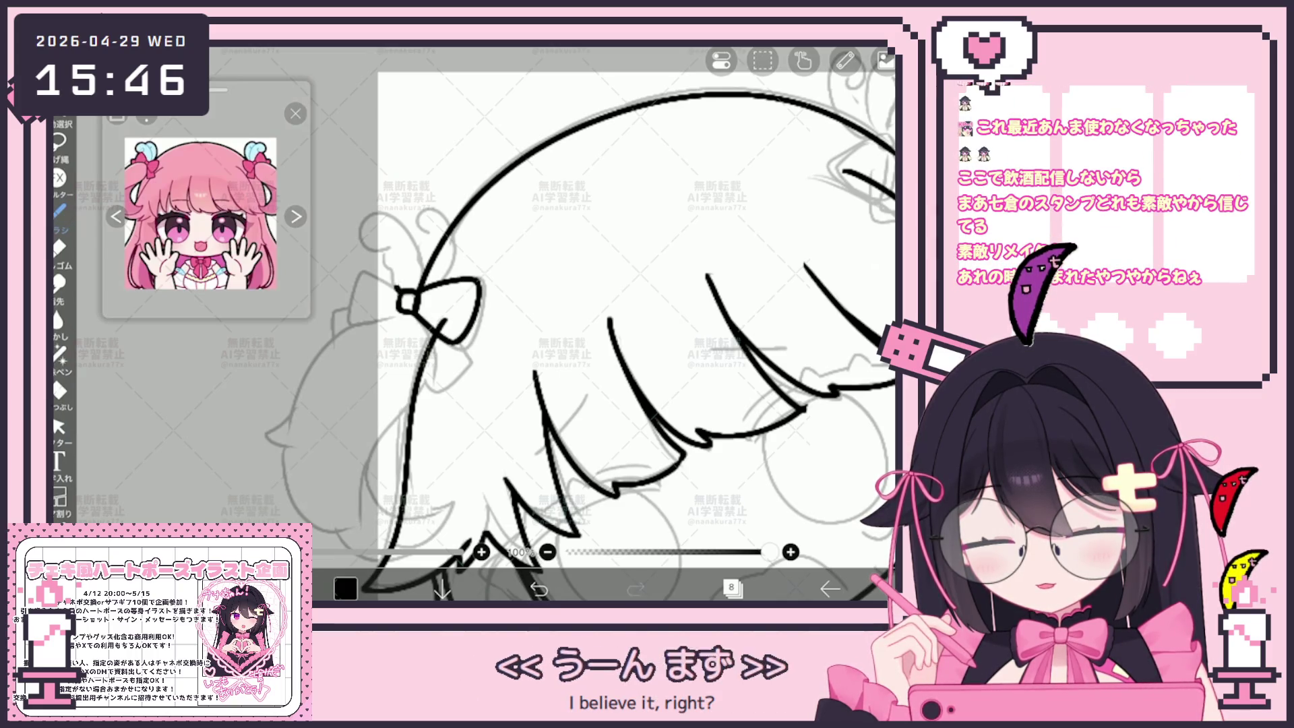
Step: Redraw the long left hair outline from the bow and add short strokes along its lower edge
{"action": "scroll", "coordinate": [580, 323], "scroll_direction": "up", "scroll_amount": 1}
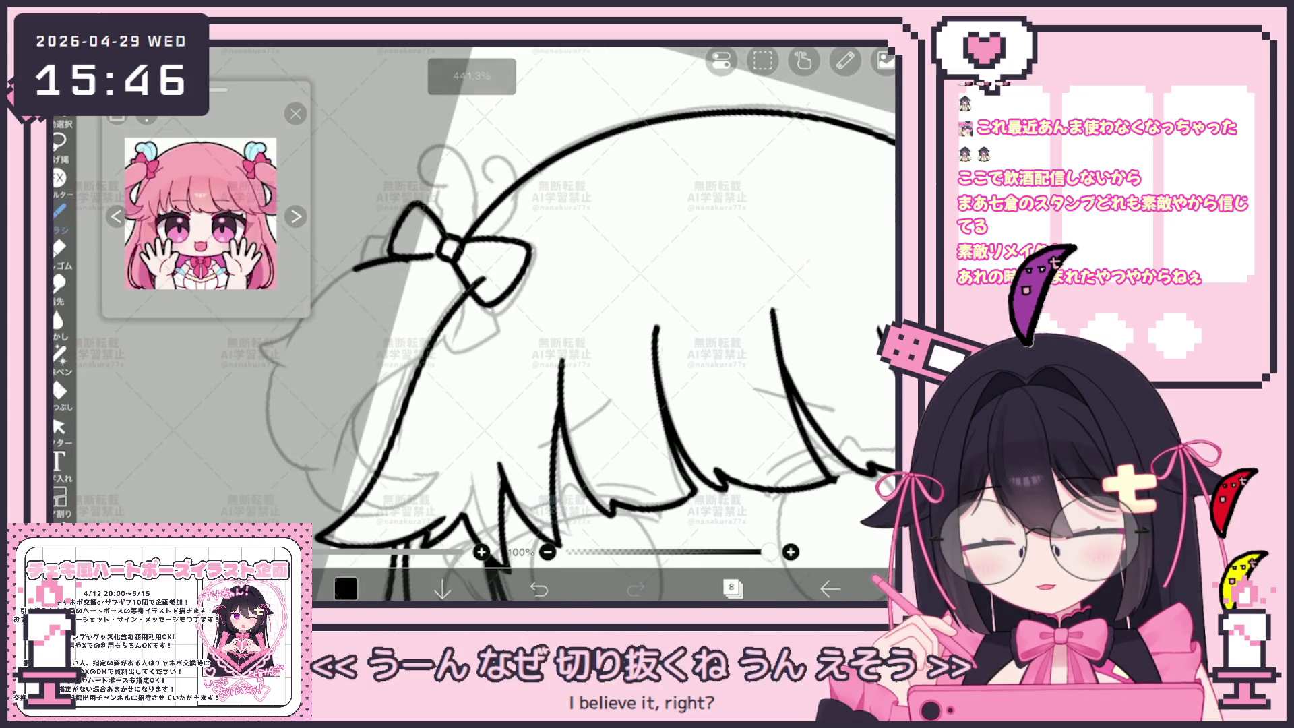
{"action": "left_click_drag", "start_coordinate": [500, 251], "coordinate": [361, 415]}
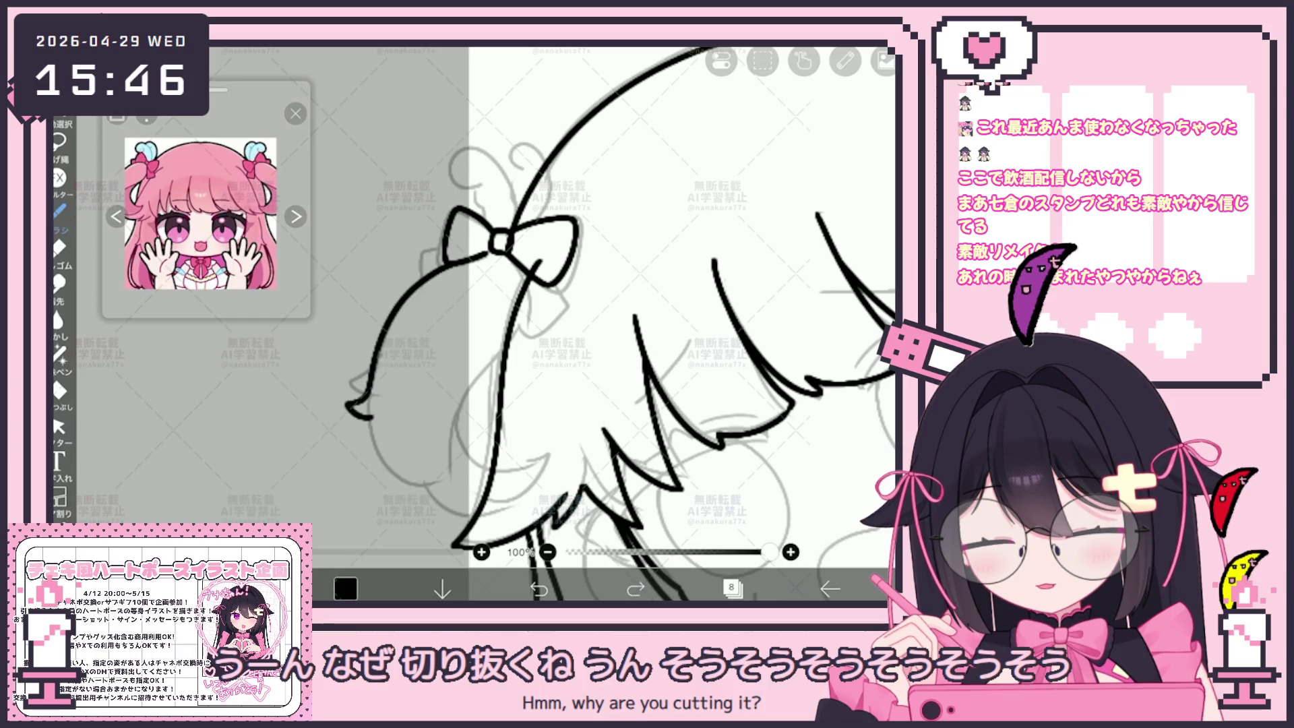
{"action": "key", "text": "ctrl+z"}
{"action": "mouse_move", "coordinate": [450, 264]}
{"action": "left_mouse_down"}
{"action": "mouse_move", "coordinate": [347, 411]}
{"action": "mouse_move", "coordinate": [373, 422]}
{"action": "left_mouse_up"}
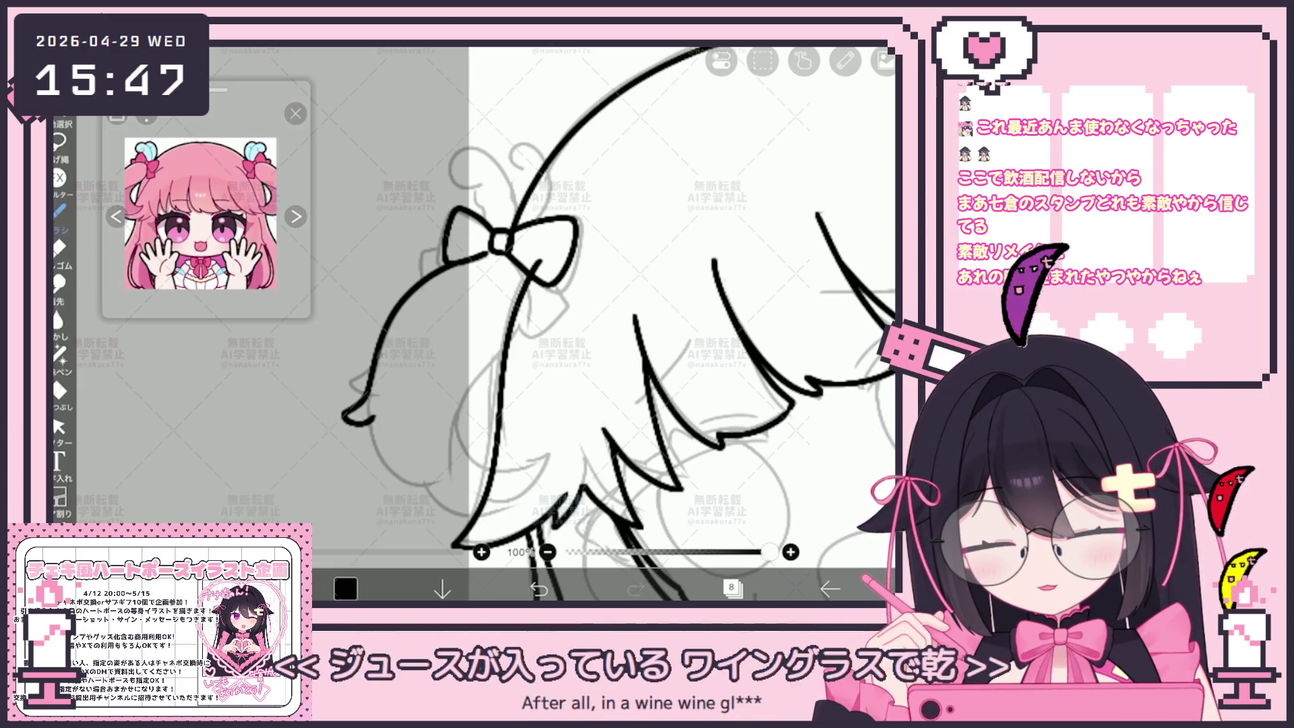
{"action": "key", "text": "ctrl+z"}
{"action": "mouse_move", "coordinate": [404, 485]}
{"action": "left_mouse_down"}
{"action": "mouse_move", "coordinate": [438, 499]}
{"action": "mouse_move", "coordinate": [529, 488]}
{"action": "left_mouse_up"}
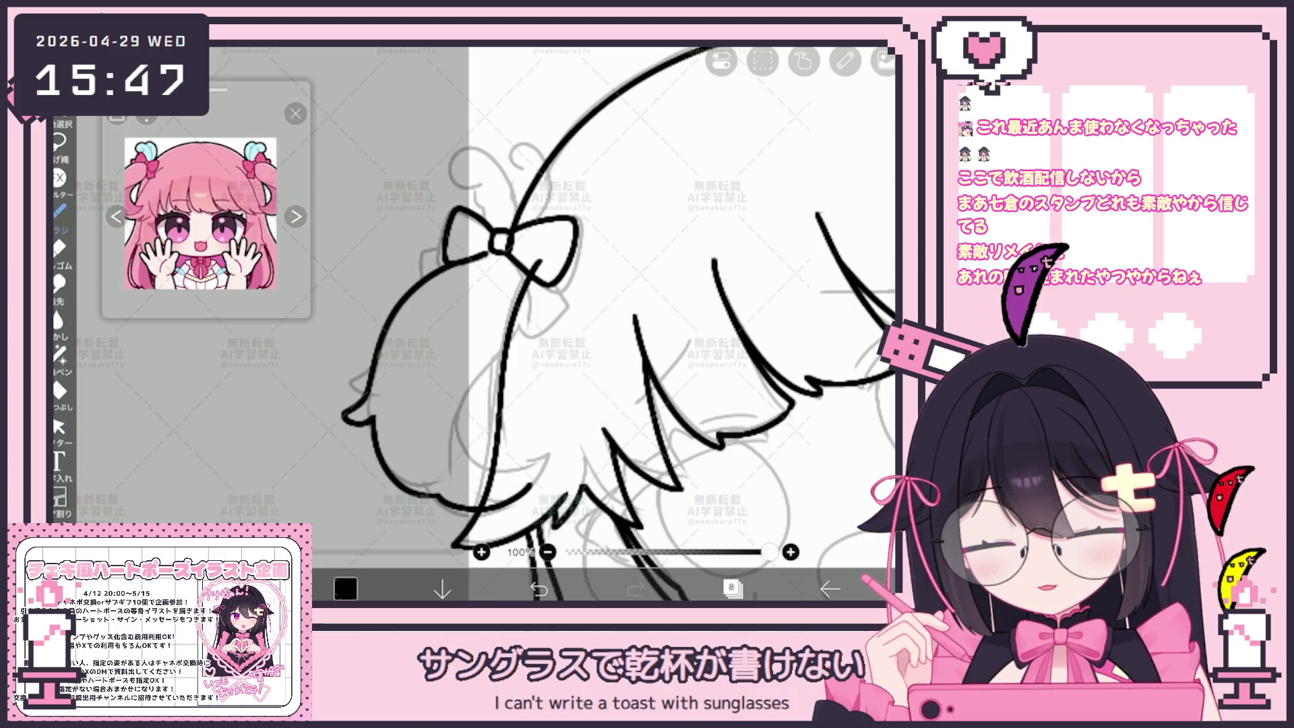
{"action": "mouse_move", "coordinate": [504, 349]}
{"action": "left_mouse_down"}
{"action": "mouse_move", "coordinate": [453, 452]}
{"action": "mouse_move", "coordinate": [471, 482]}
{"action": "left_mouse_up"}
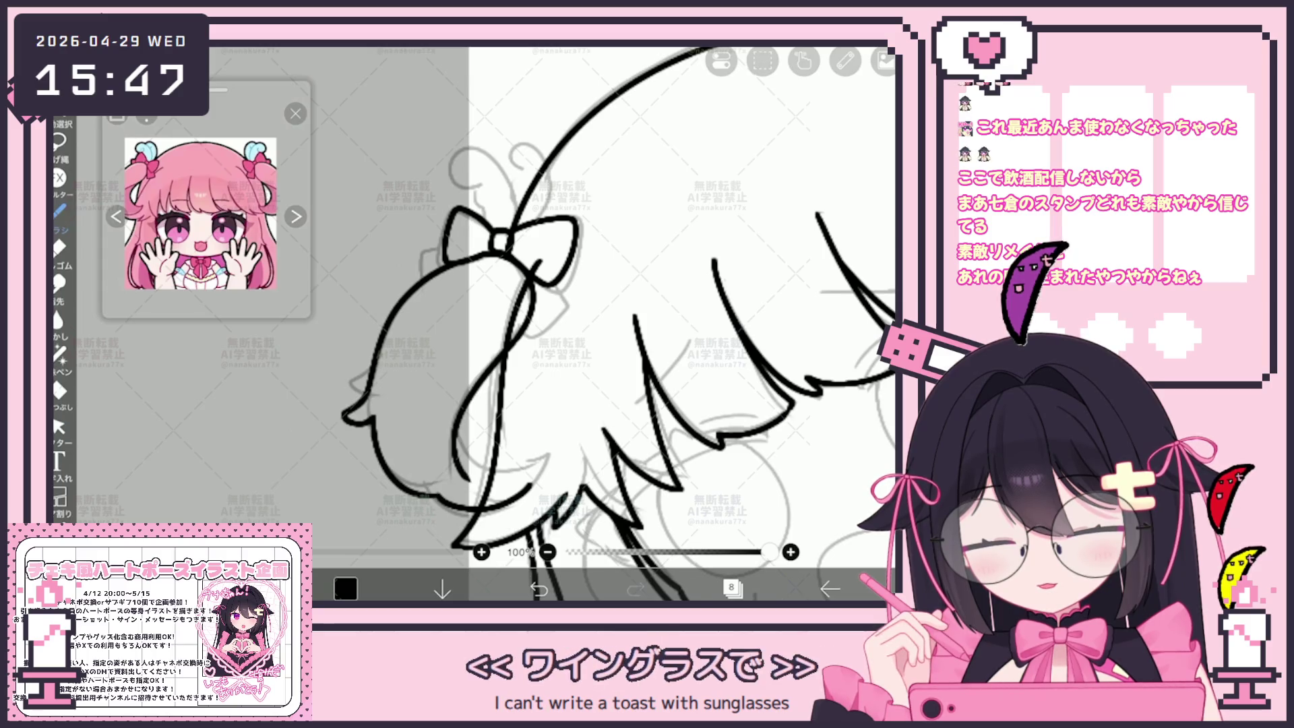
{"action": "mouse_move", "coordinate": [490, 438]}
{"action": "left_mouse_down"}
{"action": "mouse_move", "coordinate": [456, 473]}
{"action": "mouse_move", "coordinate": [533, 480]}
{"action": "left_mouse_up"}
{"action": "key", "text": "ctrl+z"}
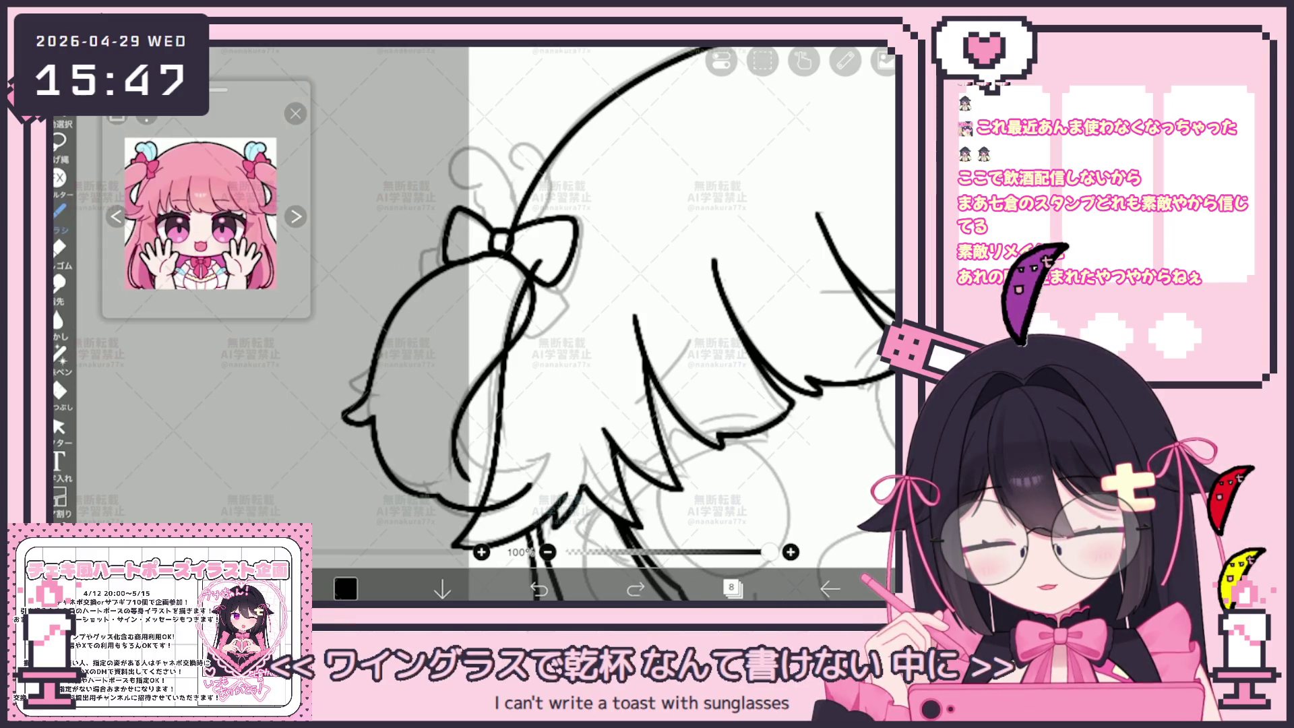
{"action": "left_click", "coordinate": [513, 475]}
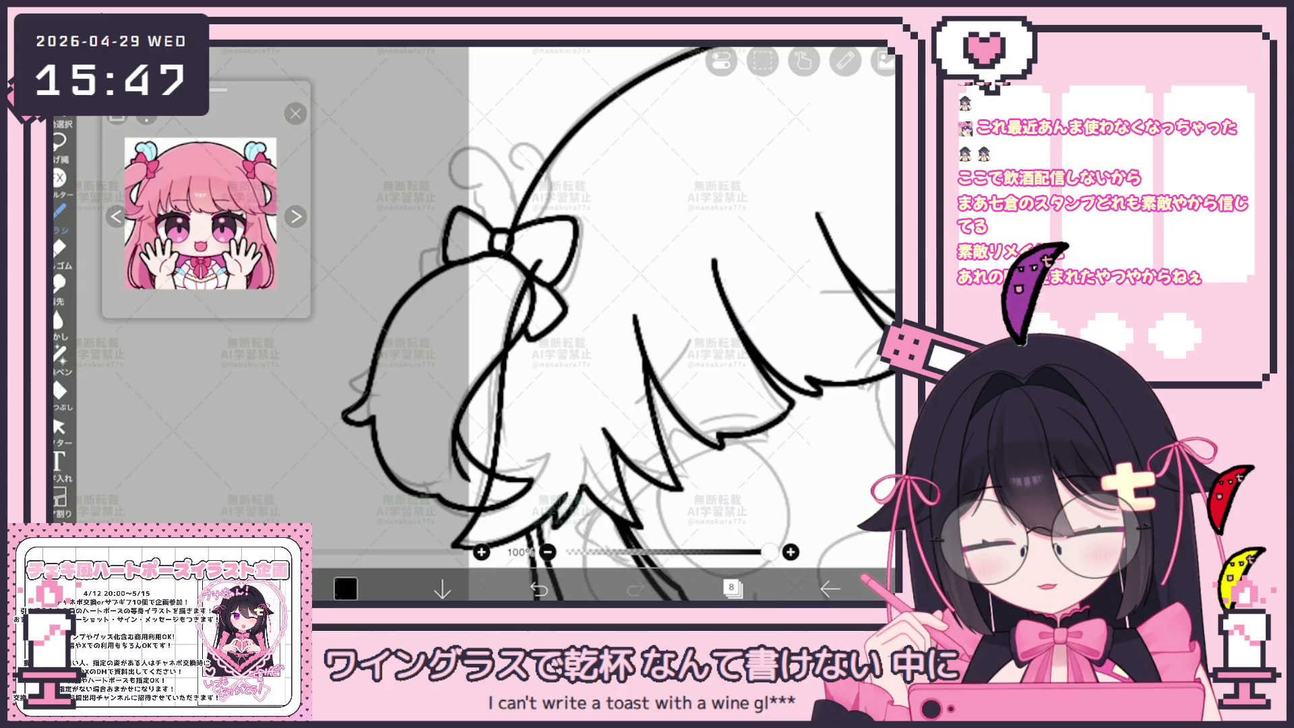
Step: Redraw the small curl above the bow after undoing a squiggly attempt
{"action": "scroll", "coordinate": [606, 323], "scroll_direction": "up", "scroll_amount": 5}
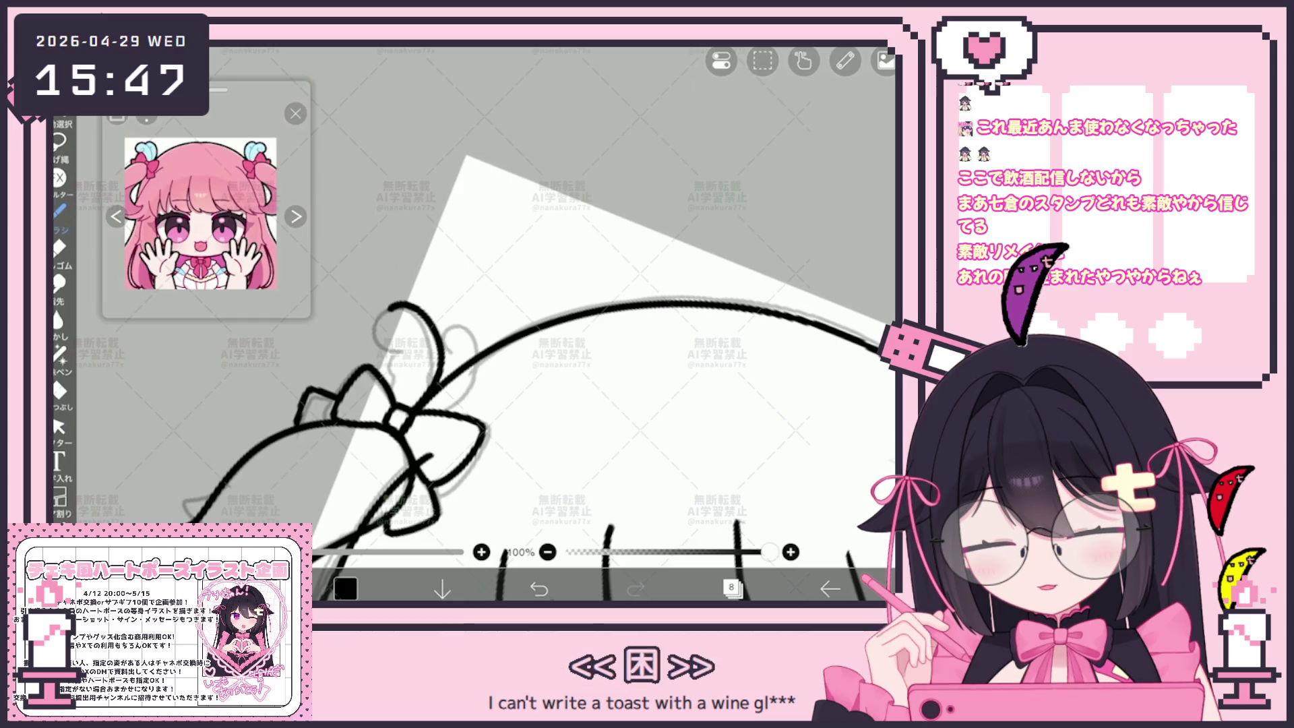
{"action": "key", "text": "ctrl+z"}
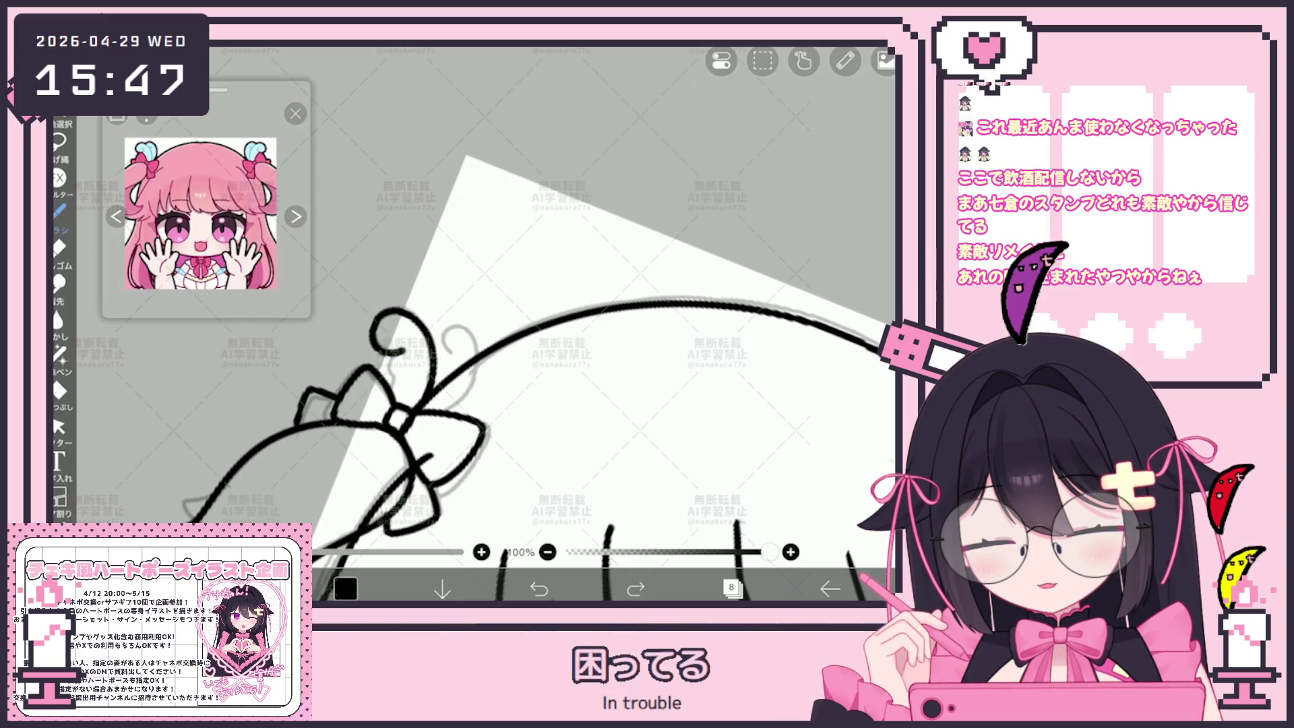
{"action": "left_click_drag", "start_coordinate": [405, 382], "coordinate": [398, 401]}
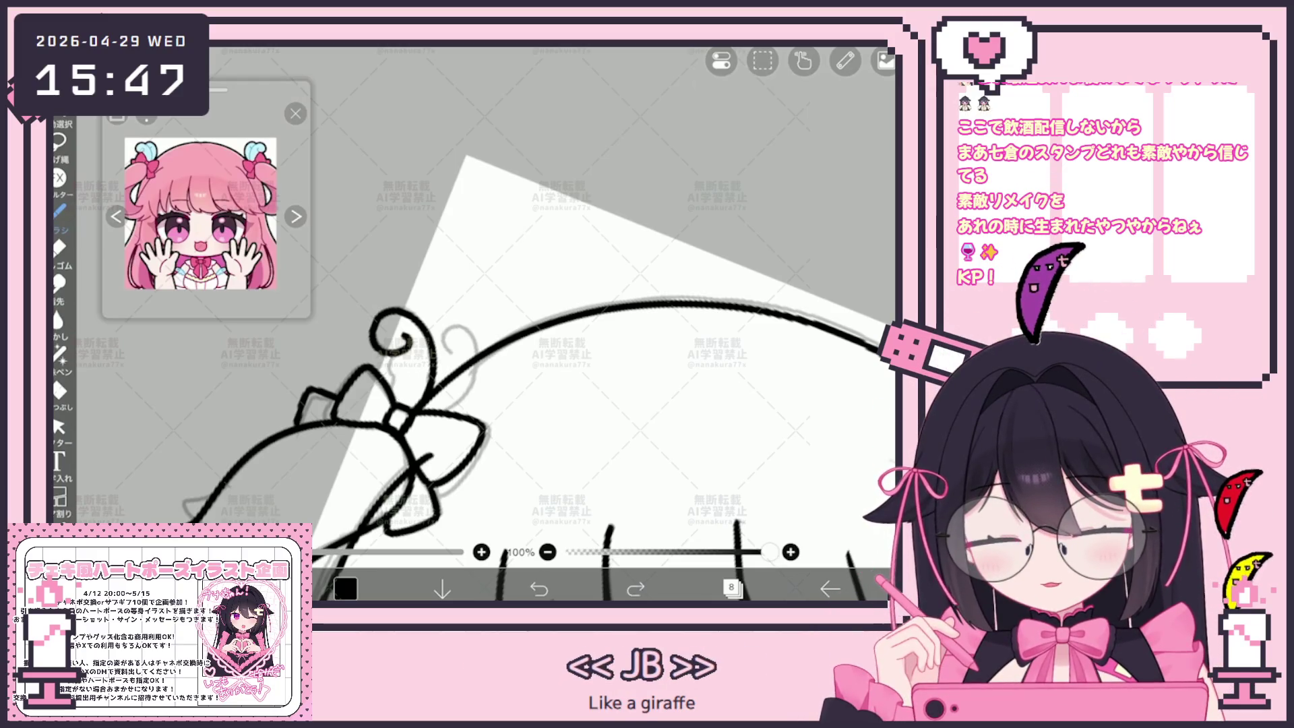
{"action": "left_click", "coordinate": [538, 588]}
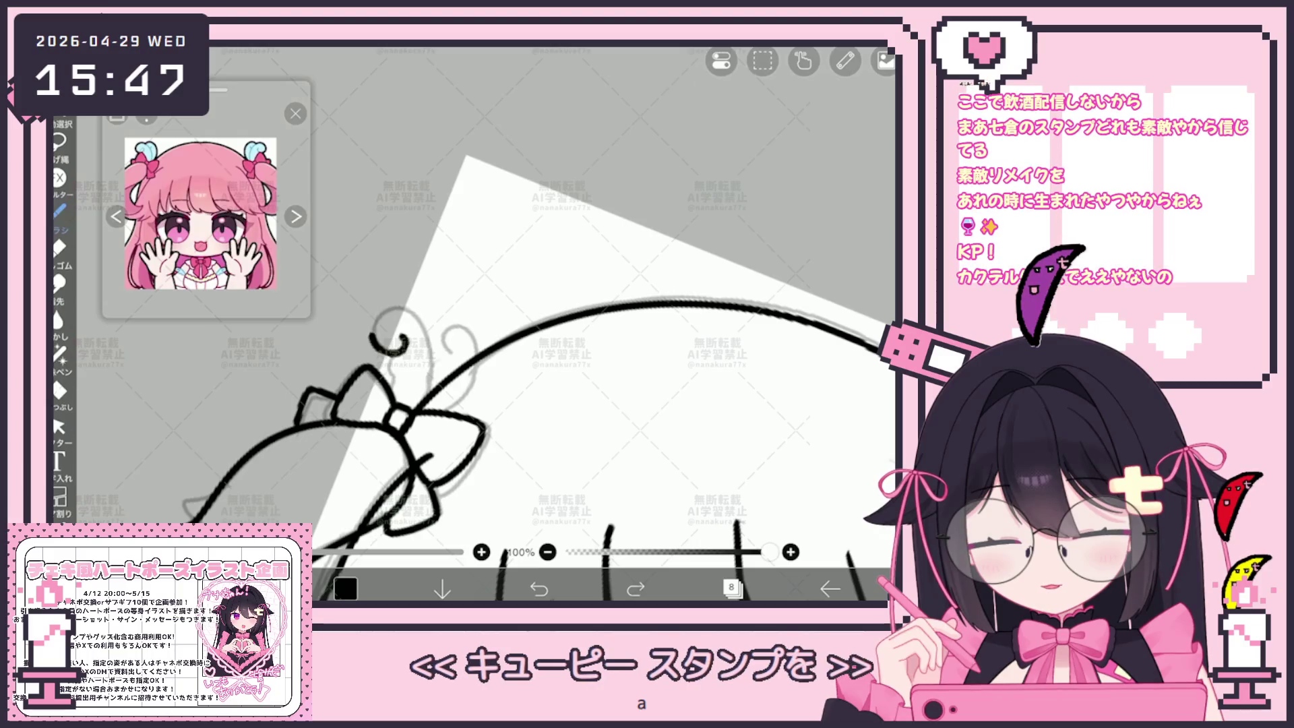
{"action": "left_click_drag", "start_coordinate": [425, 394], "coordinate": [398, 337]}
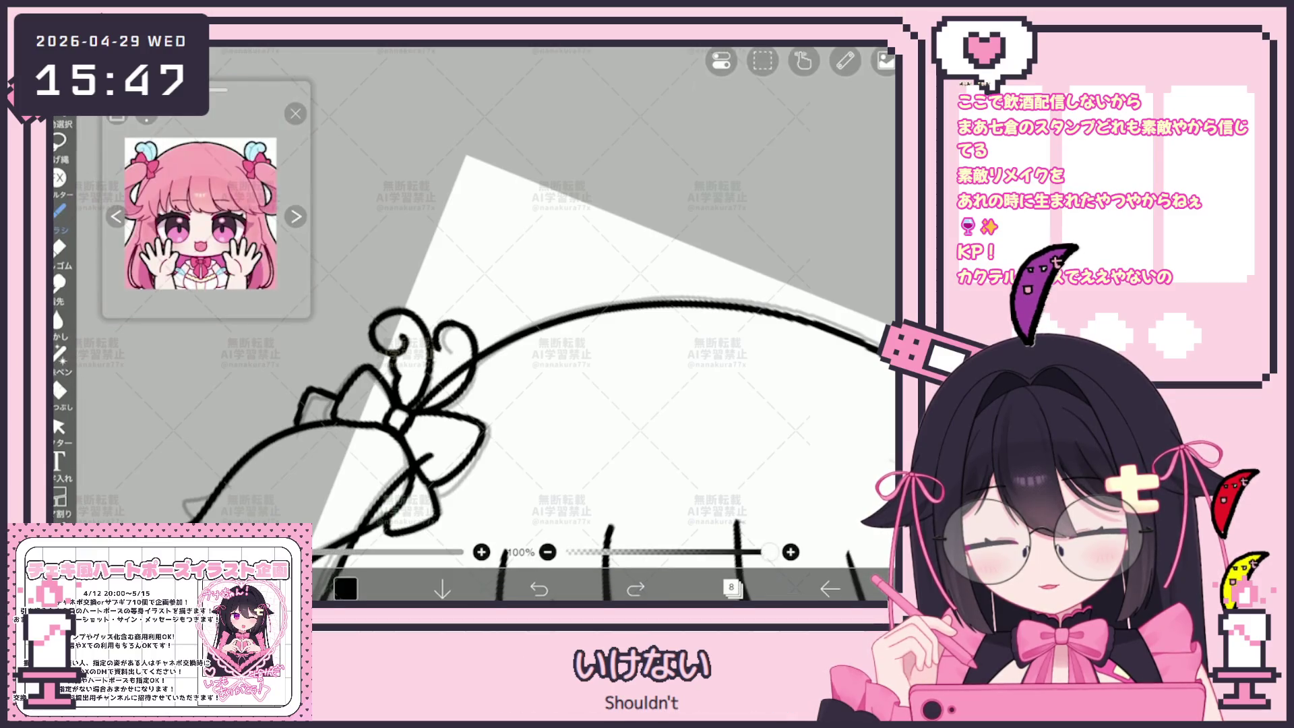
{"action": "scroll", "coordinate": [539, 350], "scroll_direction": "down", "scroll_amount": 3}
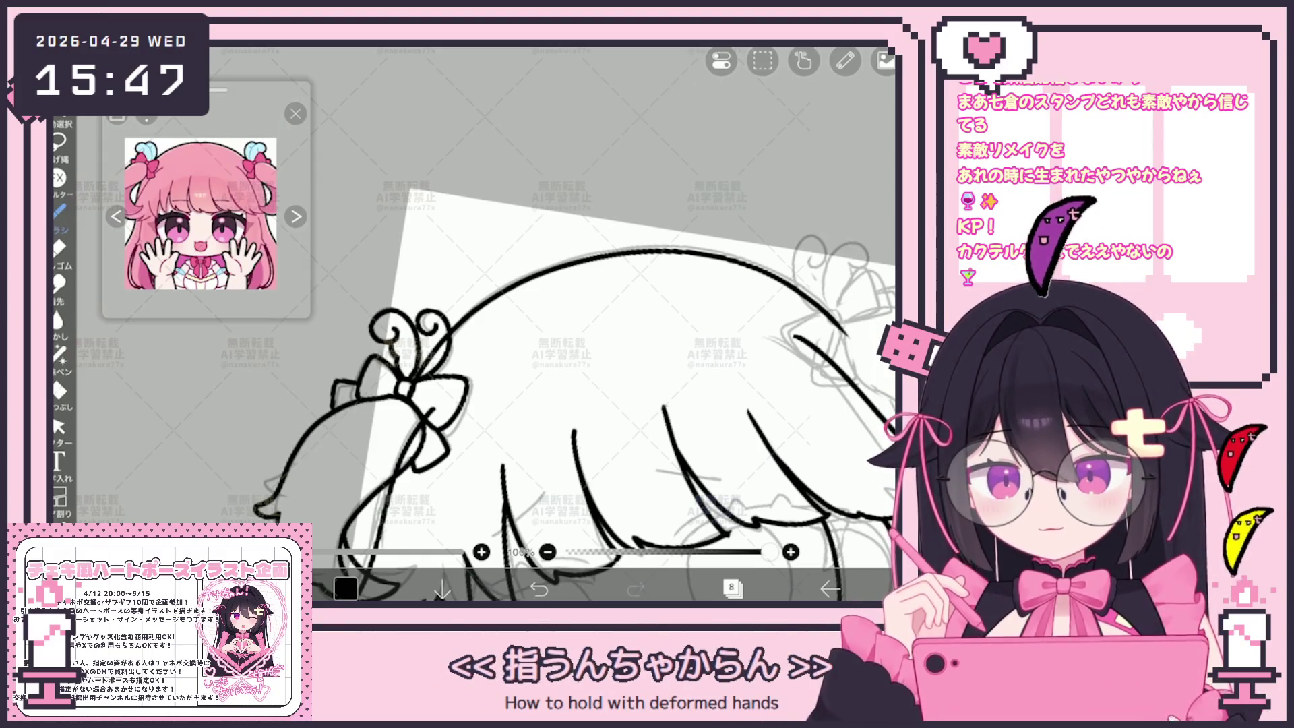
Step: Trace the curl above the ribbon bow in ink, then zoom out and rotate the view
{"action": "scroll", "coordinate": [573, 391], "scroll_direction": "down", "scroll_amount": 3}
{"action": "scroll", "coordinate": [573, 391], "scroll_direction": "up", "scroll_amount": 3}
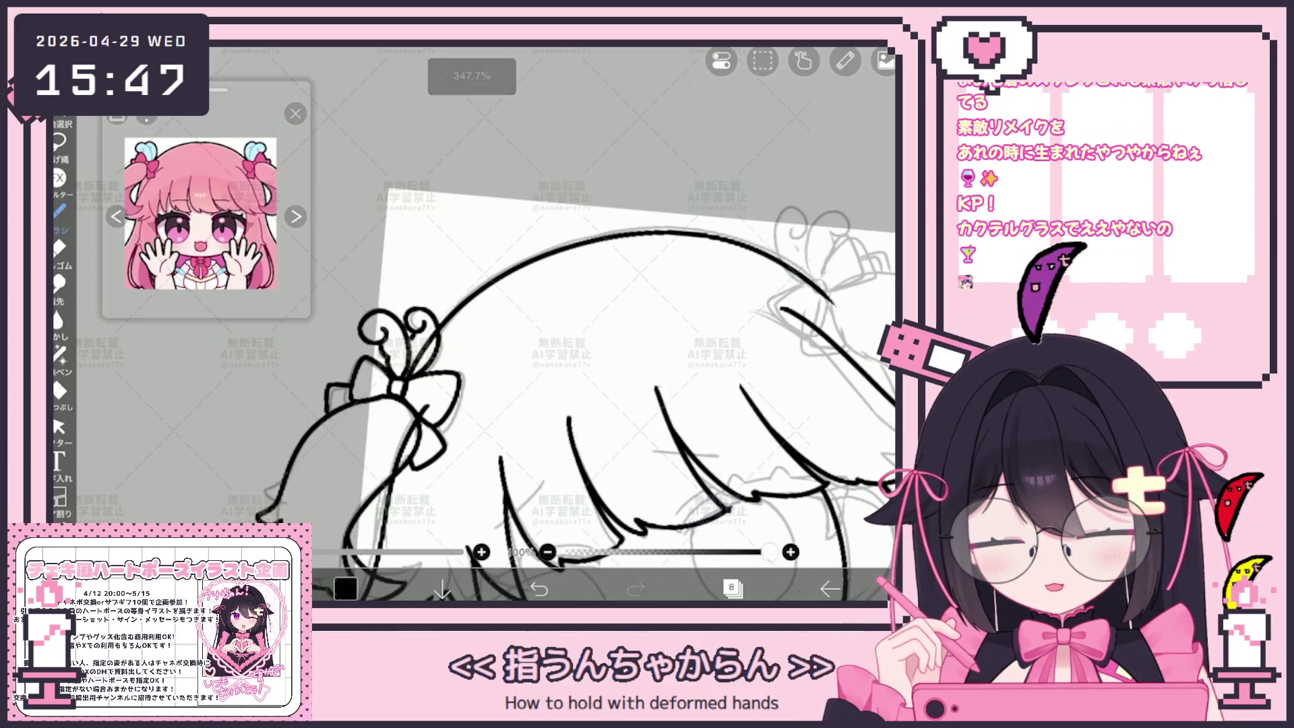
{"action": "scroll", "coordinate": [573, 391], "scroll_direction": "up", "scroll_amount": 2}
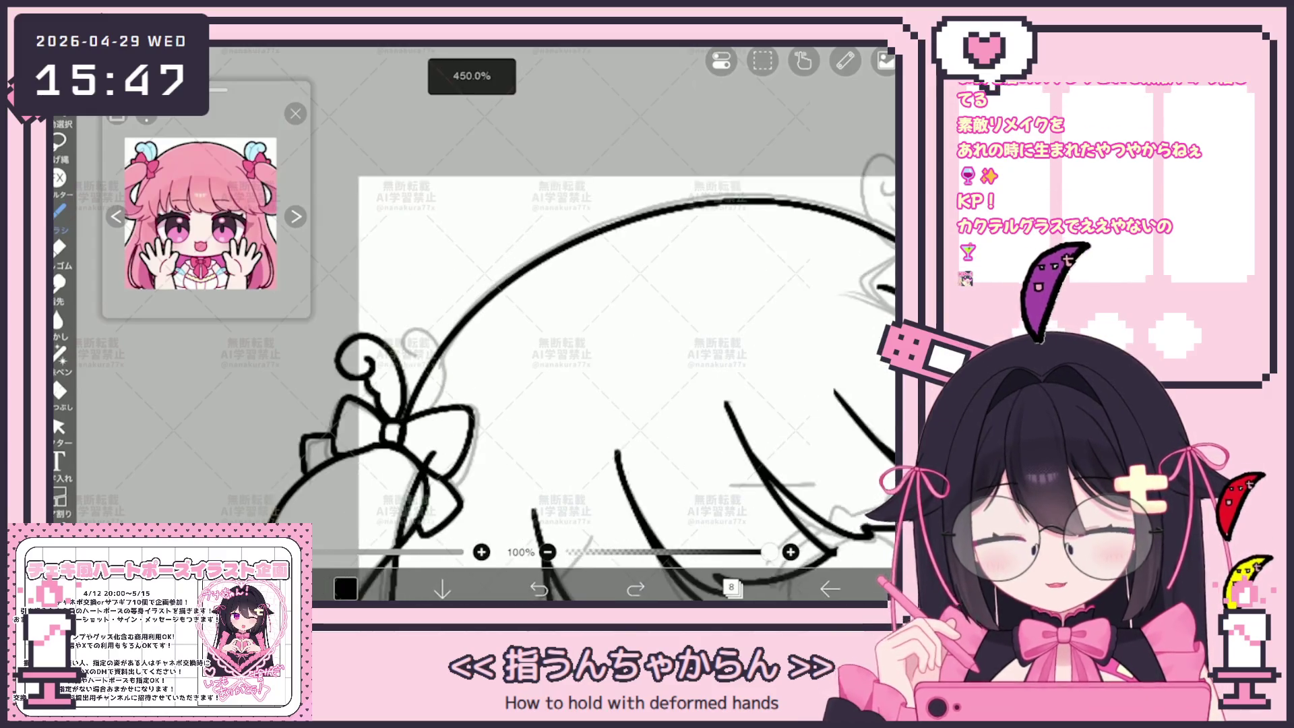
{"action": "mouse_move", "coordinate": [389, 361]}
{"action": "left_mouse_down"}
{"action": "mouse_move", "coordinate": [407, 329]}
{"action": "mouse_move", "coordinate": [426, 369]}
{"action": "mouse_move", "coordinate": [405, 418]}
{"action": "left_mouse_up"}
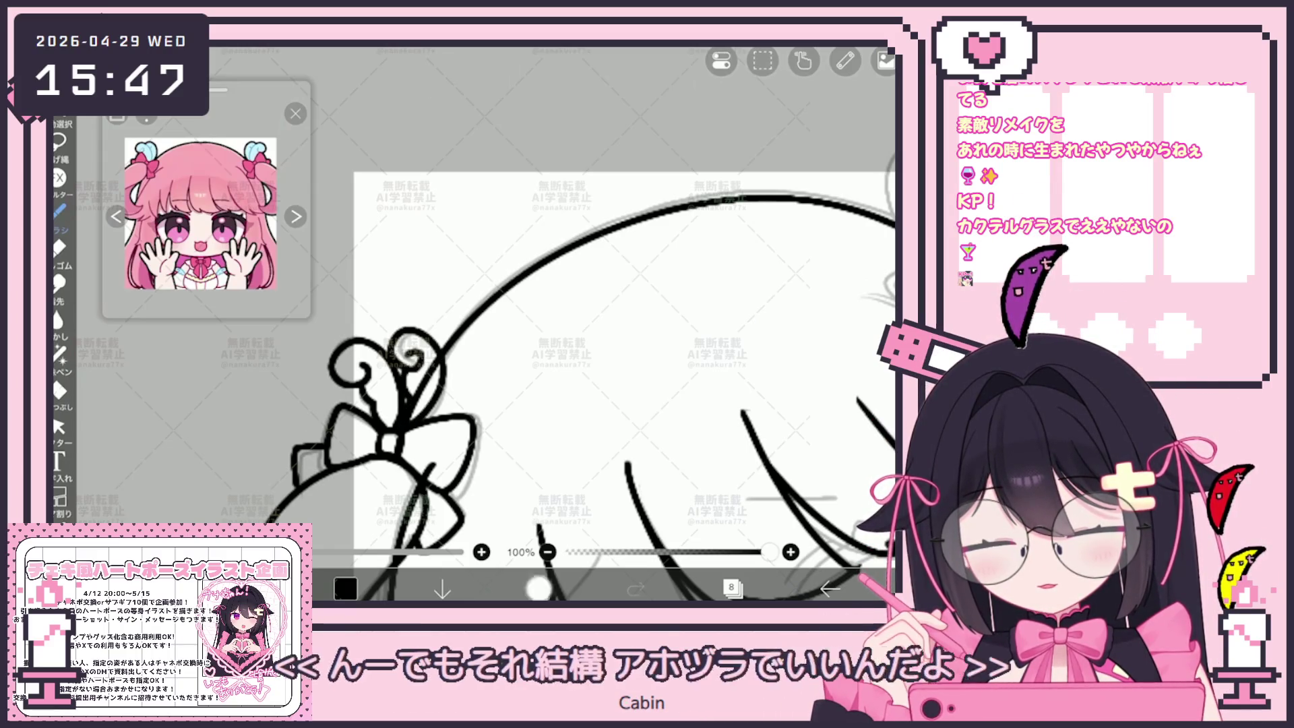
{"action": "scroll", "coordinate": [576, 350], "scroll_direction": "down", "scroll_amount": 1}
{"action": "scroll", "coordinate": [579, 377], "scroll_direction": "down", "scroll_amount": 5}
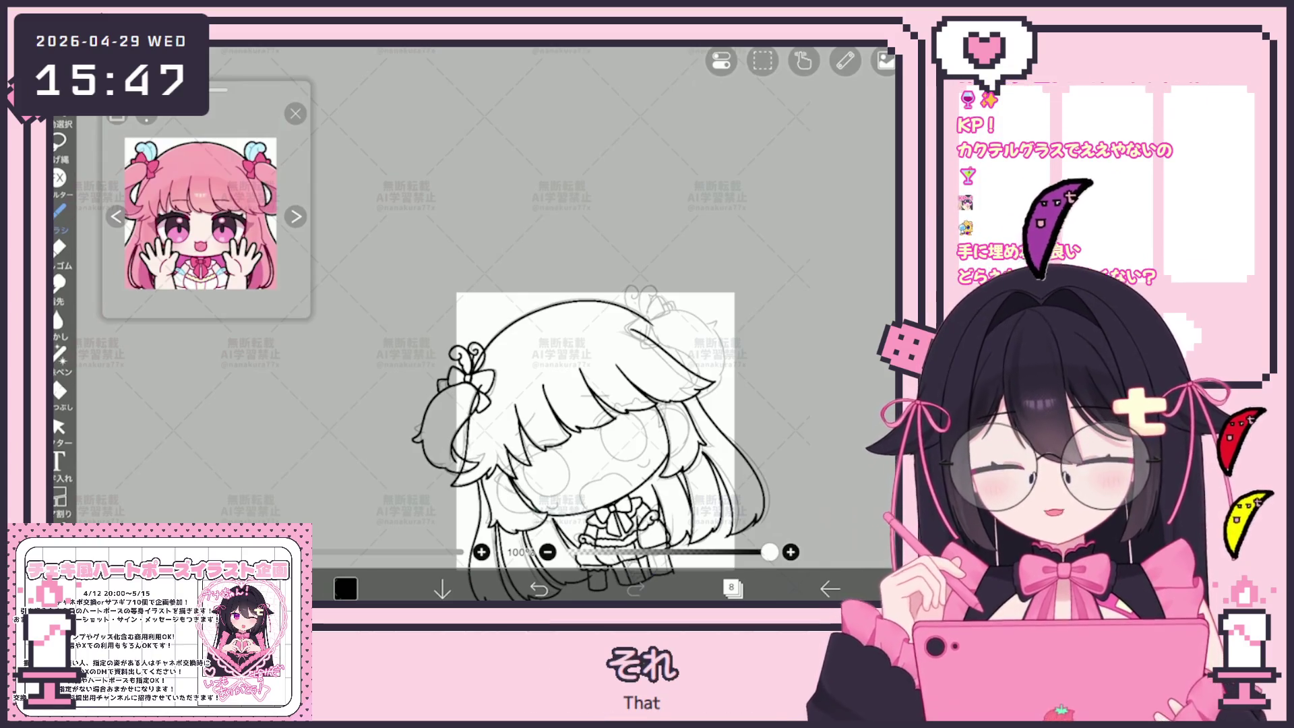
{"action": "mouse_move", "coordinate": [595, 431]}
{"action": "left_mouse_down"}
{"action": "mouse_move", "coordinate": [540, 432]}
{"action": "mouse_move", "coordinate": [539, 398]}
{"action": "left_mouse_up"}
Step: Select the side bun and bow strokes and rotate them slightly counter-clockwise
{"action": "scroll", "coordinate": [452, 286], "scroll_direction": "up", "scroll_amount": 5}
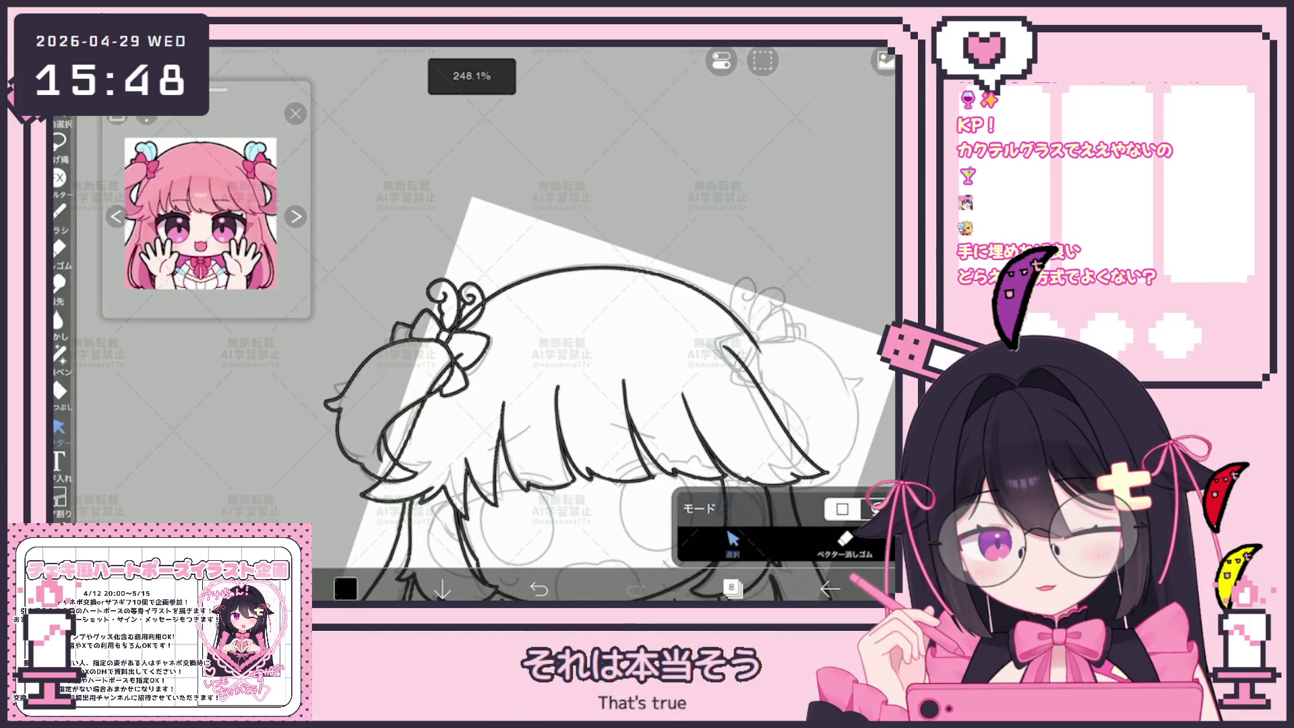
{"action": "left_click", "coordinate": [404, 378]}
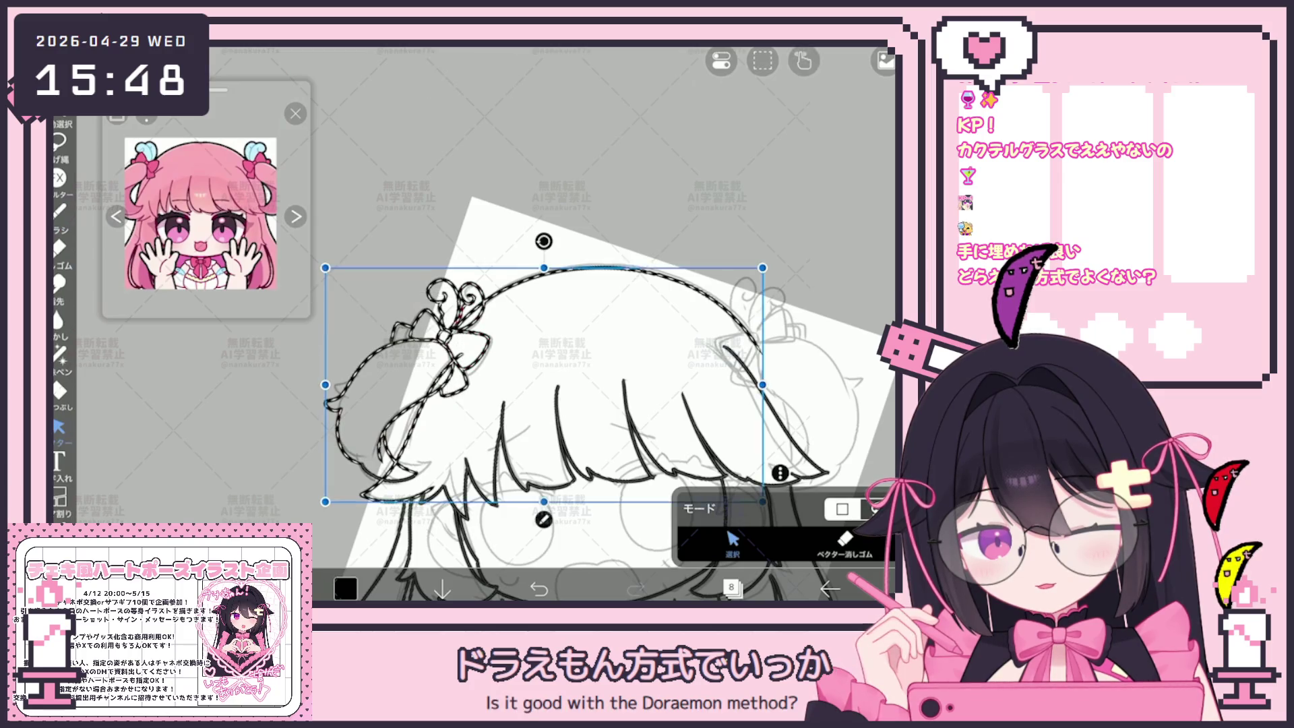
{"action": "left_click", "coordinate": [606, 202]}
{"action": "left_click", "coordinate": [404, 391]}
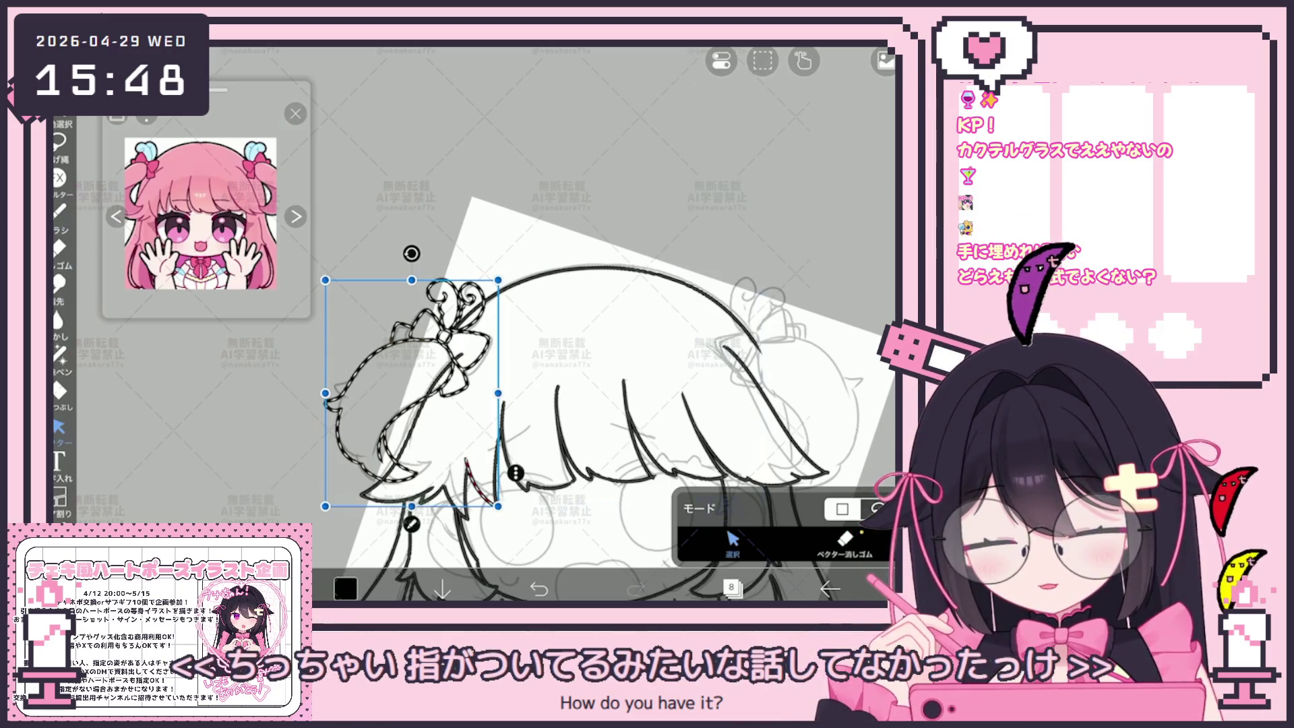
{"action": "left_click_drag", "start_coordinate": [411, 253], "coordinate": [385, 261]}
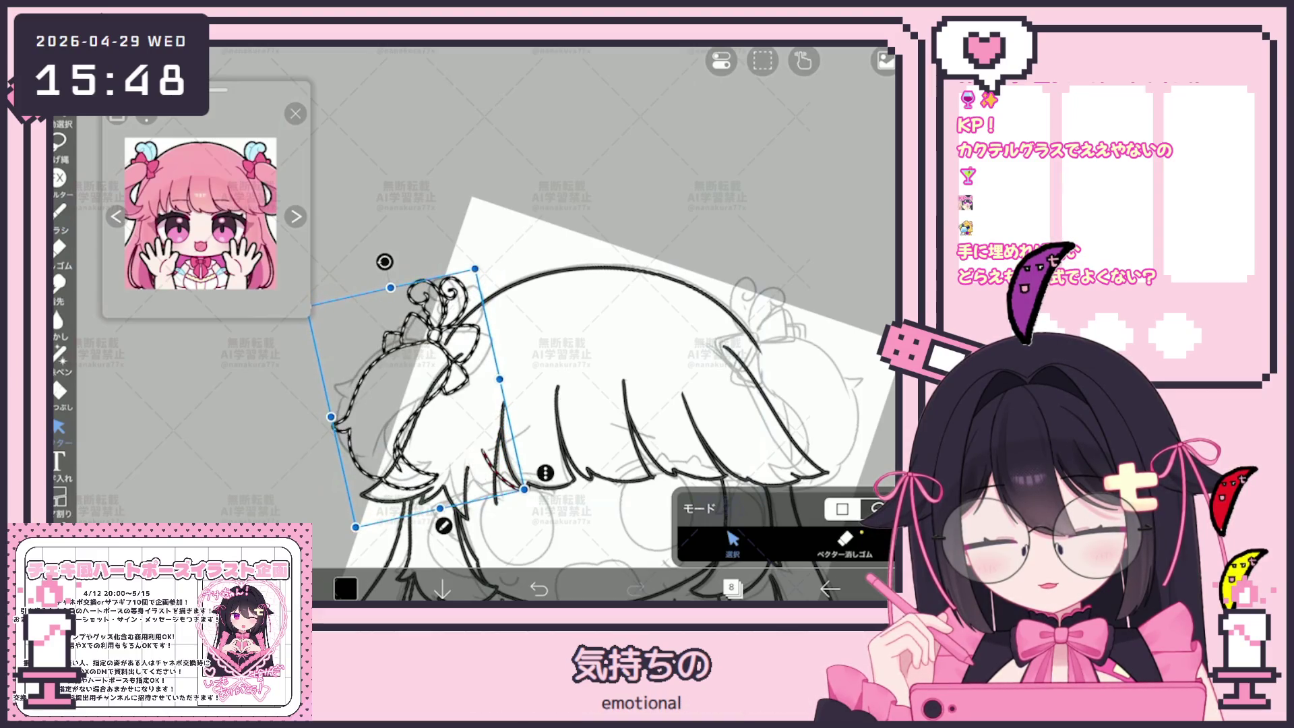
{"action": "key", "text": "Escape"}
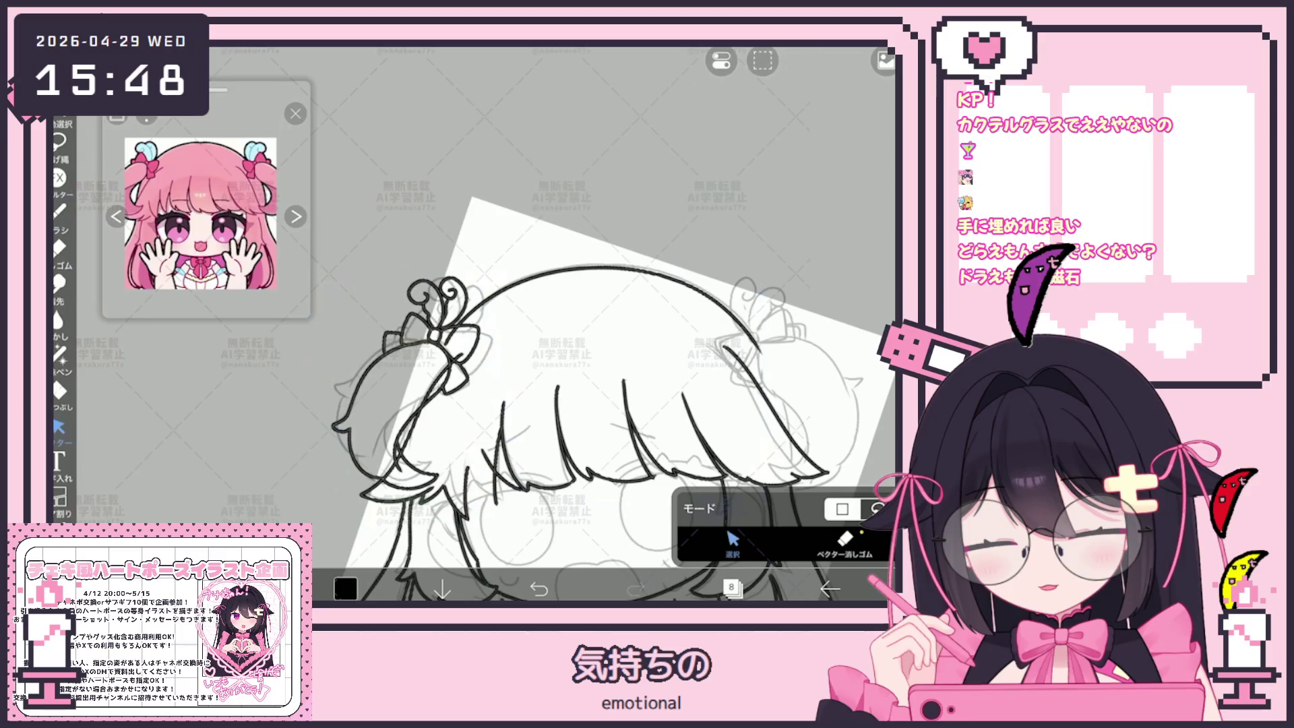
Step: Select a fringe strand between the locks and rotate it a few degrees
{"action": "scroll", "coordinate": [545, 383], "scroll_direction": "up", "scroll_amount": 5}
{"action": "left_click", "coordinate": [465, 438]}
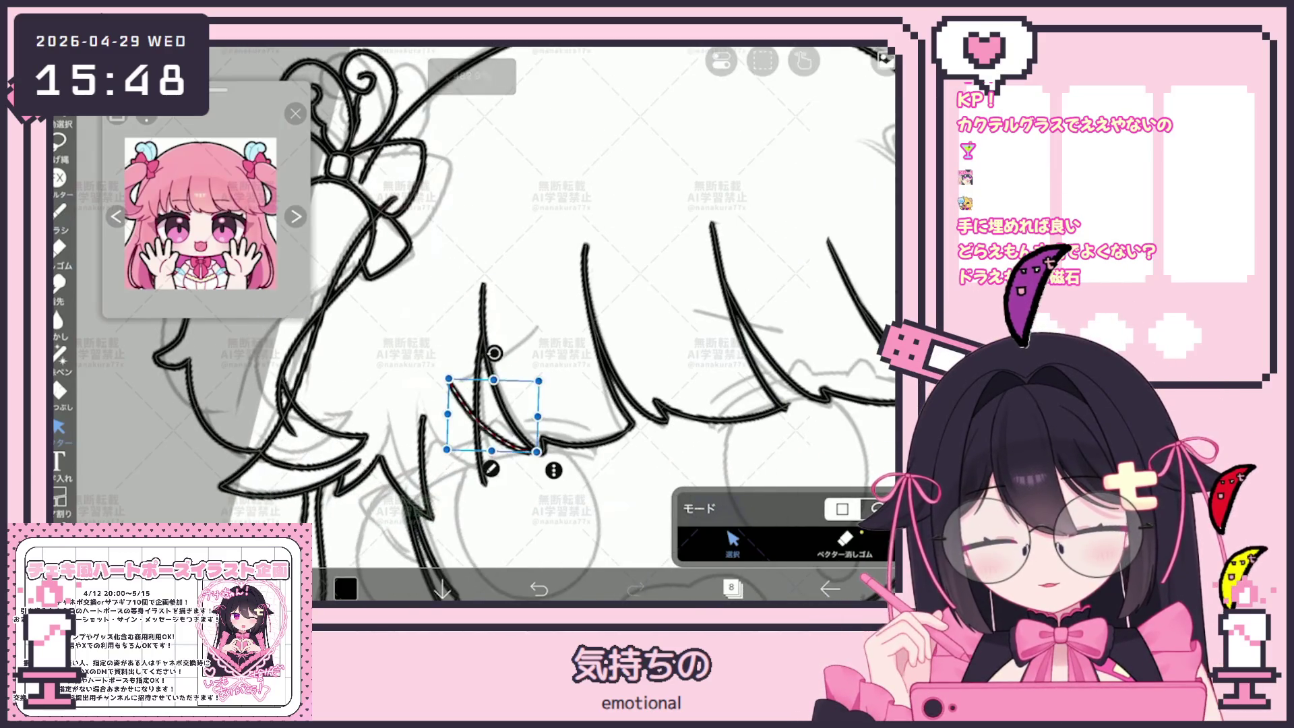
{"action": "left_click_drag", "start_coordinate": [485, 357], "coordinate": [477, 380]}
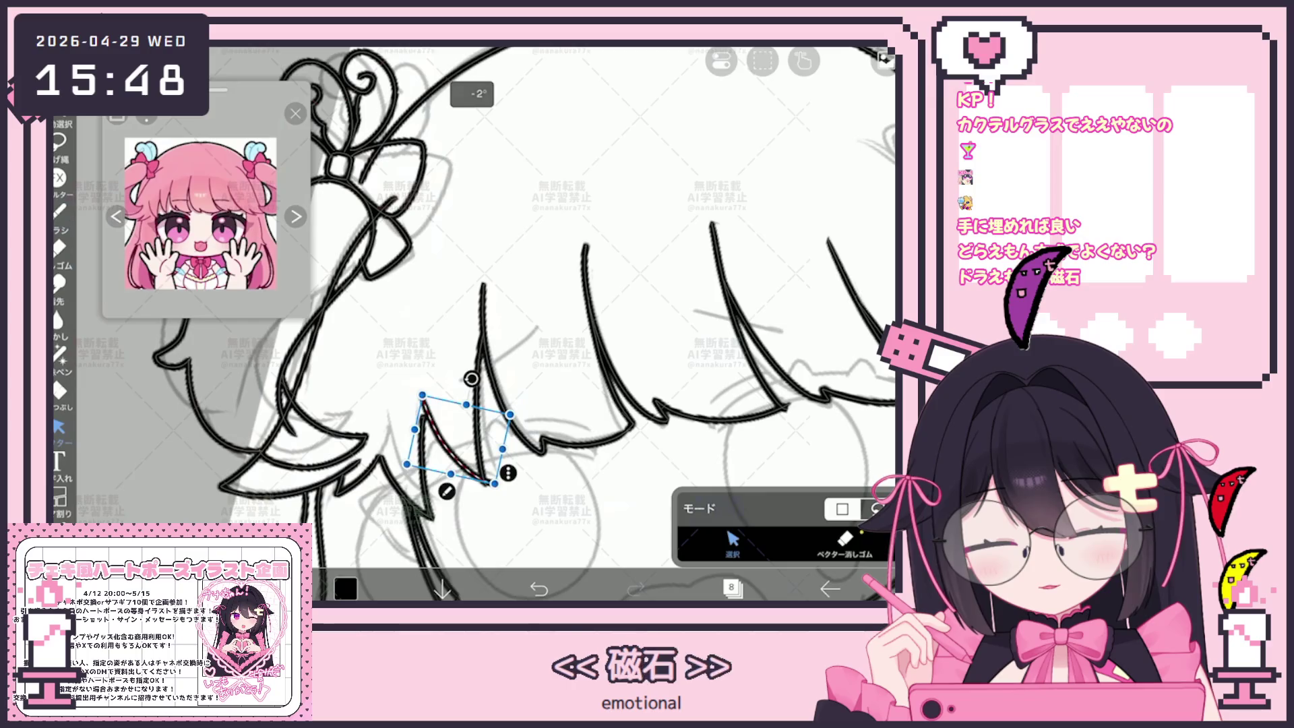
{"action": "scroll", "coordinate": [539, 324], "scroll_direction": "down", "scroll_amount": 1}
{"action": "scroll", "coordinate": [539, 323], "scroll_direction": "down", "scroll_amount": 1}
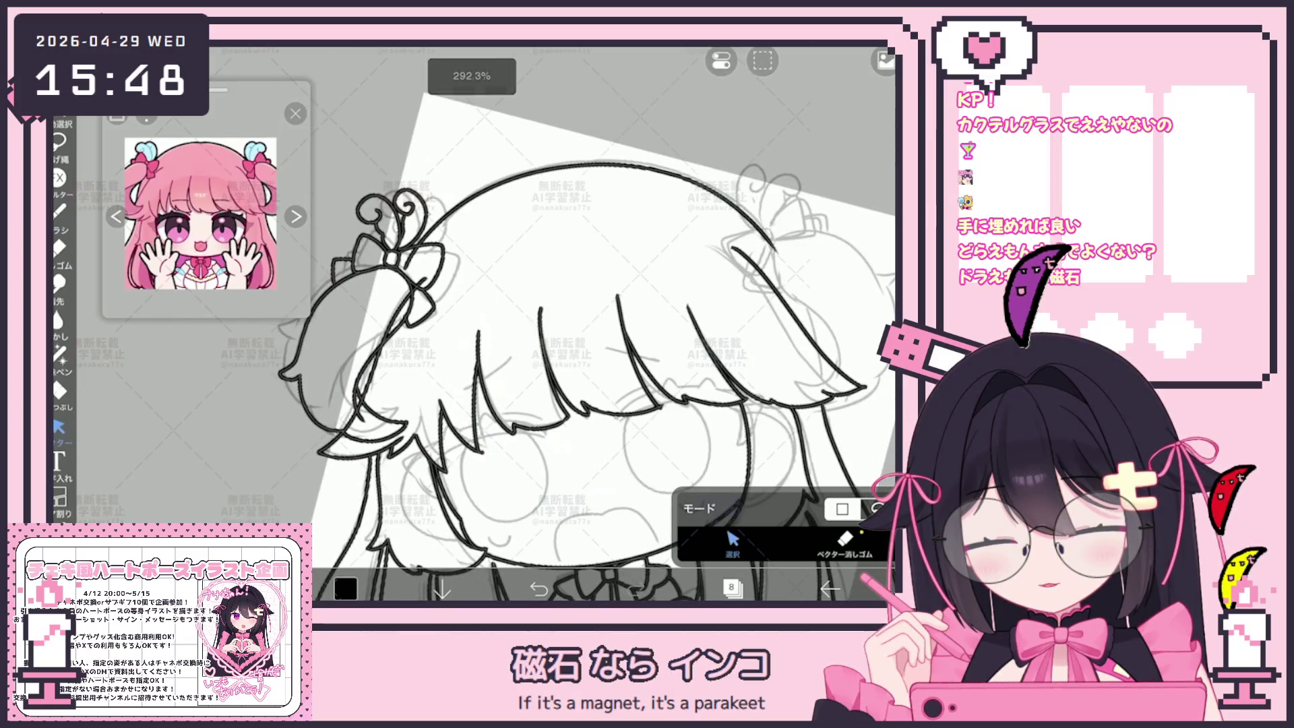
{"action": "scroll", "coordinate": [539, 324], "scroll_direction": "up", "scroll_amount": 1}
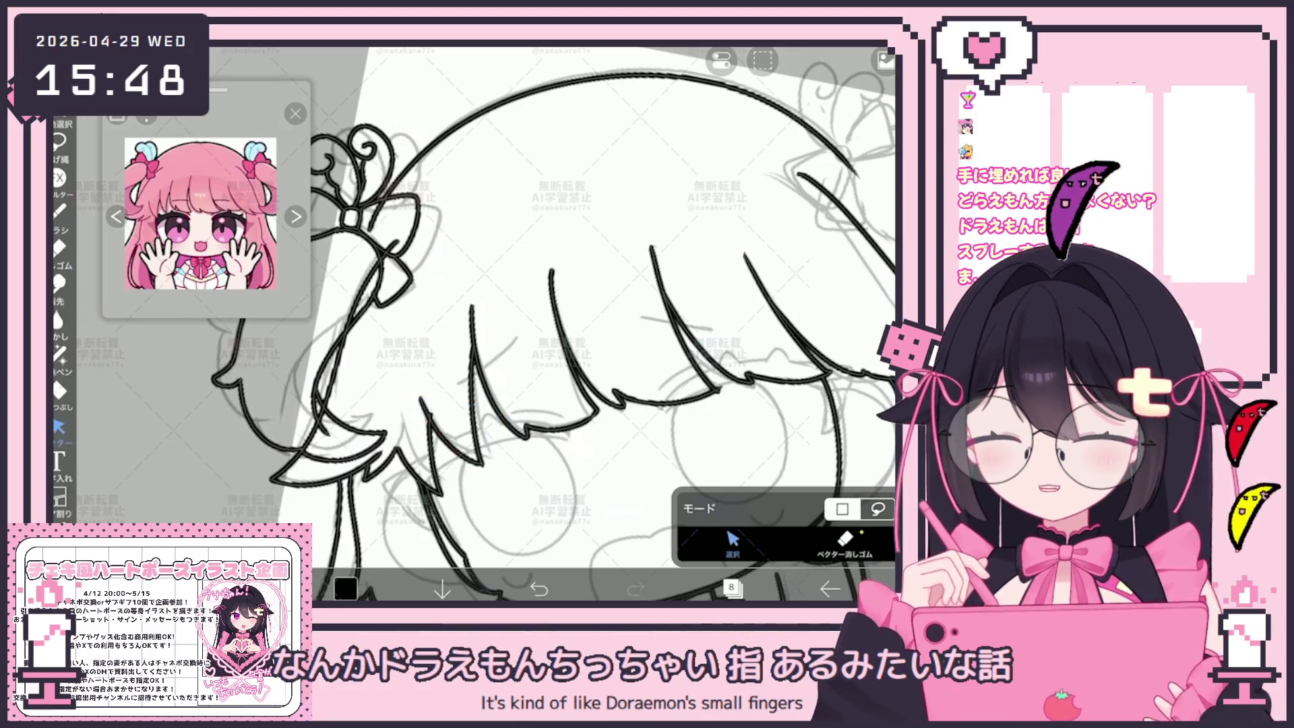
{"action": "scroll", "coordinate": [539, 324], "scroll_direction": "up", "scroll_amount": 2}
{"action": "left_click", "coordinate": [496, 418]}
{"action": "scroll", "coordinate": [539, 324], "scroll_direction": "up", "scroll_amount": 2}
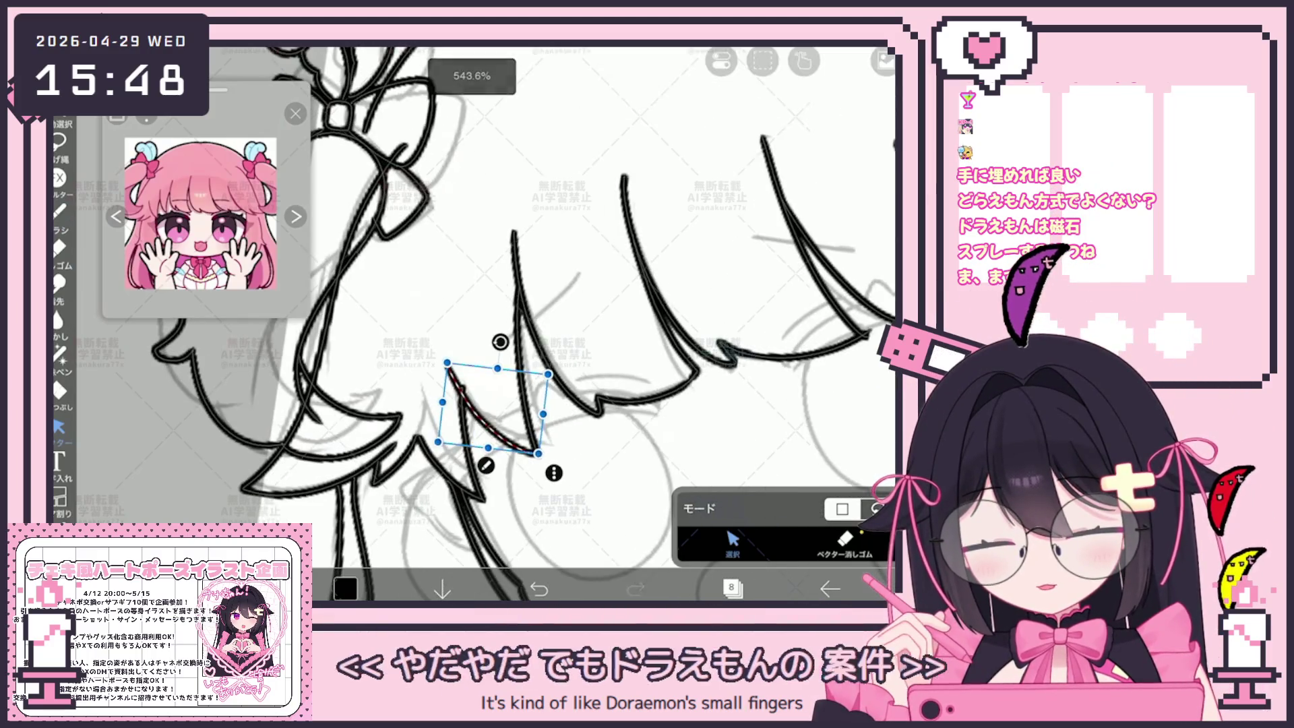
{"action": "scroll", "coordinate": [539, 323], "scroll_direction": "down", "scroll_amount": 5}
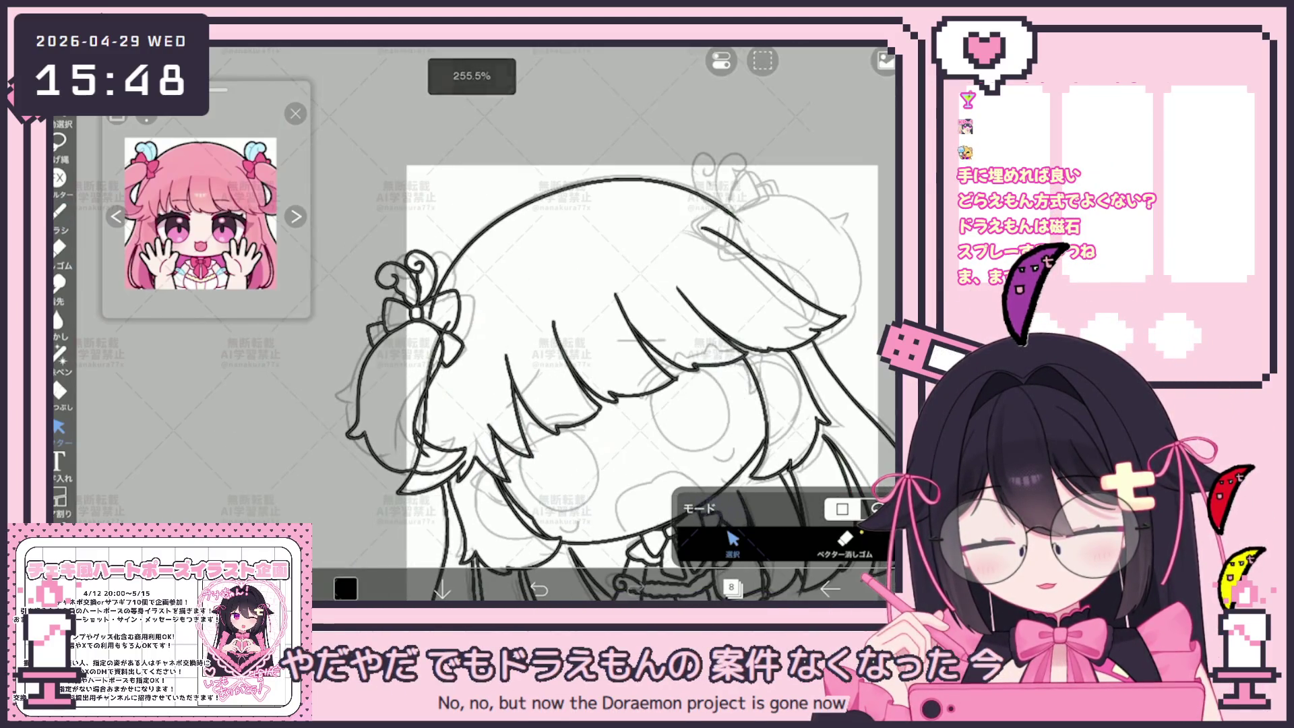
{"action": "scroll", "coordinate": [580, 371], "scroll_direction": "down", "scroll_amount": 1}
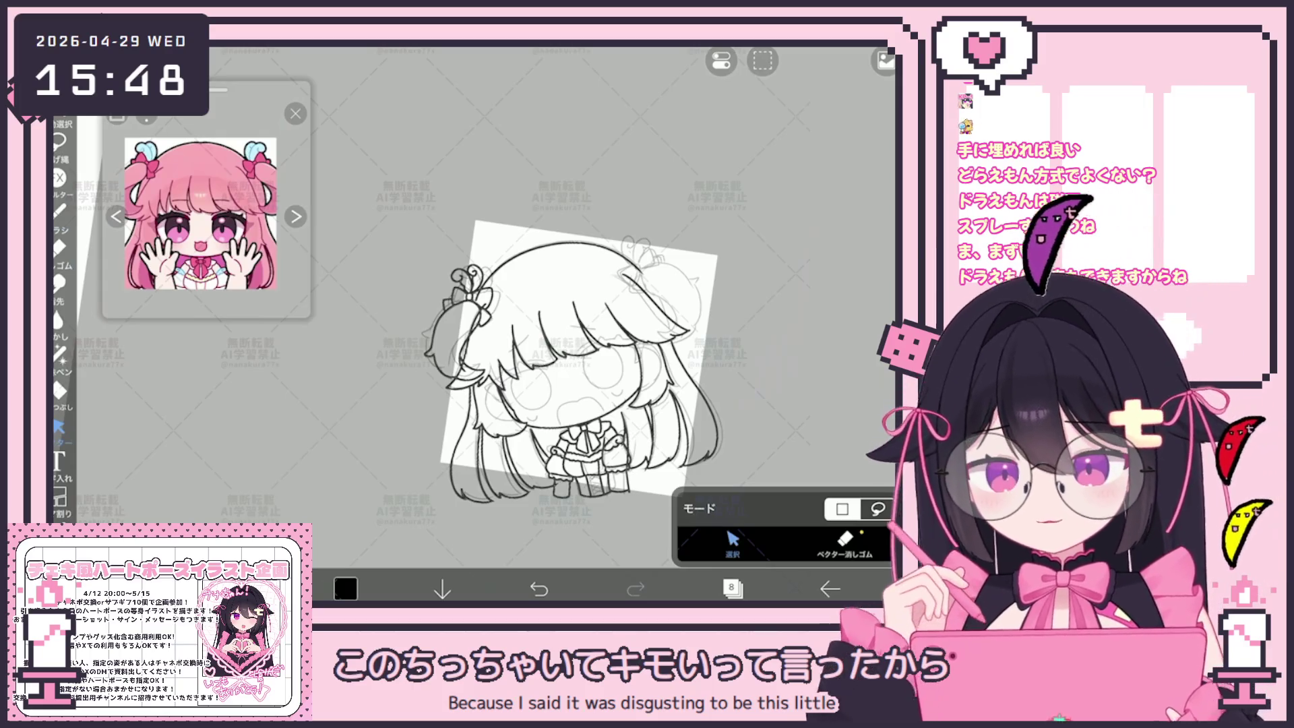
Step: Return to the pen and try a first curve on the second bun, undoing it
{"action": "left_click", "coordinate": [60, 211]}
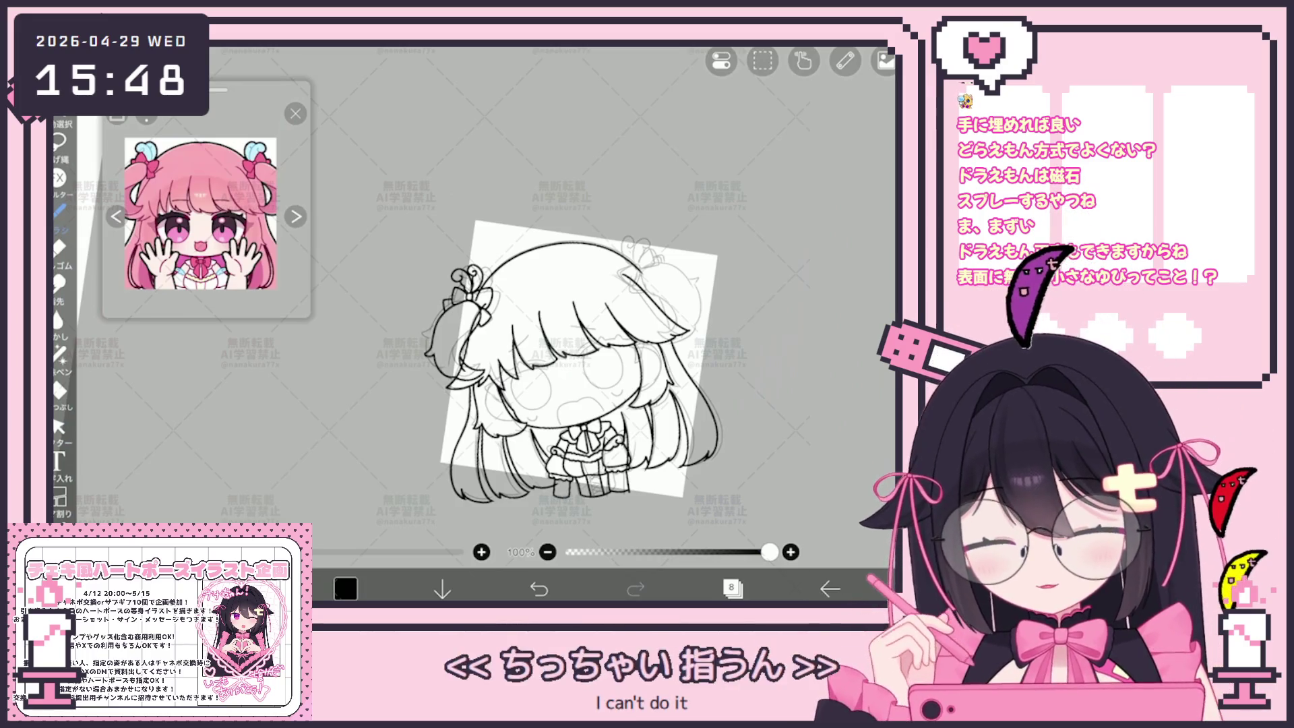
{"action": "scroll", "coordinate": [460, 351], "scroll_direction": "up", "scroll_amount": 5}
{"action": "scroll", "coordinate": [373, 322], "scroll_direction": "up", "scroll_amount": 5}
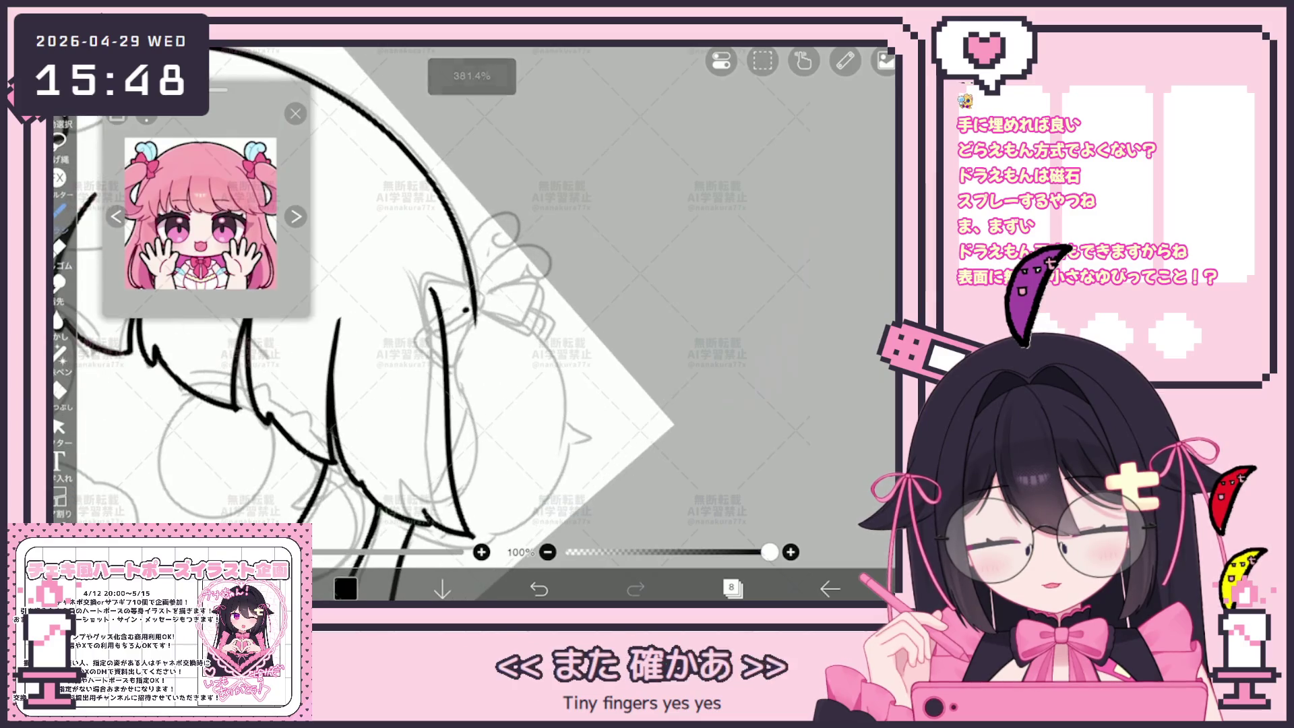
{"action": "scroll", "coordinate": [372, 323], "scroll_direction": "up", "scroll_amount": 5}
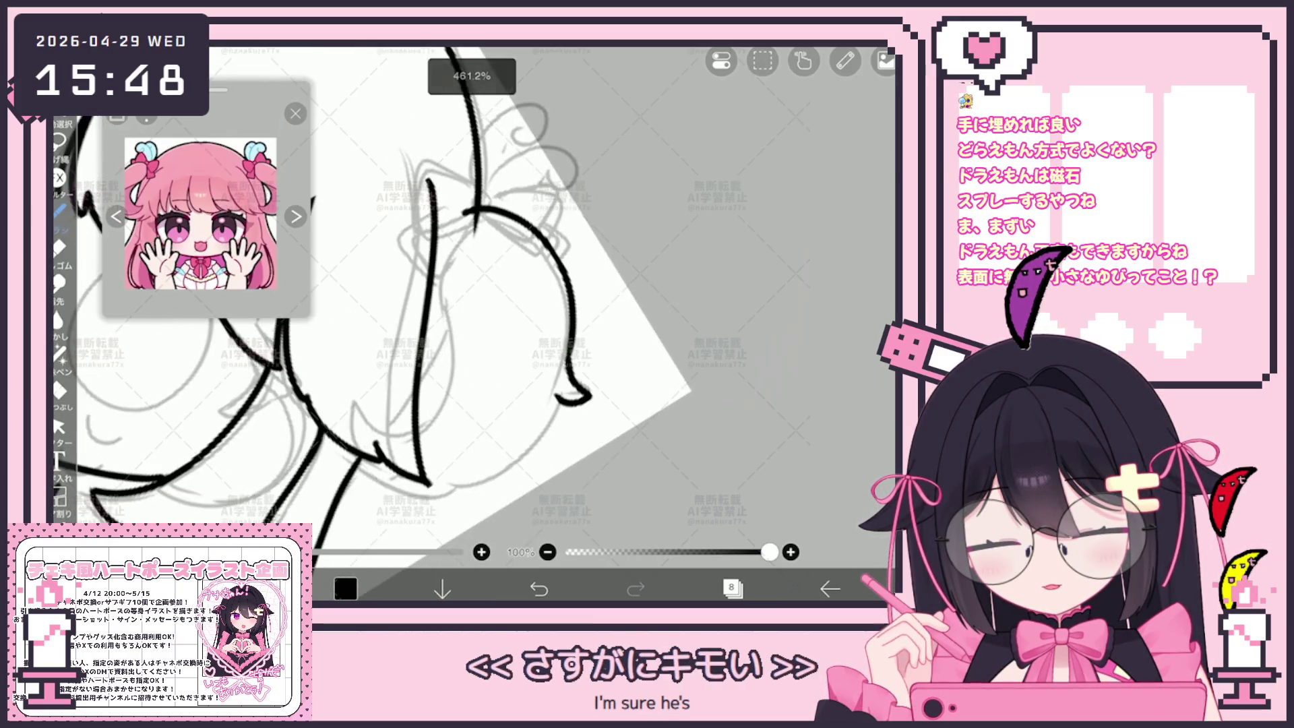
{"action": "mouse_move", "coordinate": [568, 354]}
{"action": "left_mouse_down"}
{"action": "mouse_move", "coordinate": [587, 402]}
{"action": "mouse_move", "coordinate": [555, 406]}
{"action": "left_mouse_up"}
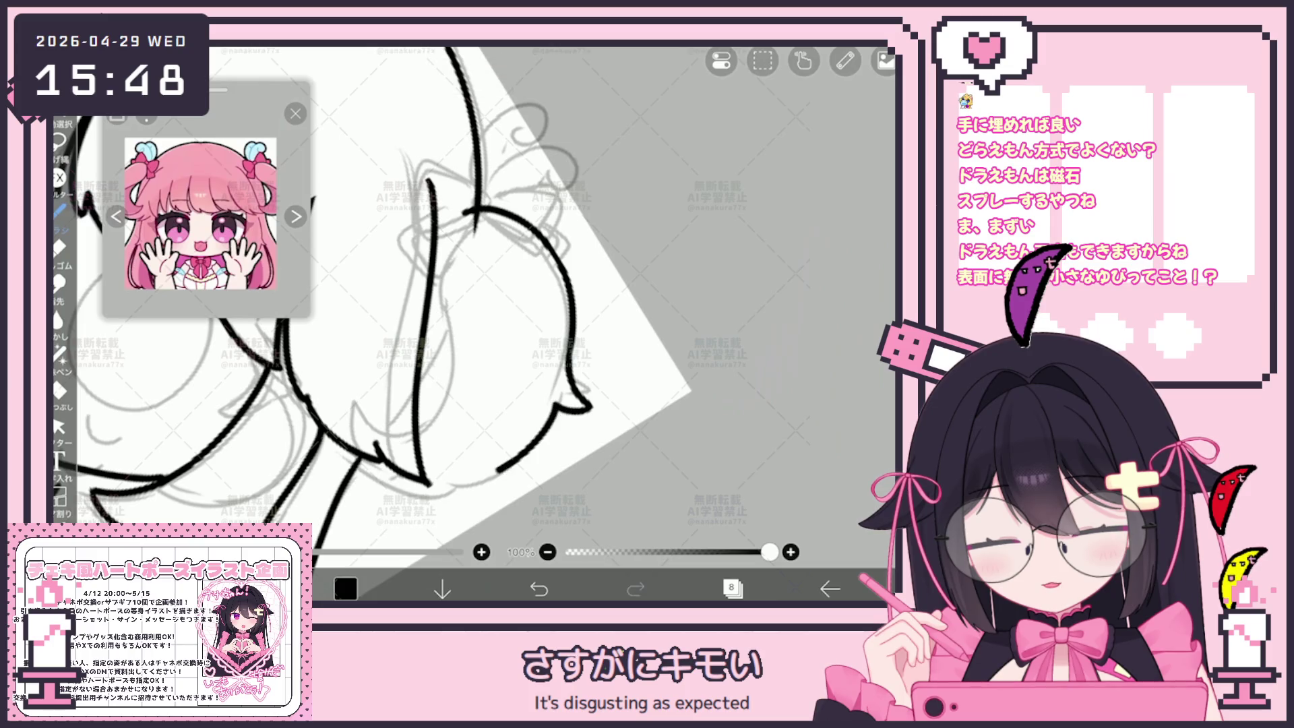
{"action": "key", "text": "ctrl+z"}
{"action": "scroll", "coordinate": [471, 304], "scroll_direction": "down", "scroll_amount": 2}
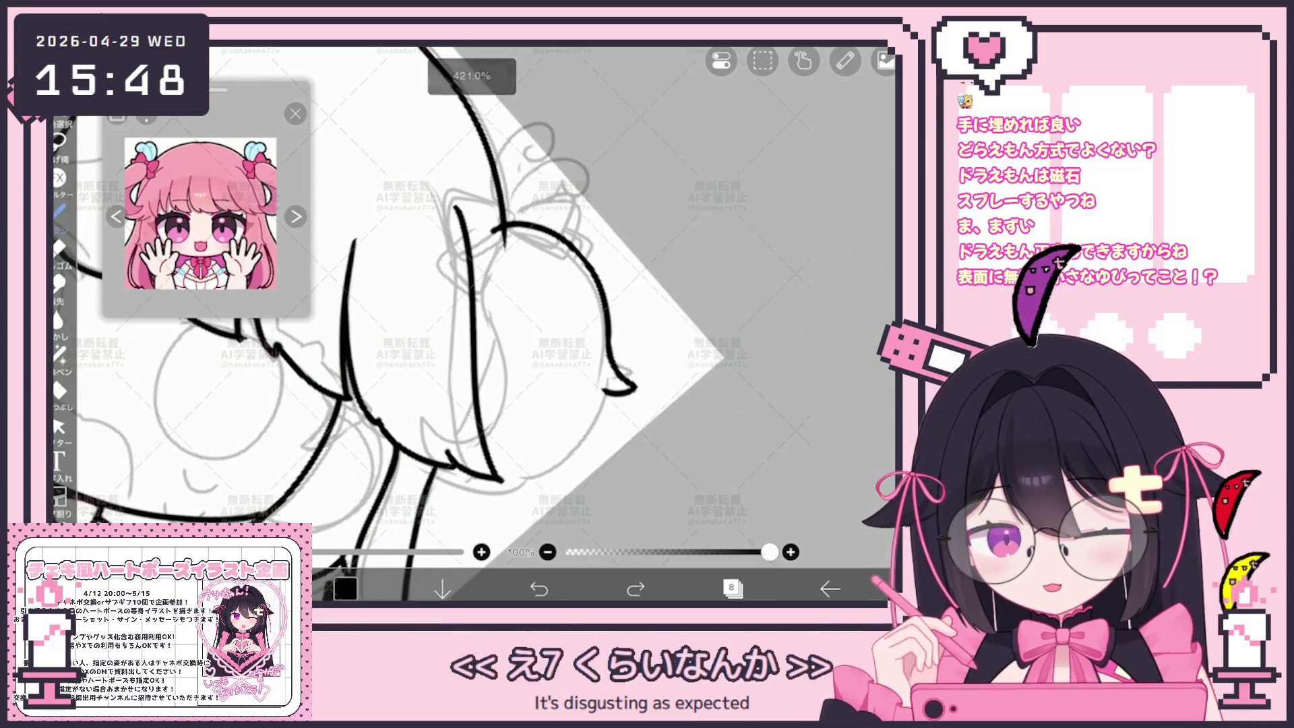
Step: Ink the bun's lower curve, its side lines and a short hair curl below it
{"action": "left_click_drag", "start_coordinate": [499, 480], "coordinate": [581, 439]}
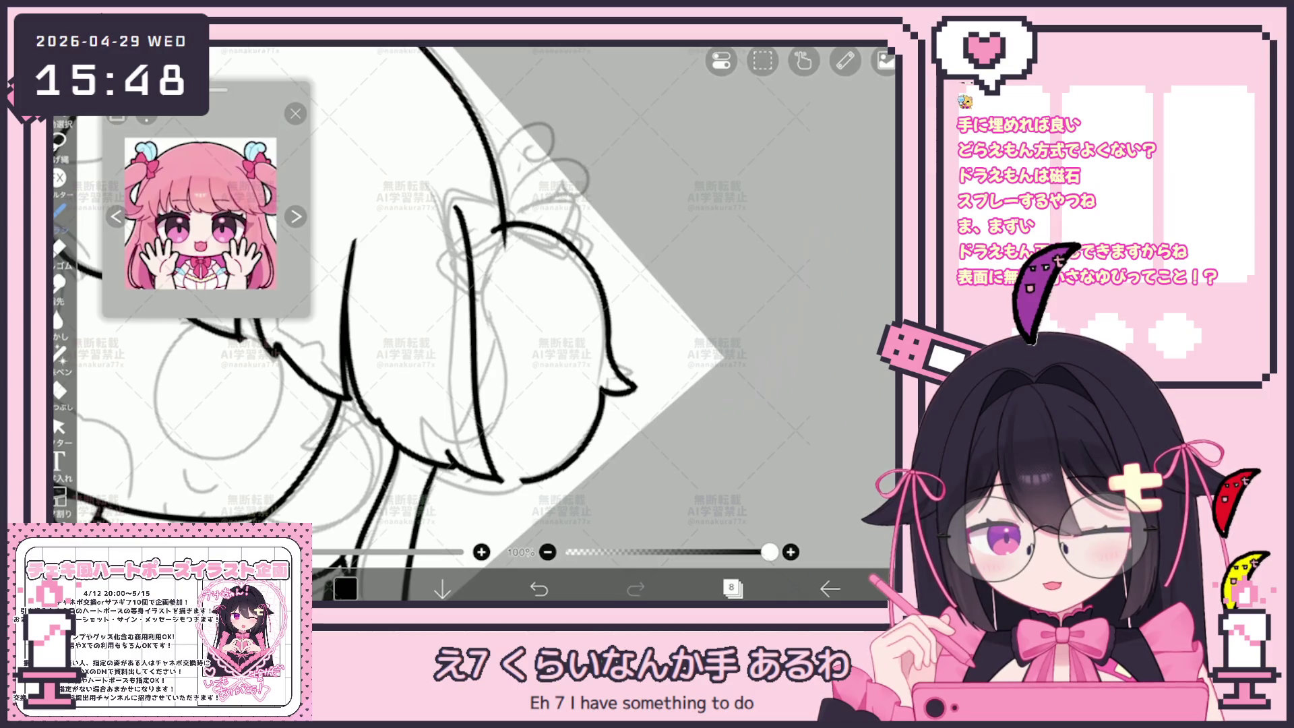
{"action": "left_click_drag", "start_coordinate": [441, 469], "coordinate": [504, 484]}
{"action": "mouse_move", "coordinate": [502, 229]}
{"action": "left_mouse_down"}
{"action": "mouse_move", "coordinate": [487, 293]}
{"action": "mouse_move", "coordinate": [506, 445]}
{"action": "left_mouse_up"}
{"action": "key", "text": "ctrl+z"}
{"action": "mouse_move", "coordinate": [492, 230]}
{"action": "left_mouse_down"}
{"action": "mouse_move", "coordinate": [476, 301]}
{"action": "mouse_move", "coordinate": [519, 396]}
{"action": "left_mouse_up"}
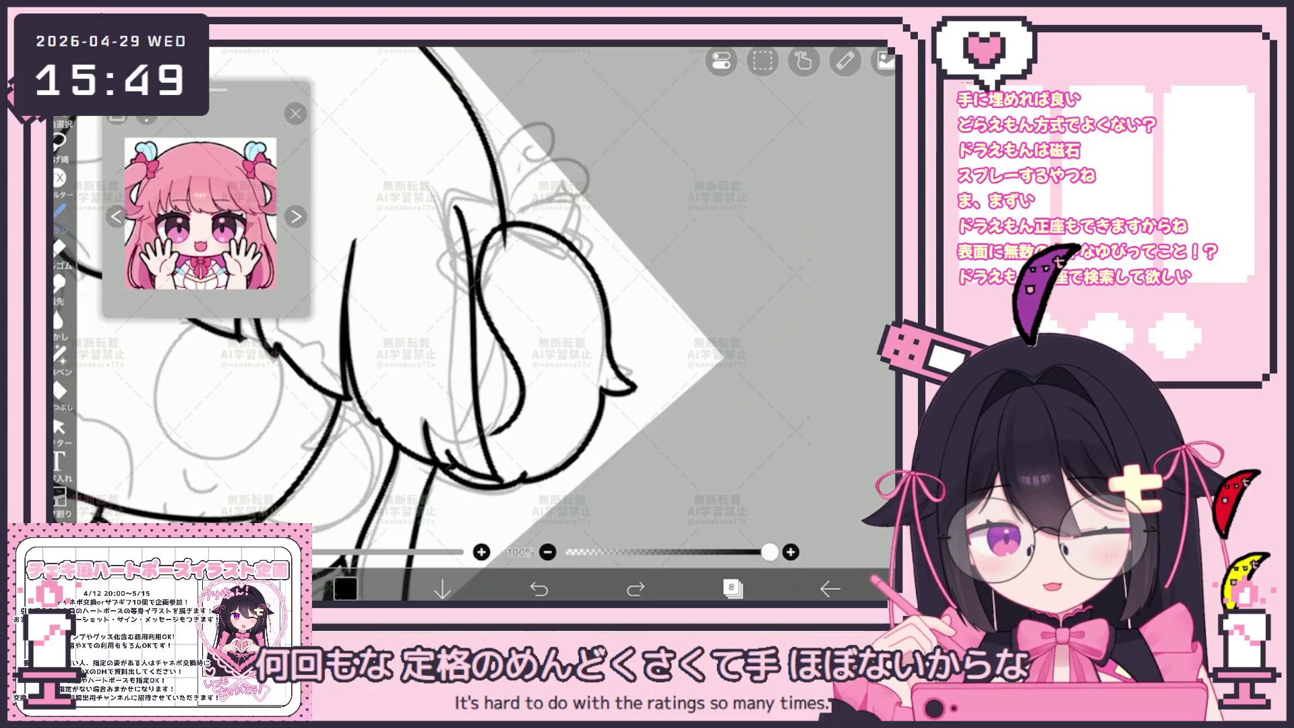
{"action": "left_click_drag", "start_coordinate": [431, 410], "coordinate": [455, 429]}
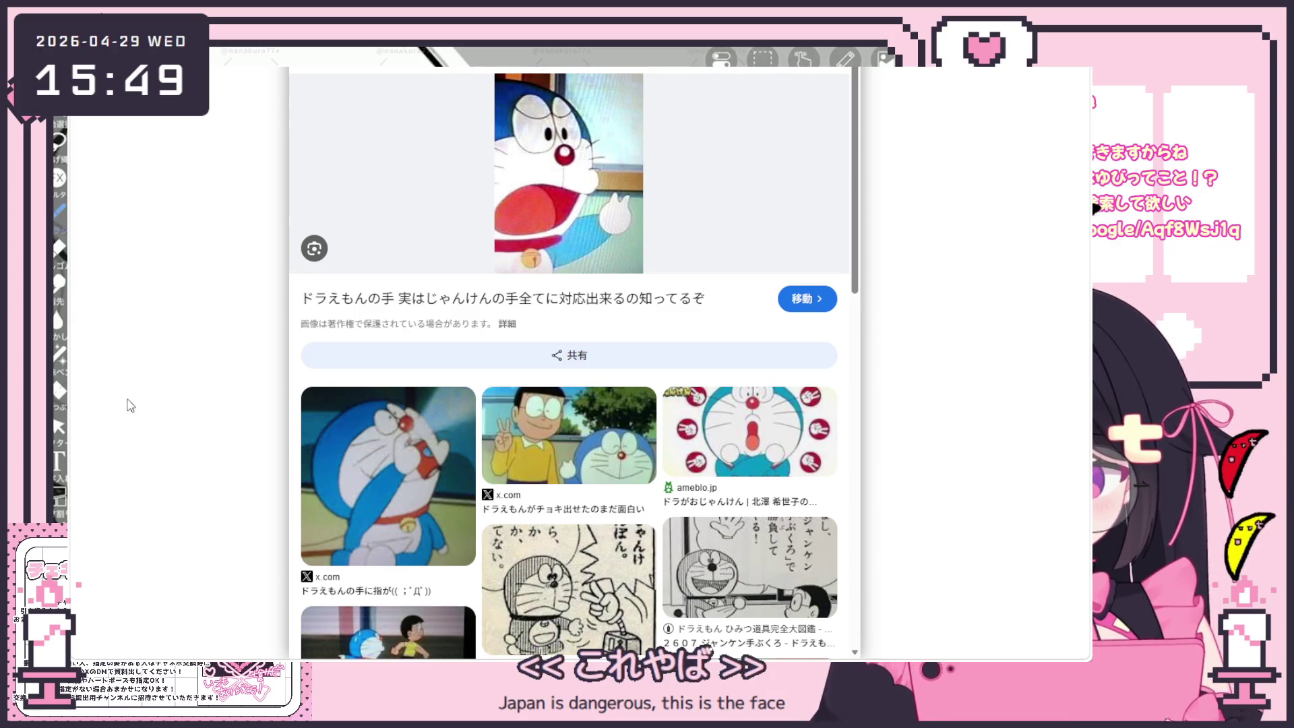
{"action": "left_click", "coordinate": [380, 470]}
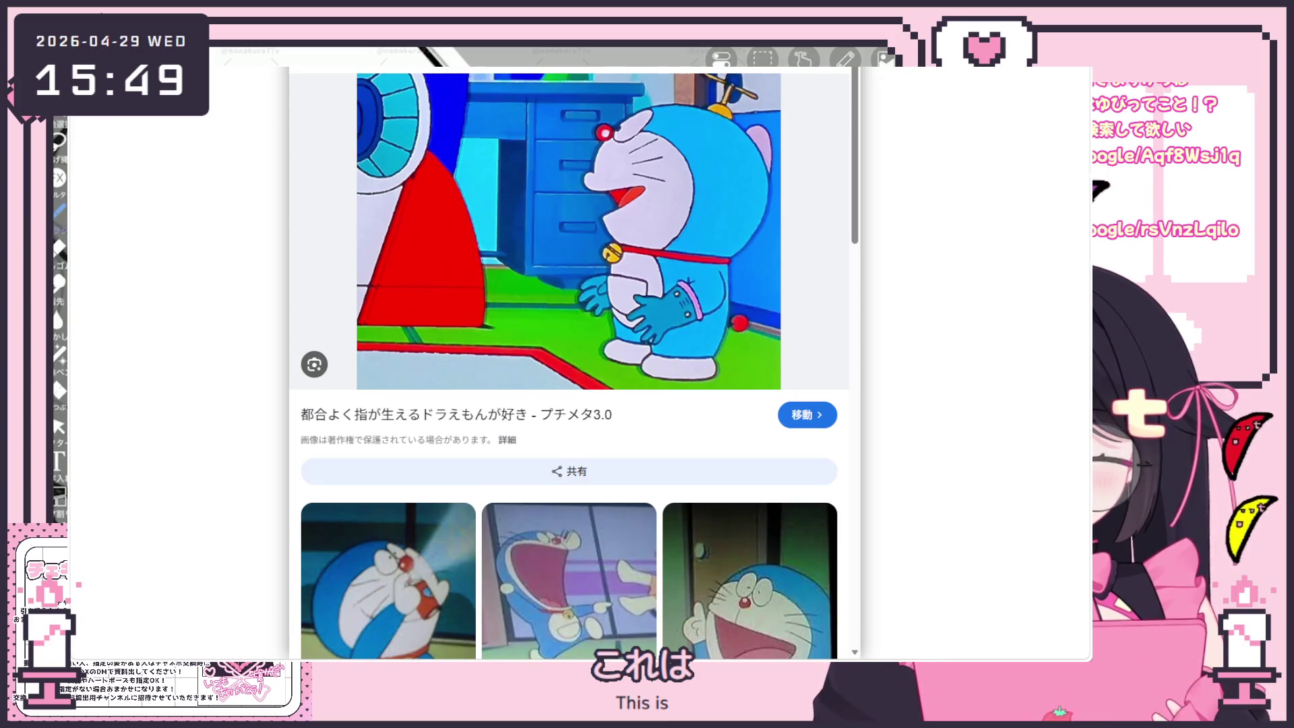
{"action": "scroll", "coordinate": [624, 397], "scroll_direction": "down", "scroll_amount": 3}
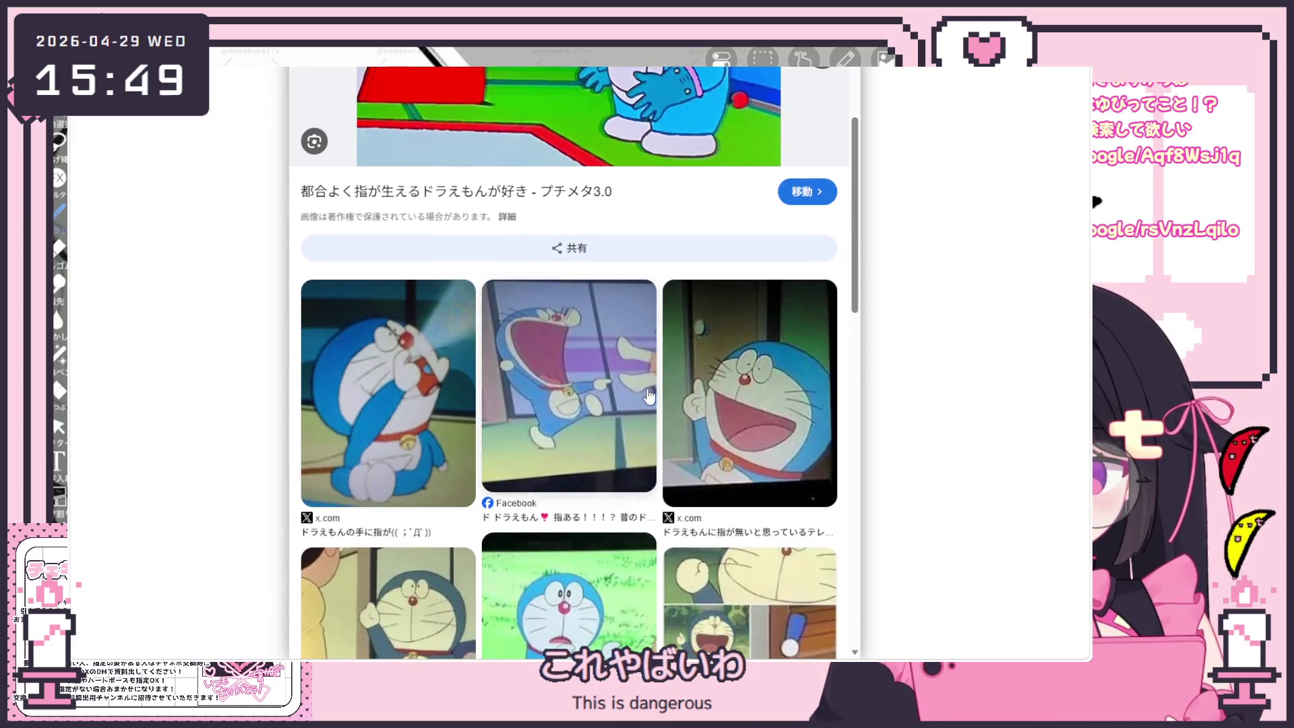
{"action": "scroll", "coordinate": [739, 405], "scroll_direction": "down", "scroll_amount": 1}
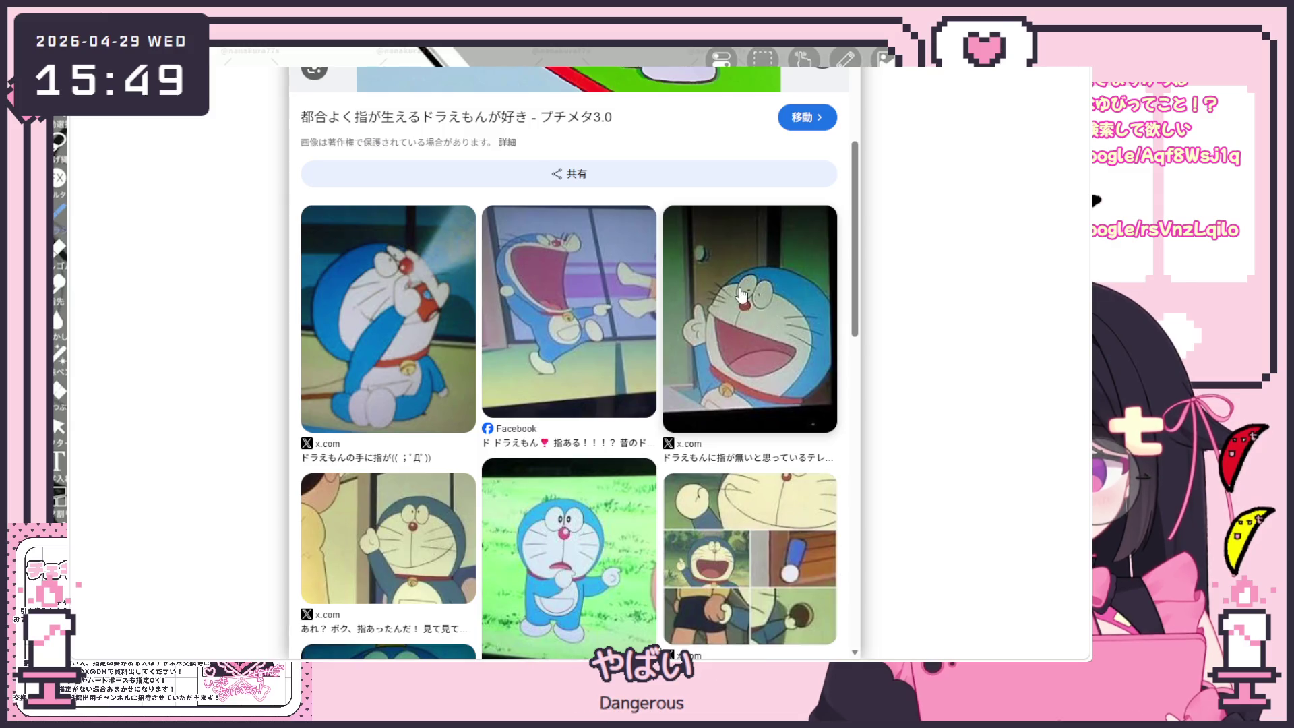
{"action": "scroll", "coordinate": [434, 356], "scroll_direction": "down", "scroll_amount": 1}
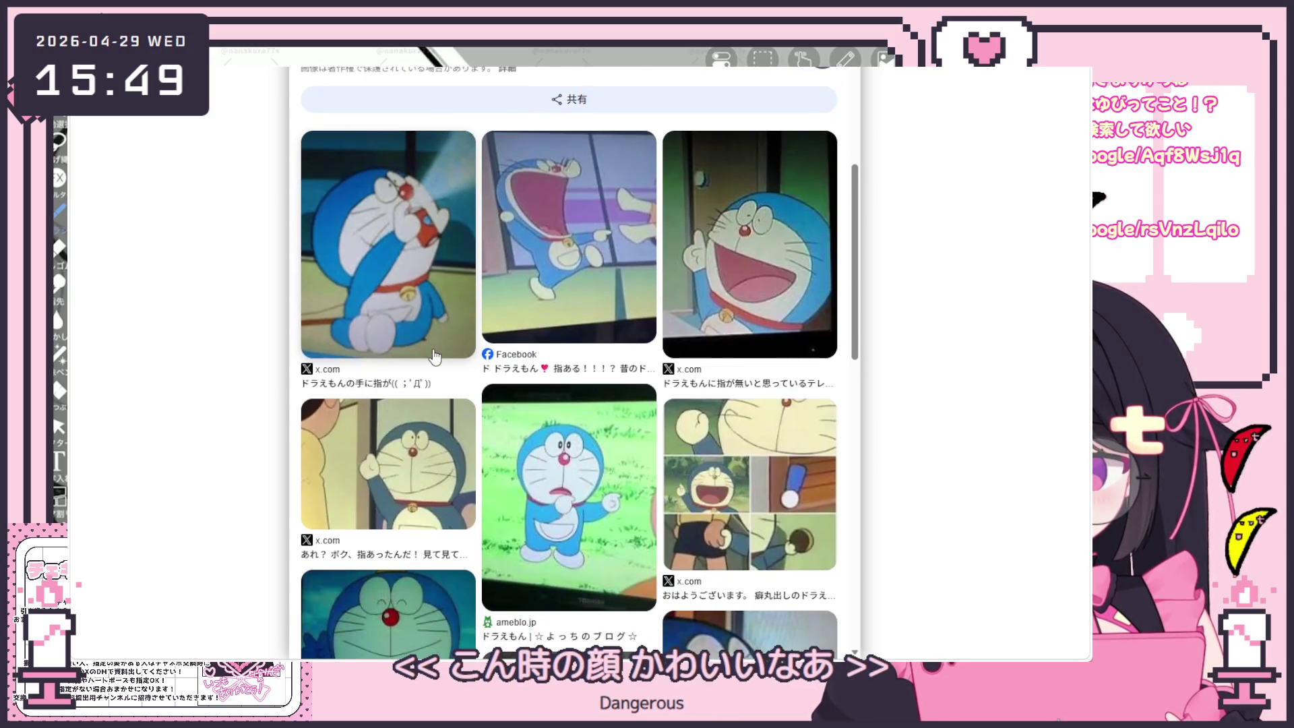
{"action": "scroll", "coordinate": [434, 356], "scroll_direction": "down", "scroll_amount": 4}
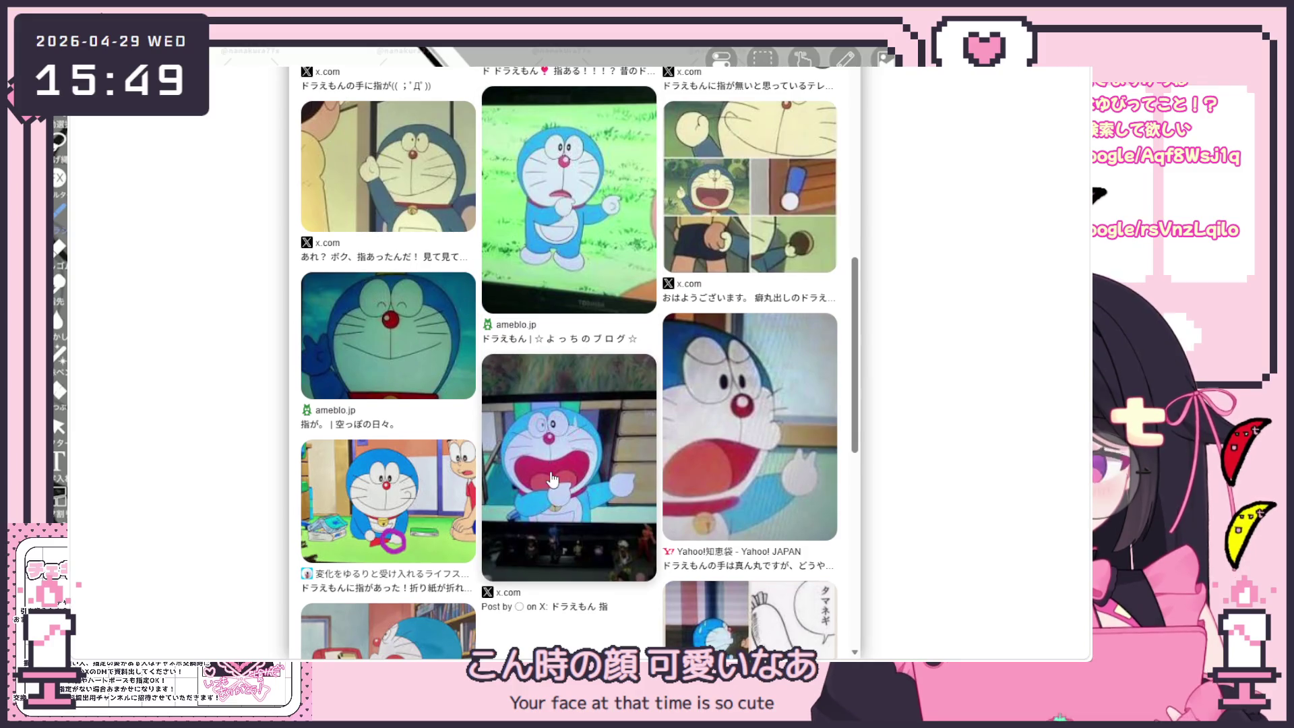
{"action": "scroll", "coordinate": [551, 479], "scroll_direction": "down", "scroll_amount": 1}
{"action": "scroll", "coordinate": [576, 457], "scroll_direction": "up", "scroll_amount": 4}
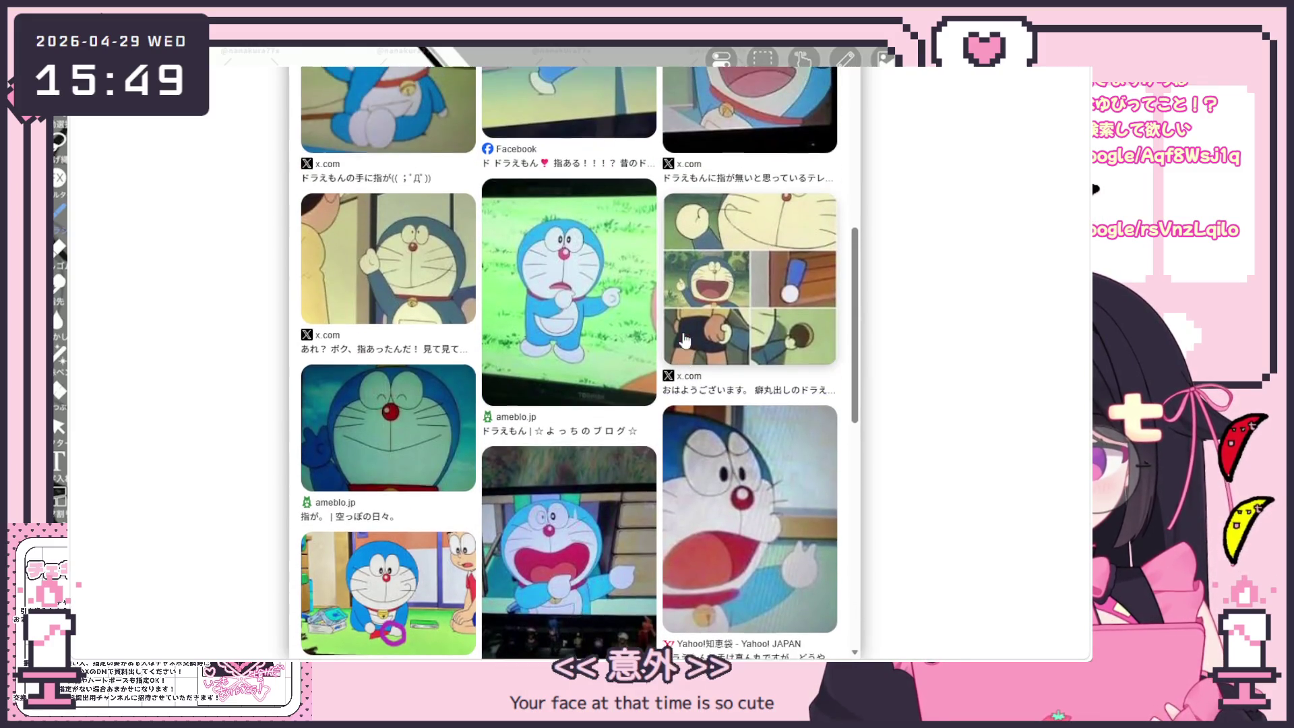
{"action": "scroll", "coordinate": [678, 345], "scroll_direction": "up", "scroll_amount": 2}
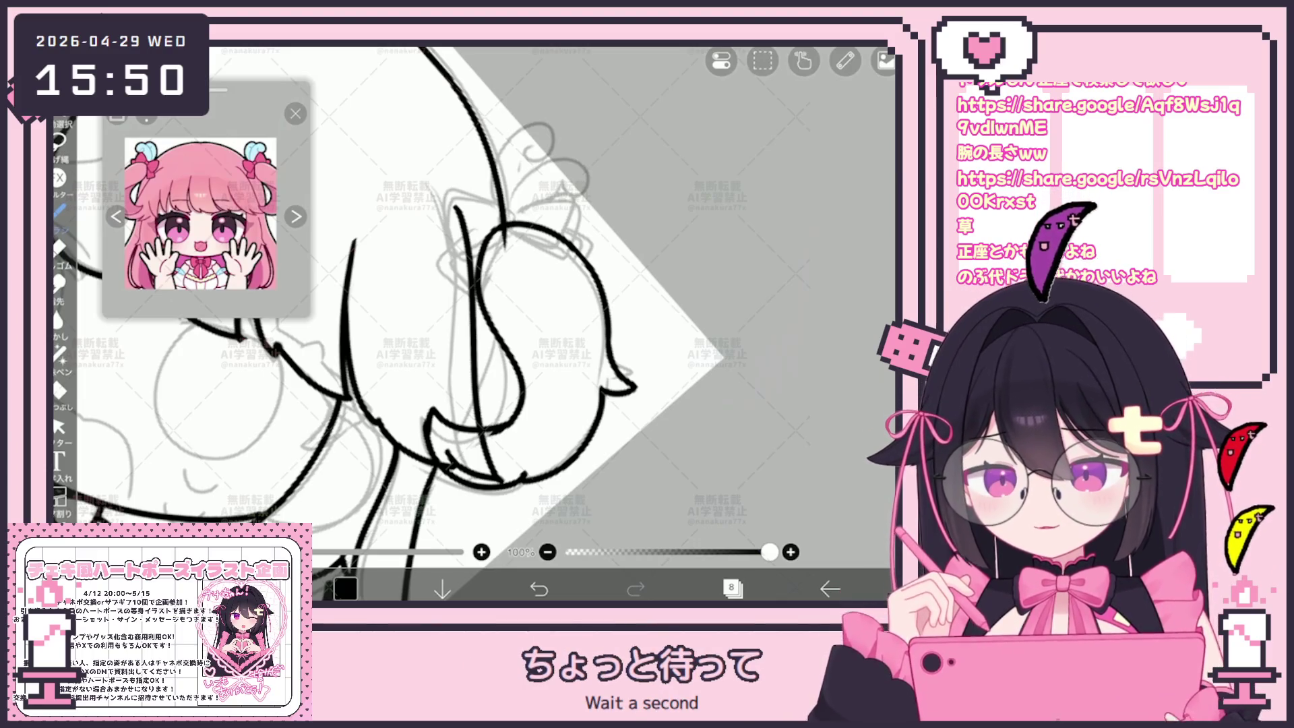
Step: Bring the browser's Google Images preview of the seated Doraemon back in front of ibisPaint
{"action": "key", "text": "alt+Tab"}
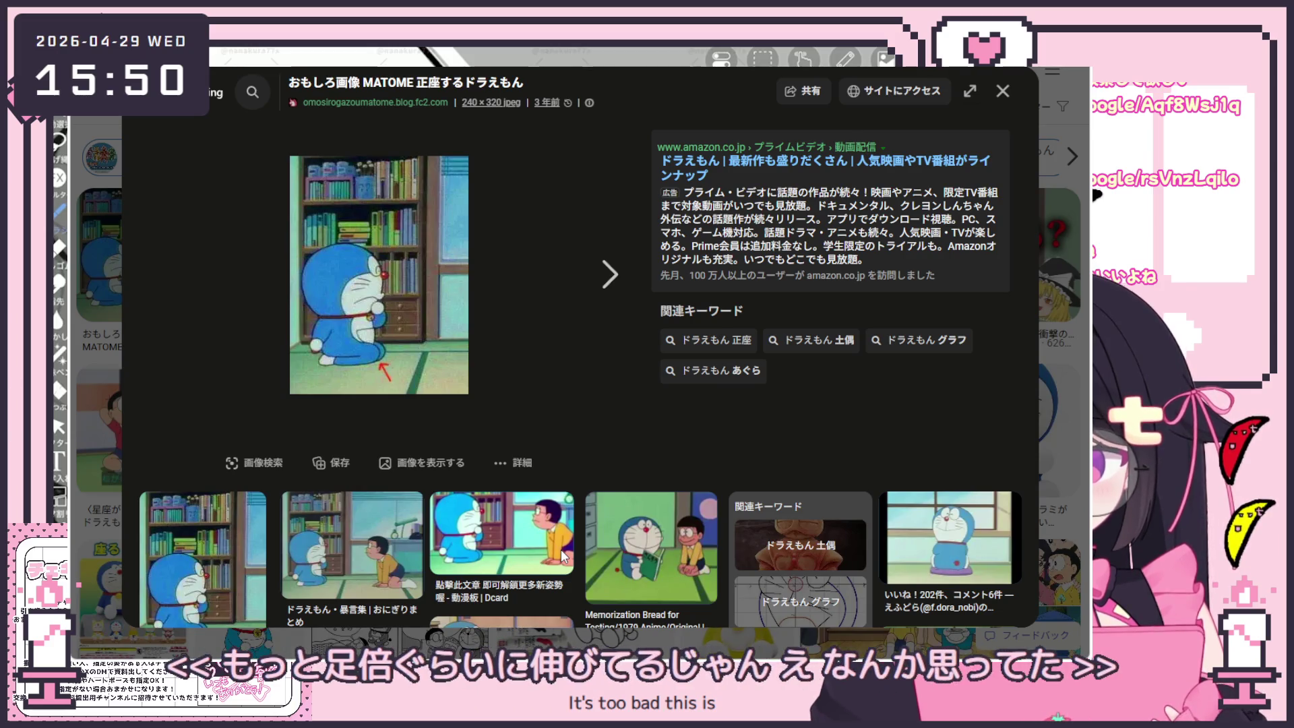
Step: Close the seated Doraemon preview, then open and close the Nobita and Doraemon image
{"action": "key", "text": "Escape"}
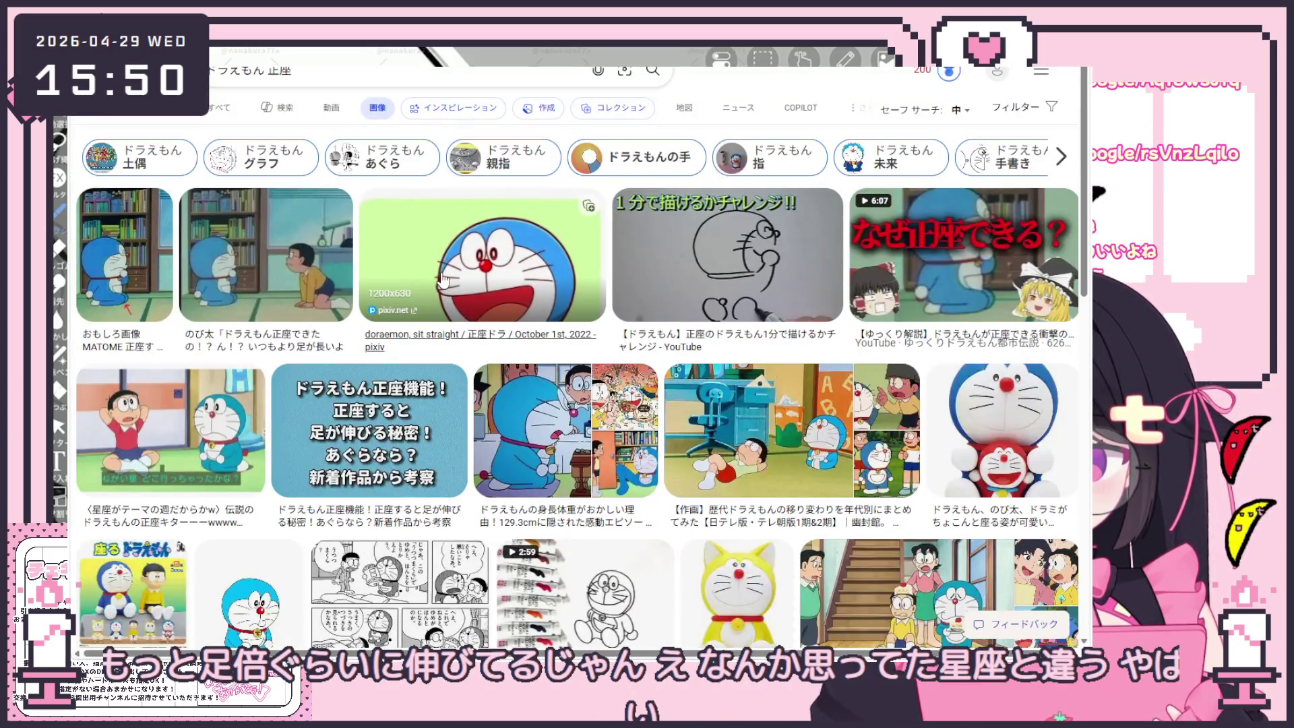
{"action": "scroll", "coordinate": [533, 313], "scroll_direction": "down", "scroll_amount": 1}
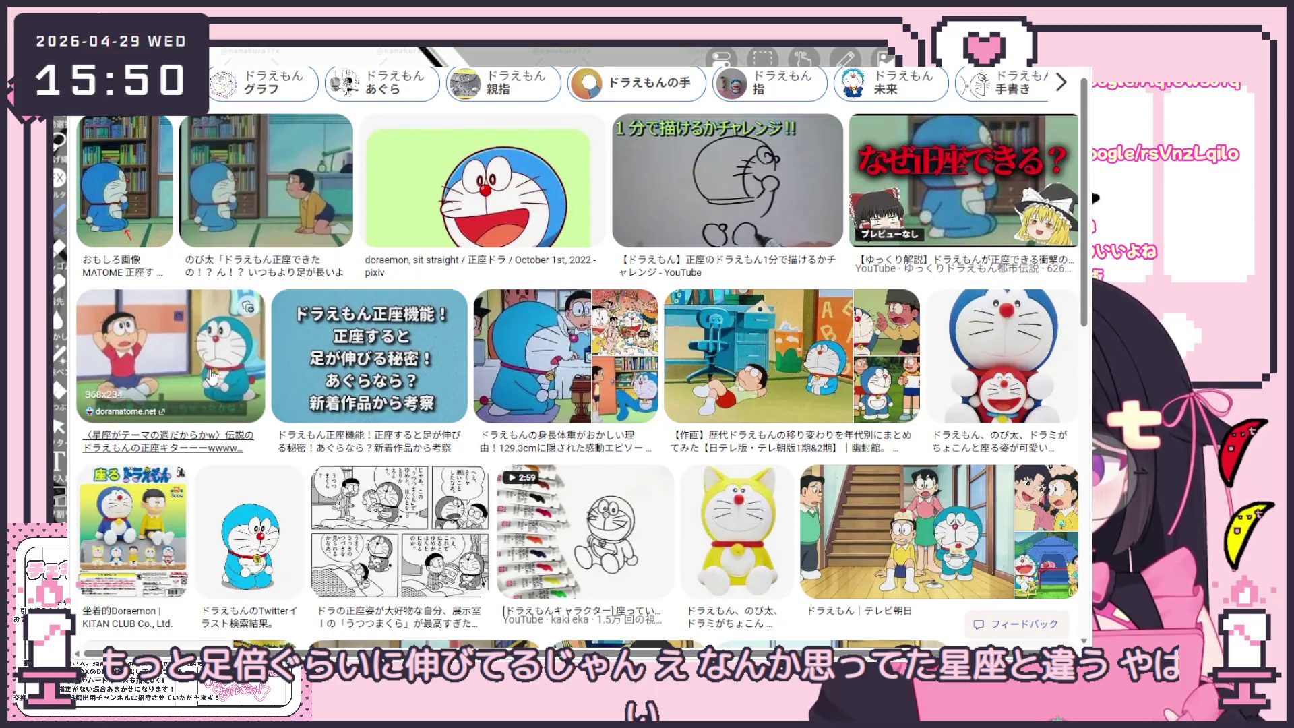
{"action": "left_click", "coordinate": [234, 374]}
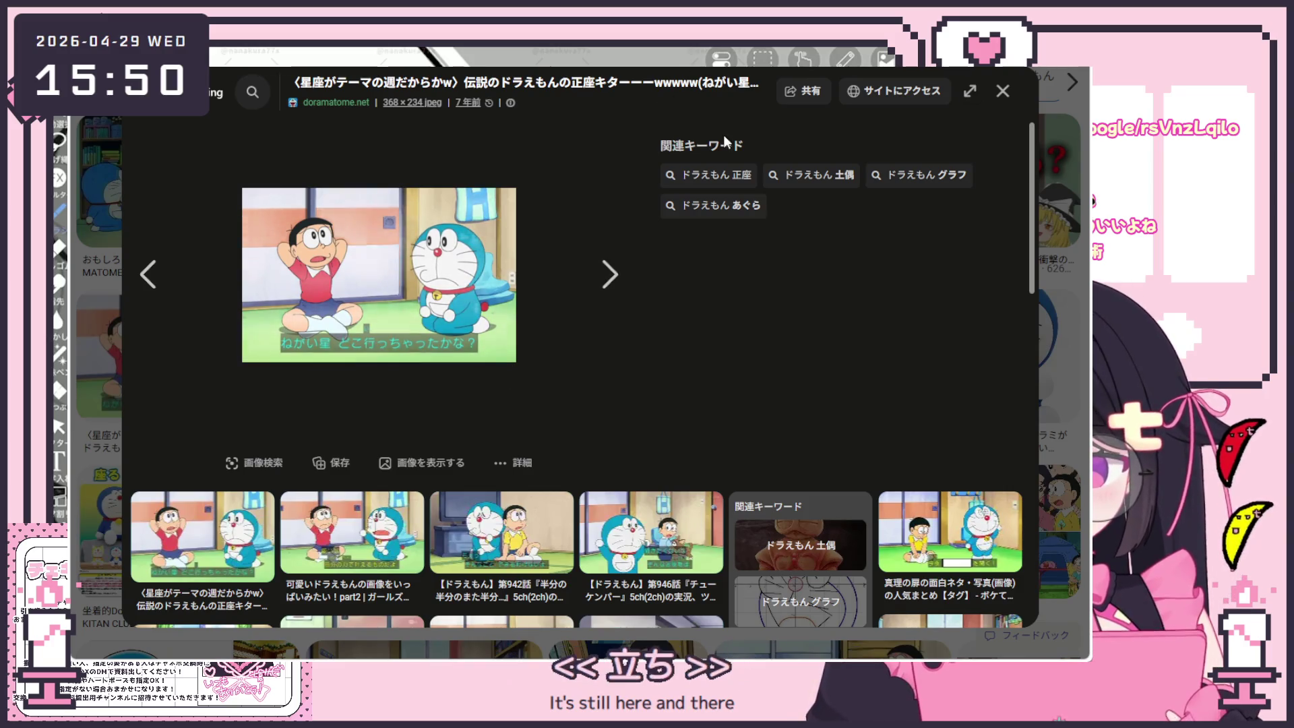
{"action": "left_click", "coordinate": [392, 171]}
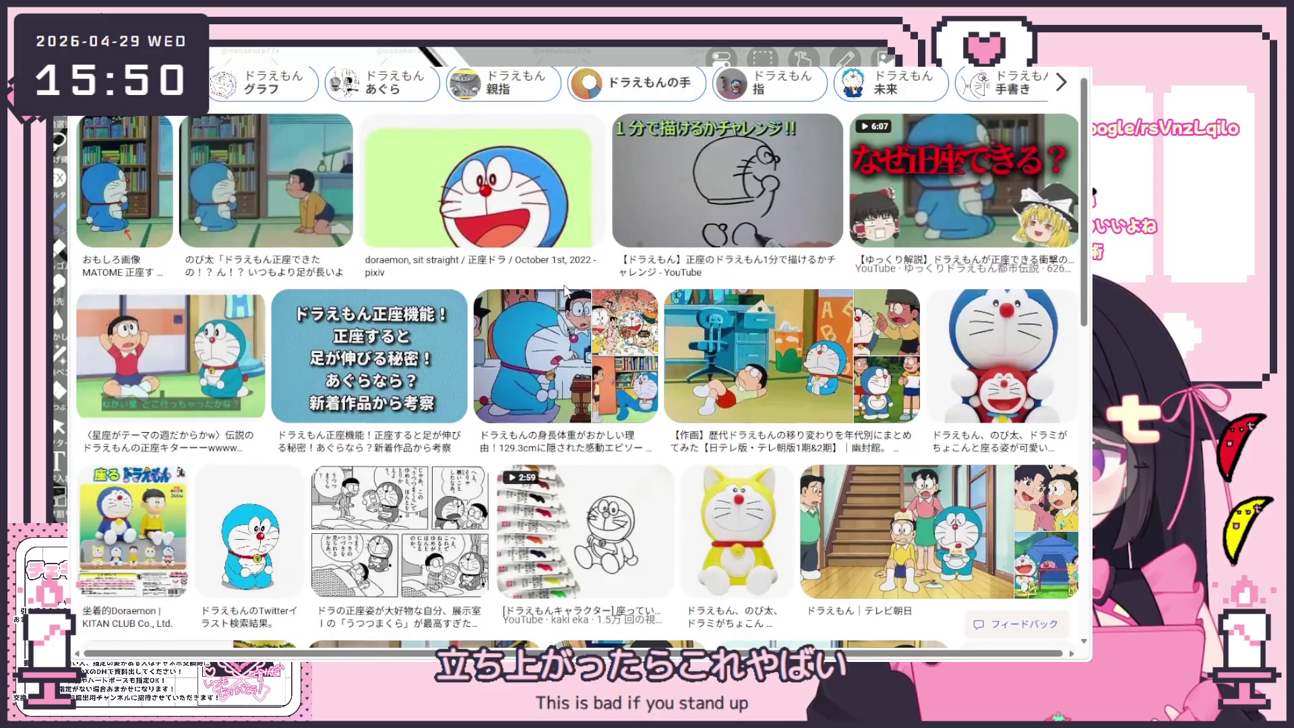
Step: Scroll down through the Google Images results and back up again
{"action": "scroll", "coordinate": [575, 332], "scroll_direction": "down", "scroll_amount": 4}
{"action": "scroll", "coordinate": [575, 333], "scroll_direction": "down", "scroll_amount": 3}
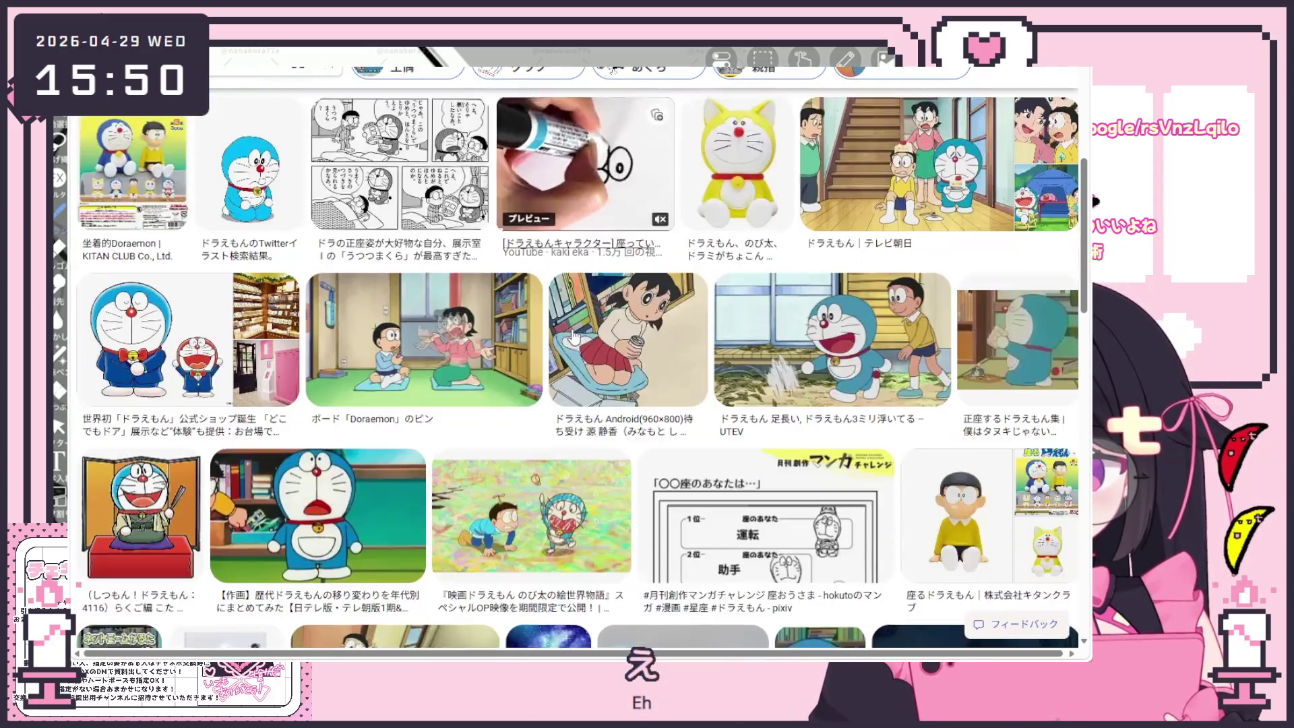
{"action": "scroll", "coordinate": [521, 361], "scroll_direction": "down", "scroll_amount": 2}
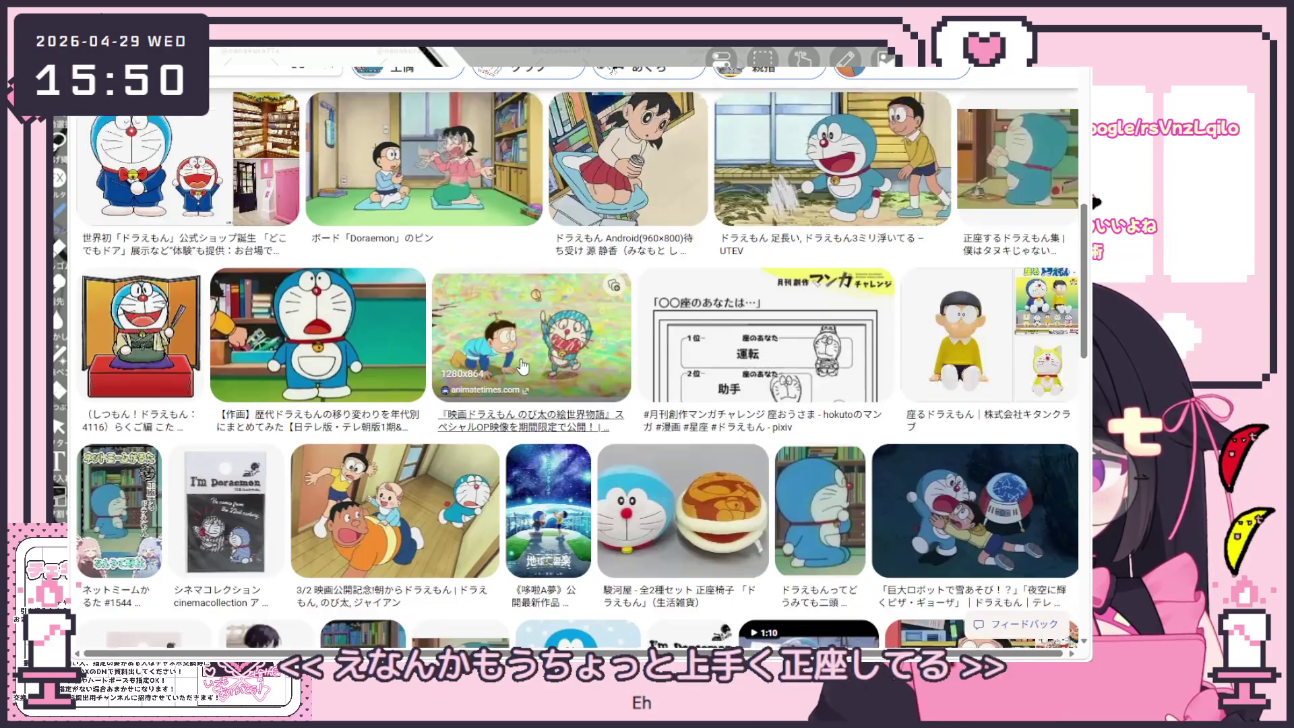
{"action": "scroll", "coordinate": [692, 484], "scroll_direction": "up", "scroll_amount": 1}
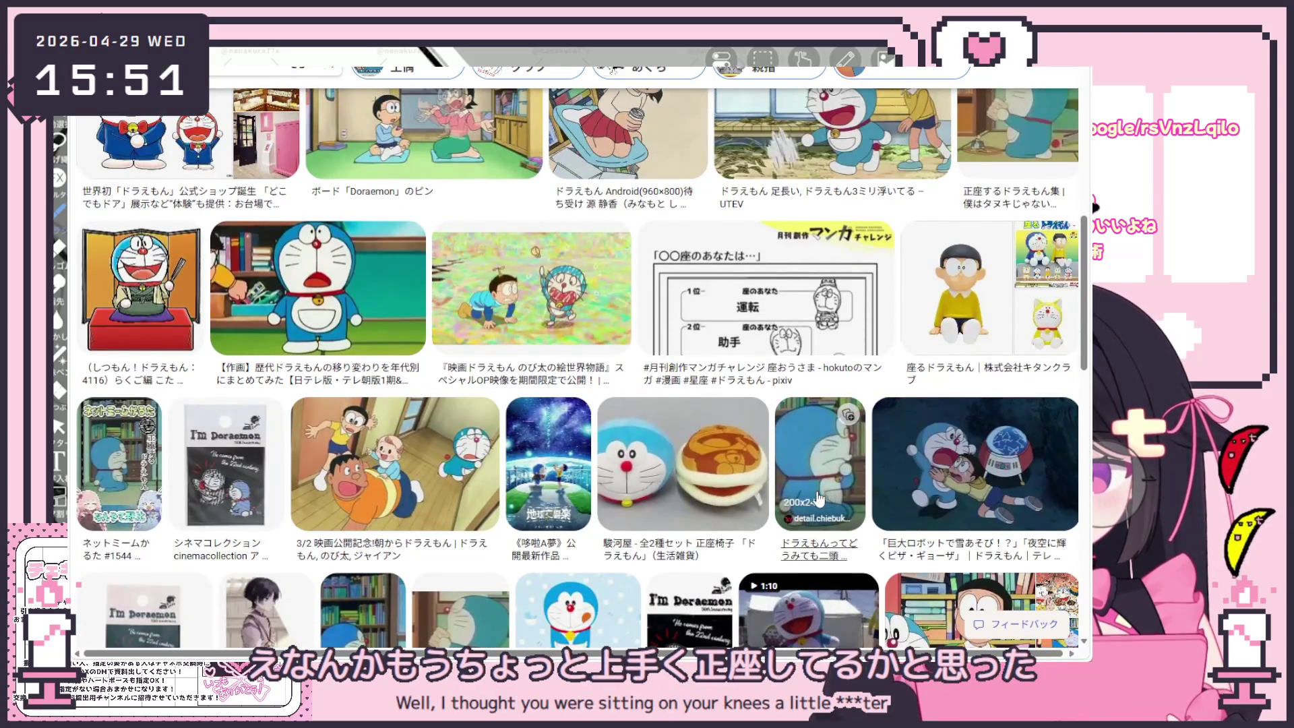
{"action": "scroll", "coordinate": [692, 484], "scroll_direction": "up", "scroll_amount": 6}
{"action": "scroll", "coordinate": [786, 307], "scroll_direction": "up", "scroll_amount": 1}
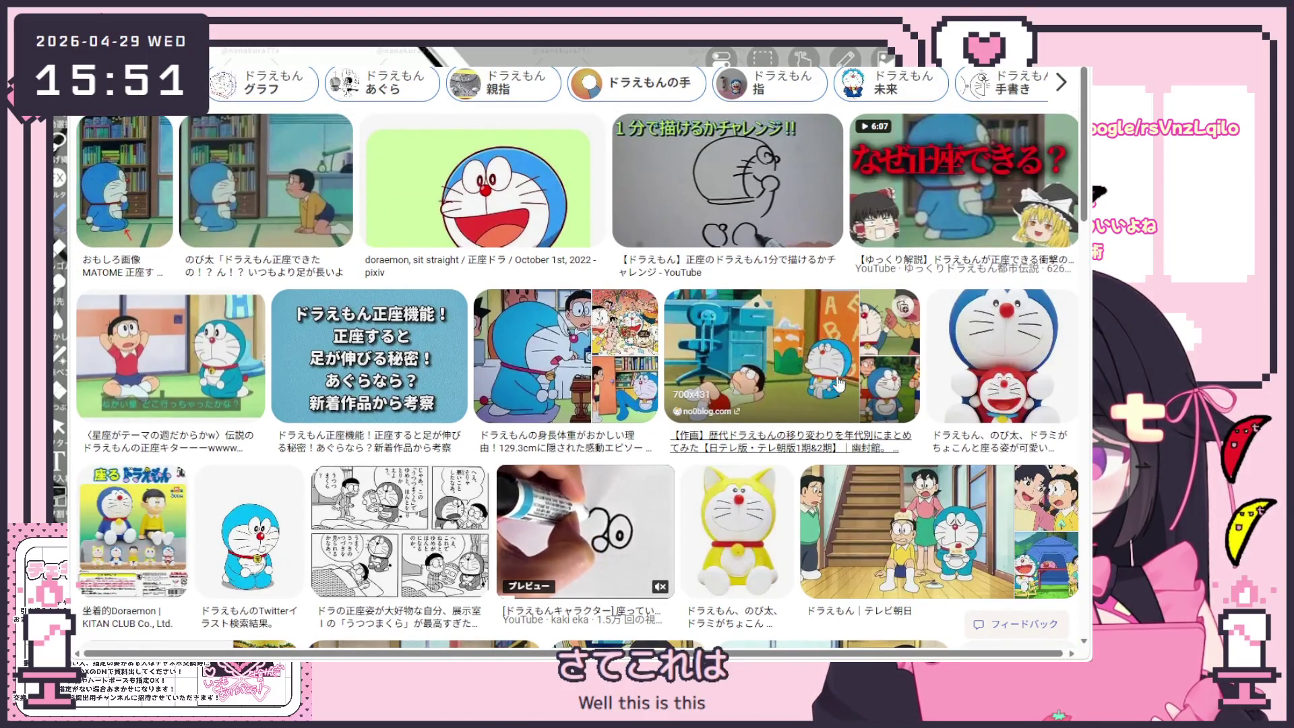
{"action": "scroll", "coordinate": [967, 314], "scroll_direction": "up", "scroll_amount": 1}
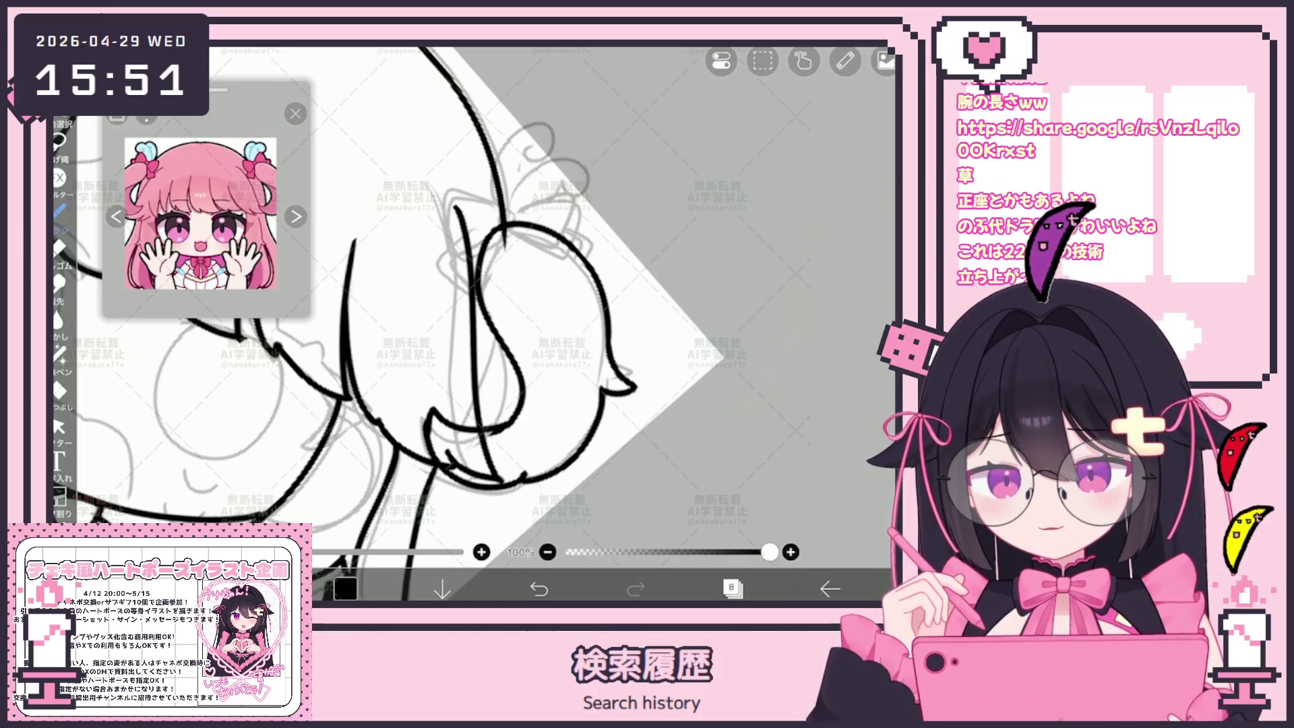
Step: Zoom the canvas in on the side bun, ready to ink the ribbon knot
{"action": "scroll", "coordinate": [431, 324], "scroll_direction": "down", "scroll_amount": 5}
{"action": "scroll", "coordinate": [404, 337], "scroll_direction": "up", "scroll_amount": 3}
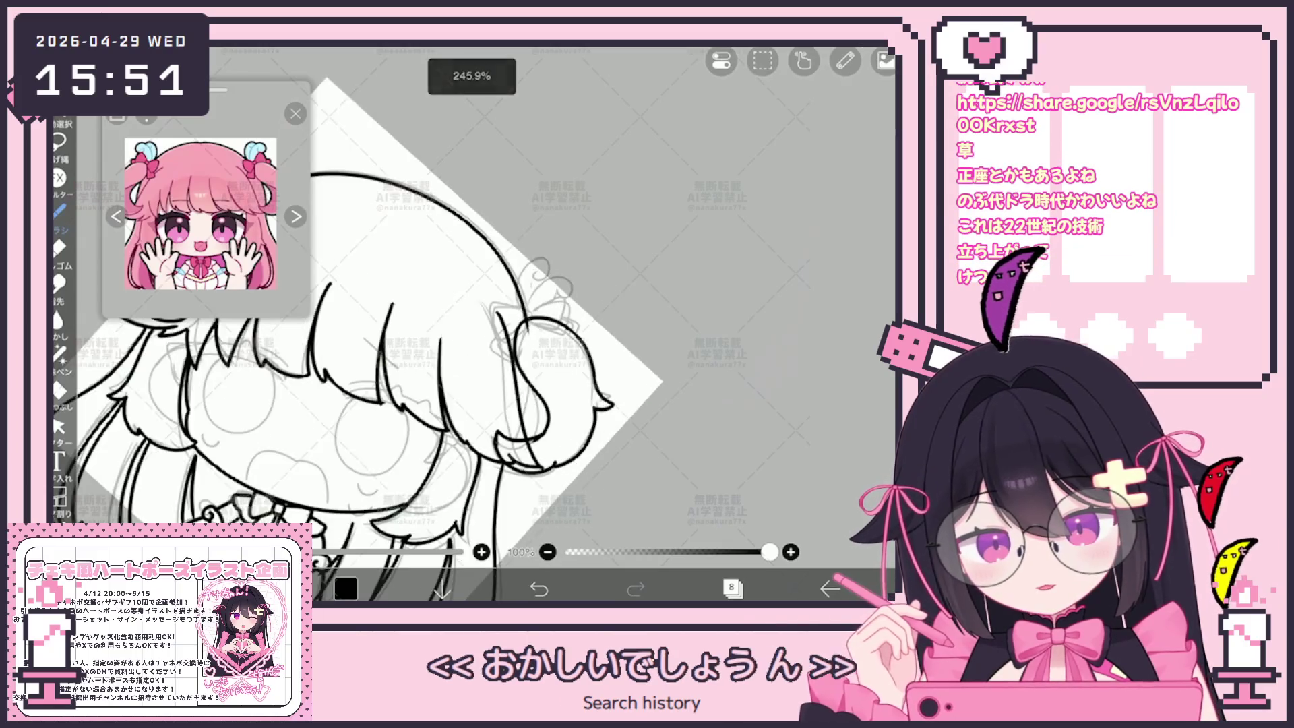
{"action": "scroll", "coordinate": [364, 357], "scroll_direction": "up", "scroll_amount": 3}
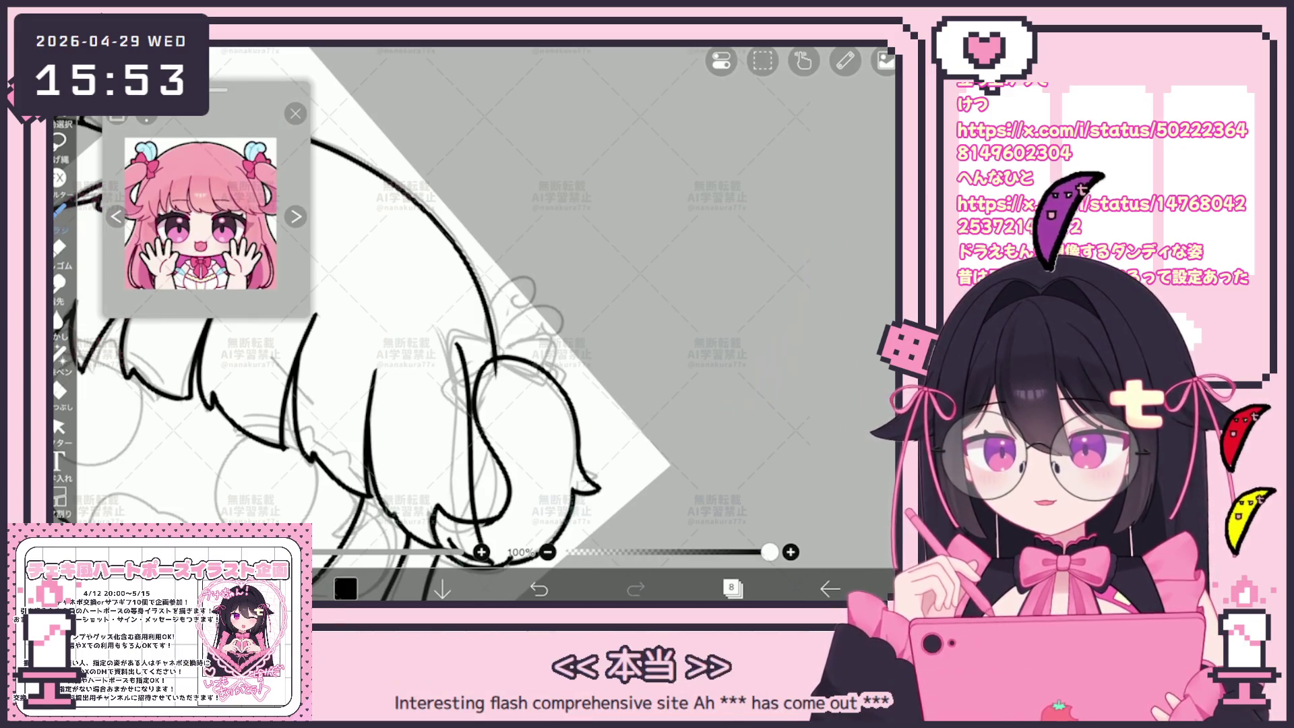
Step: Ink the bow's left and right loops, redrawing the left loop after undoing two attempts
{"action": "scroll", "coordinate": [472, 323], "scroll_direction": "up", "scroll_amount": 2}
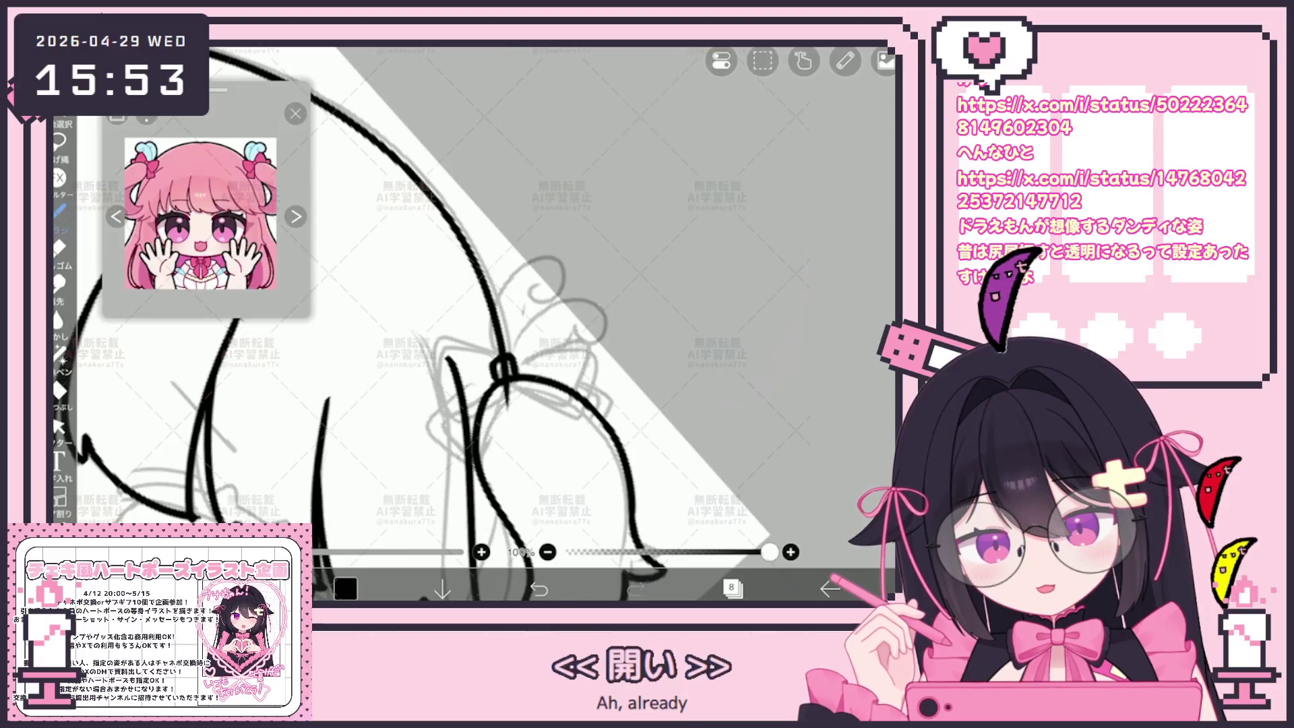
{"action": "left_click_drag", "start_coordinate": [514, 372], "coordinate": [547, 341]}
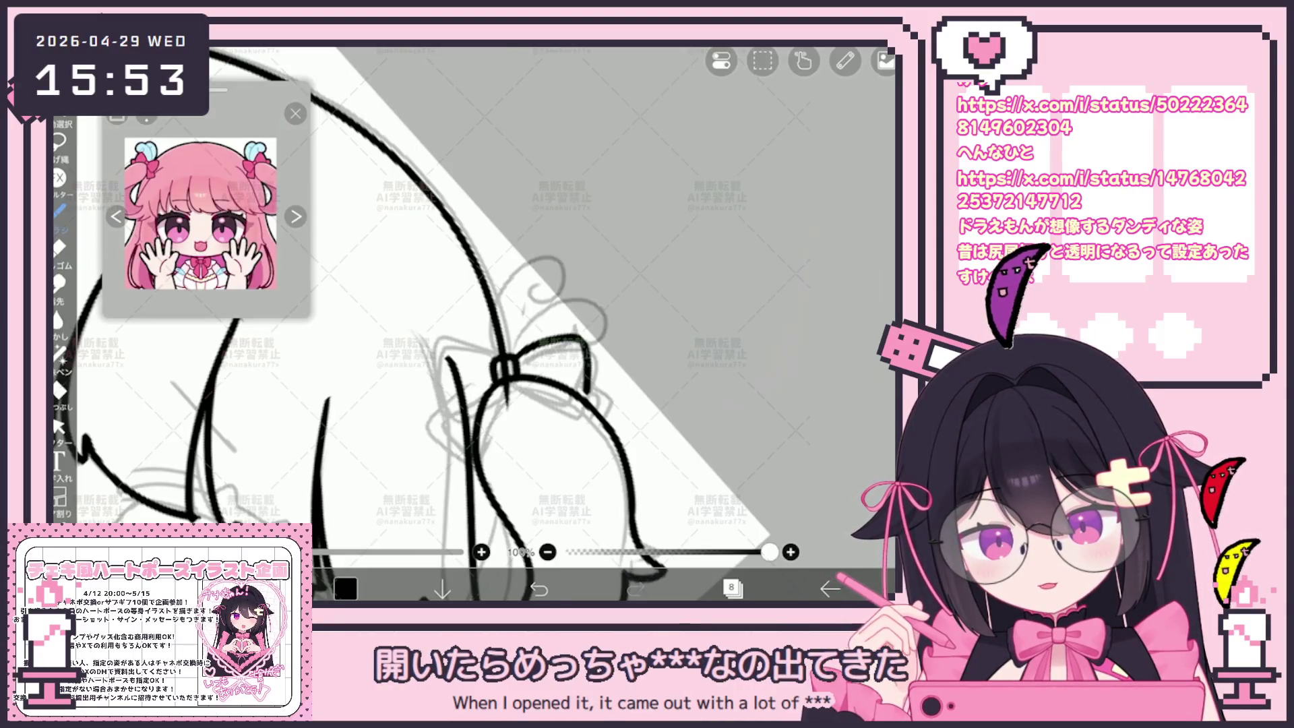
{"action": "key", "text": "ctrl+z"}
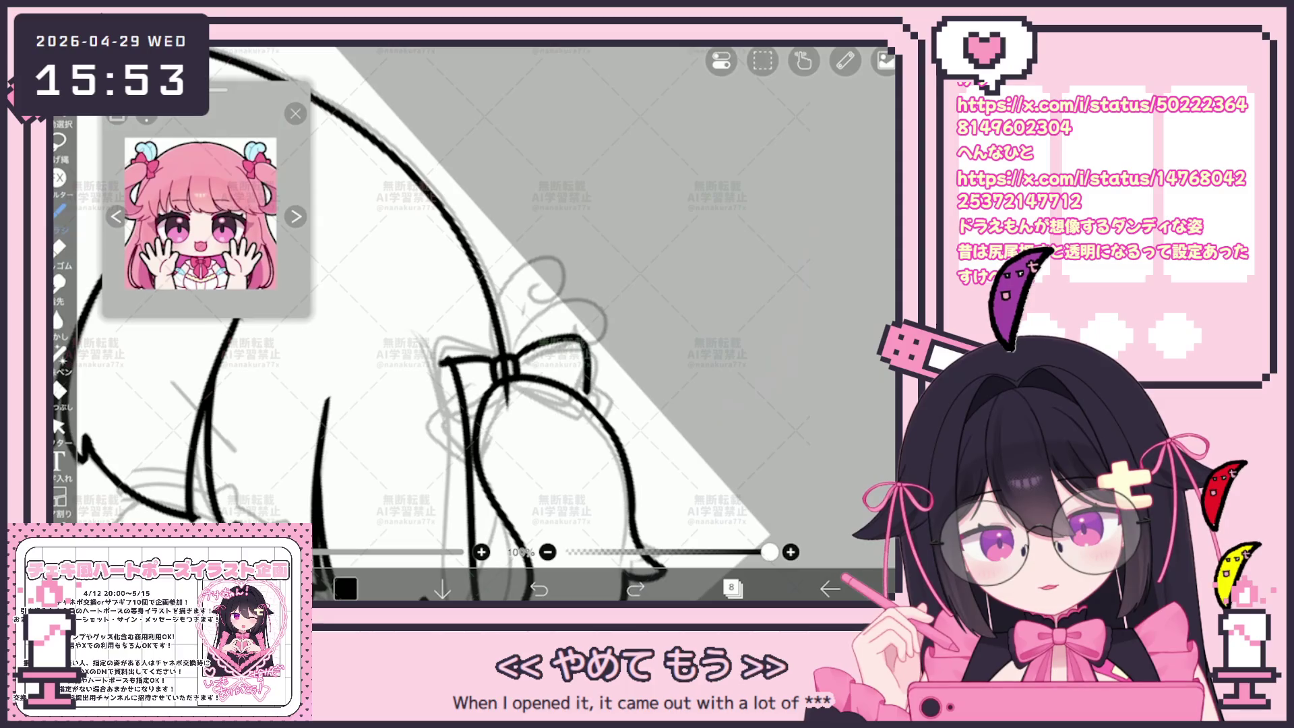
{"action": "left_click_drag", "start_coordinate": [462, 361], "coordinate": [438, 431]}
{"action": "key", "text": "ctrl+z"}
{"action": "mouse_move", "coordinate": [489, 360]}
{"action": "left_mouse_down"}
{"action": "mouse_move", "coordinate": [435, 378]}
{"action": "mouse_move", "coordinate": [464, 441]}
{"action": "left_mouse_up"}
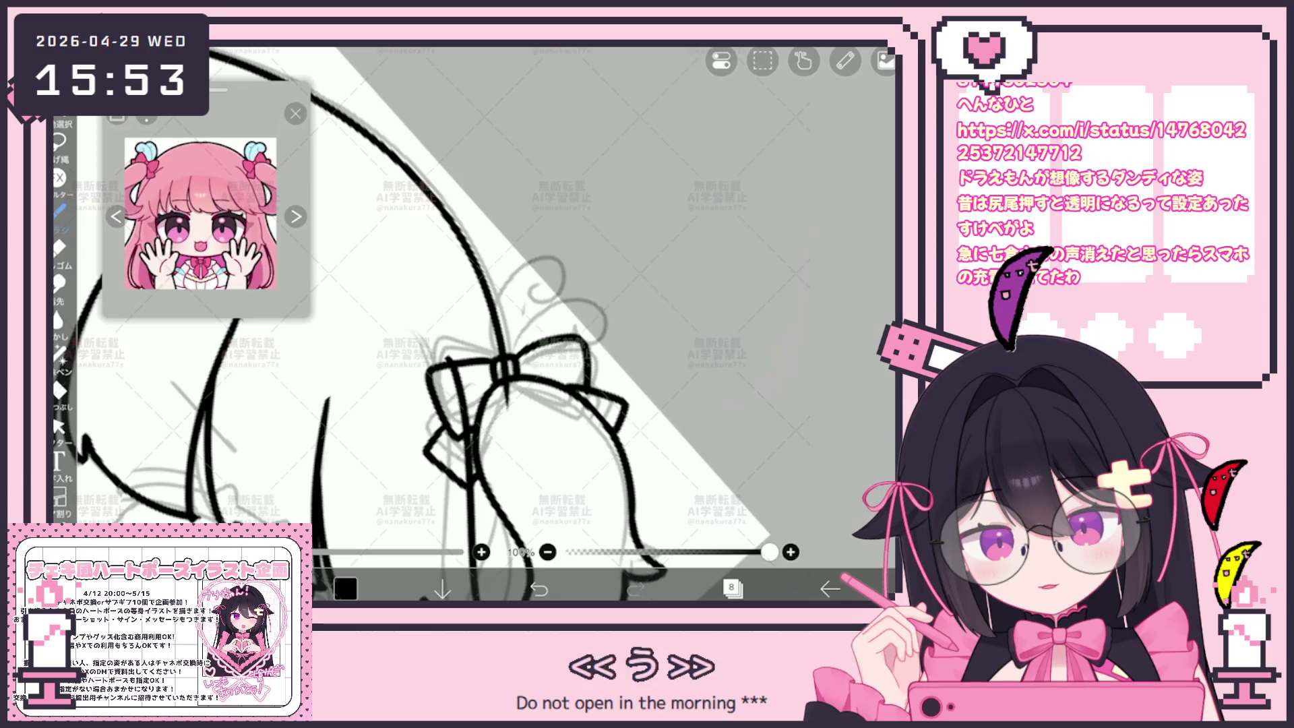
{"action": "scroll", "coordinate": [485, 323], "scroll_direction": "up", "scroll_amount": 2}
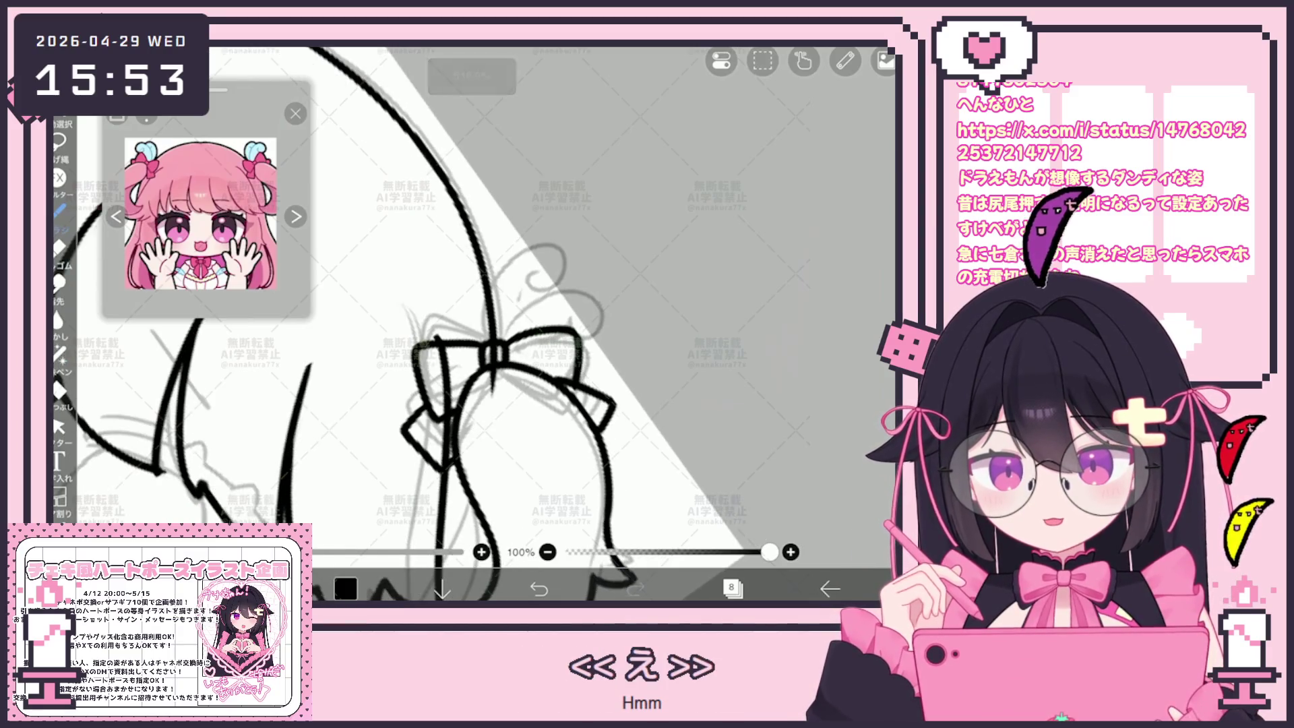
{"action": "left_click_drag", "start_coordinate": [565, 386], "coordinate": [598, 426]}
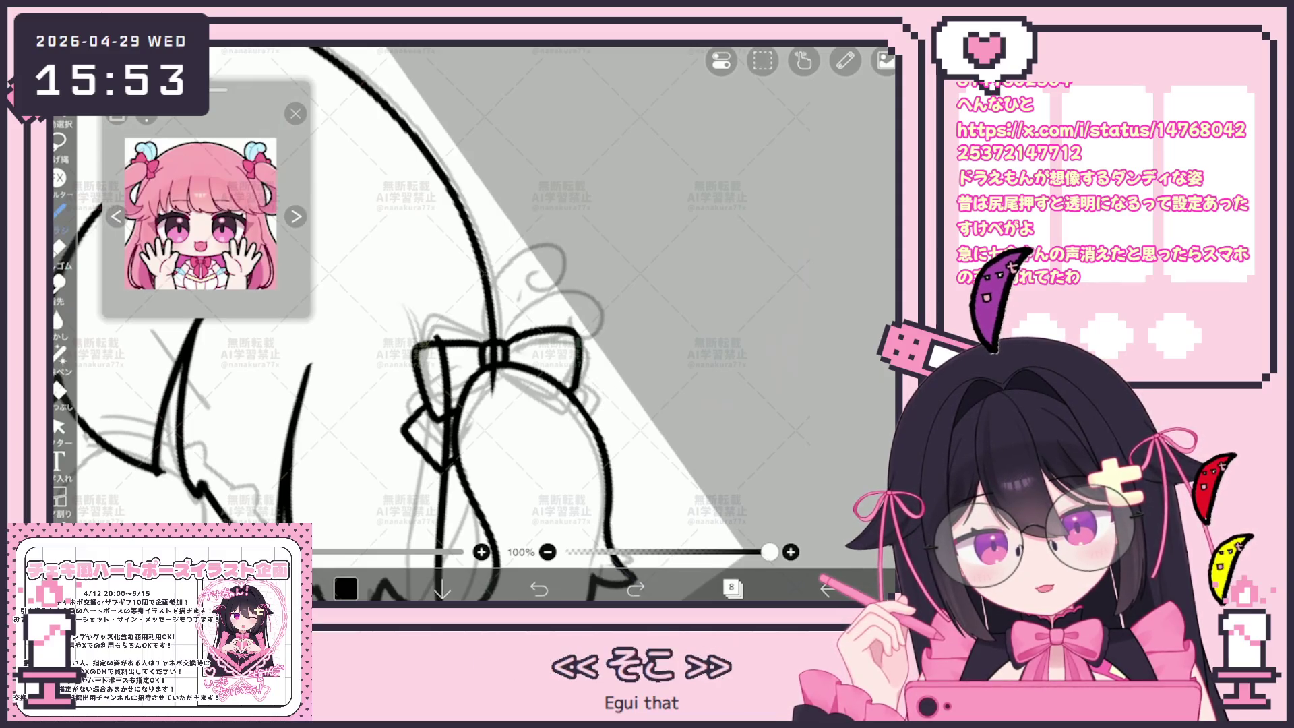
Step: Add a loop and several decorative curls rising above the bow knot
{"action": "scroll", "coordinate": [485, 323], "scroll_direction": "down", "scroll_amount": 5}
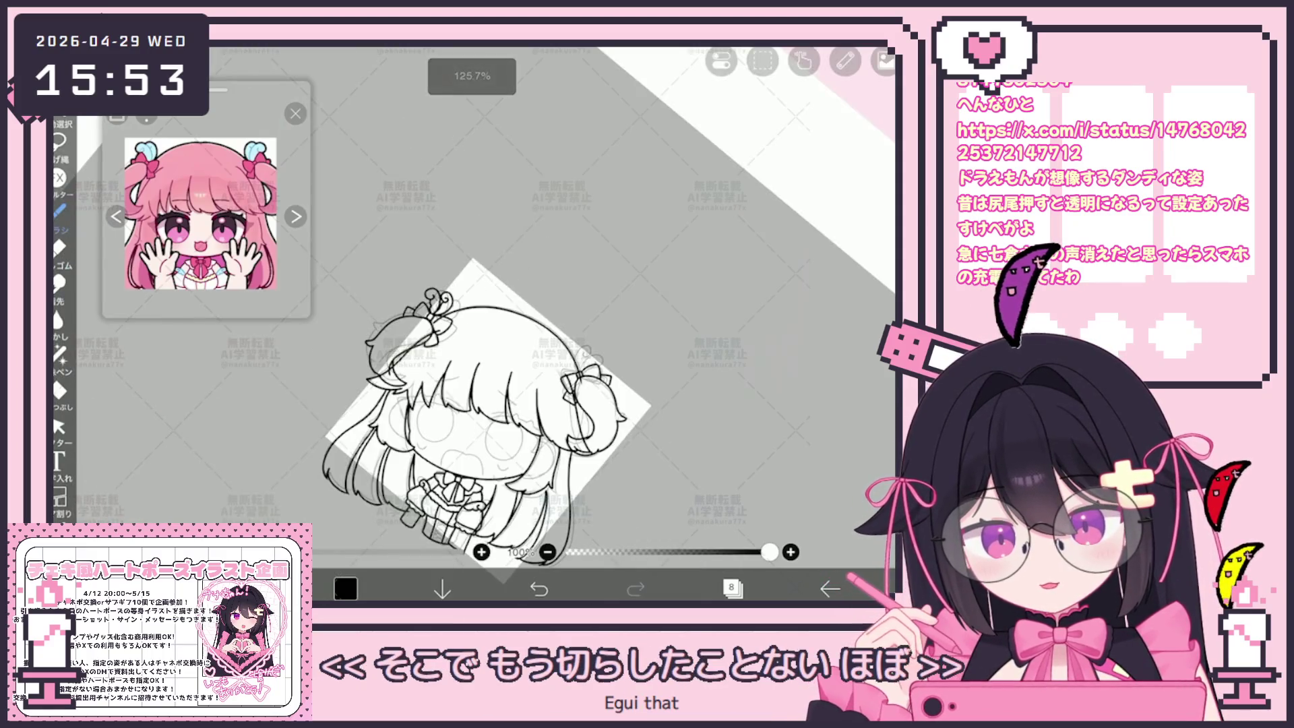
{"action": "scroll", "coordinate": [485, 324], "scroll_direction": "up", "scroll_amount": 10}
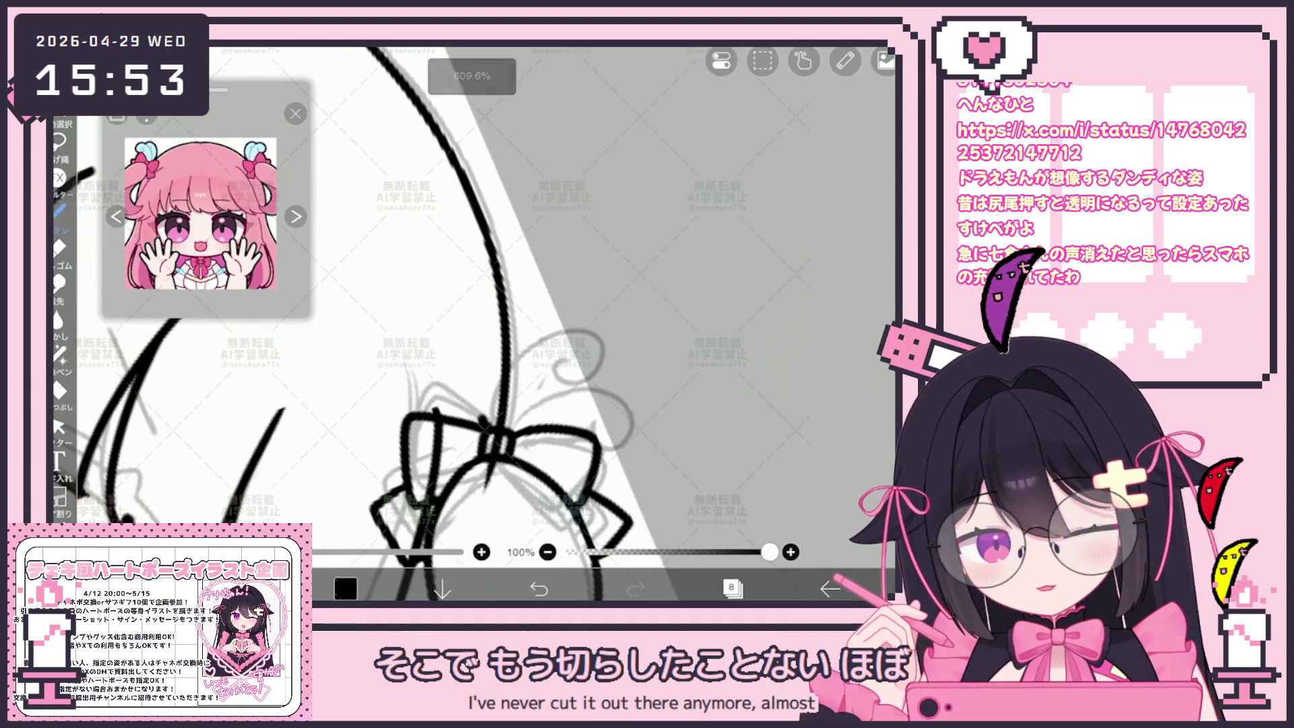
{"action": "left_click_drag", "start_coordinate": [506, 432], "coordinate": [594, 412]}
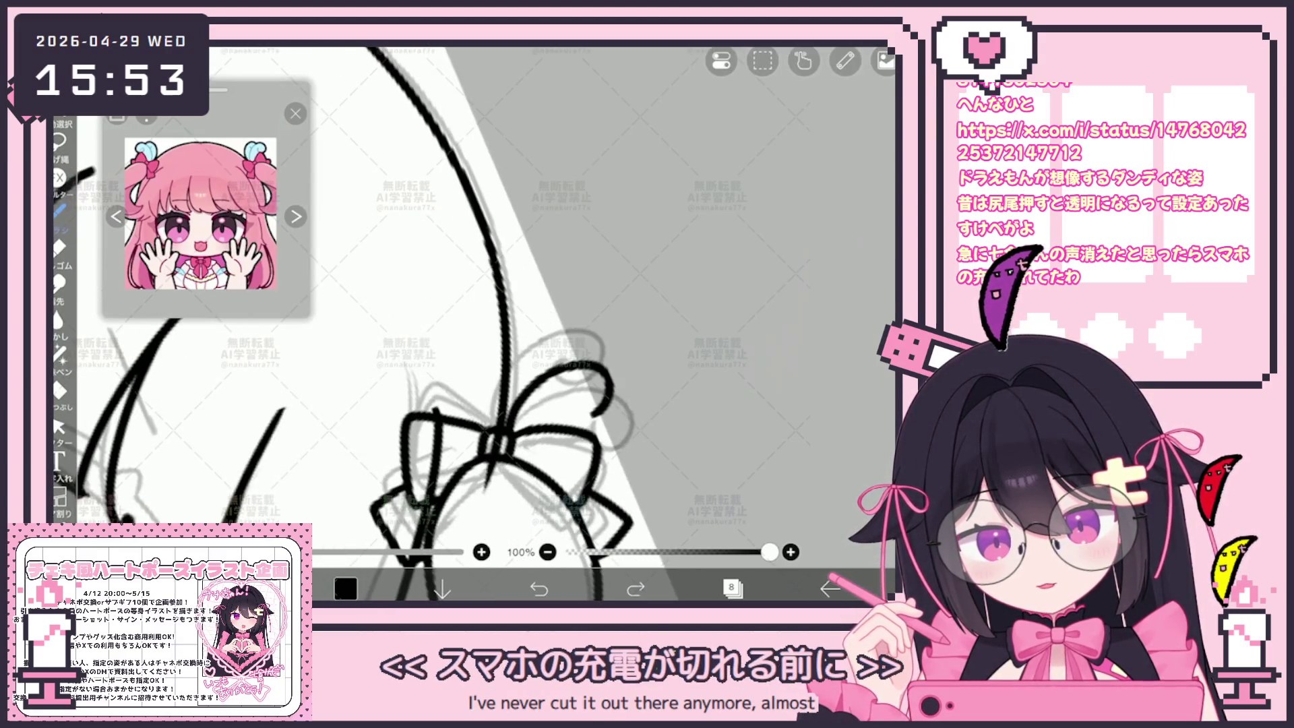
{"action": "left_click_drag", "start_coordinate": [503, 432], "coordinate": [570, 379]}
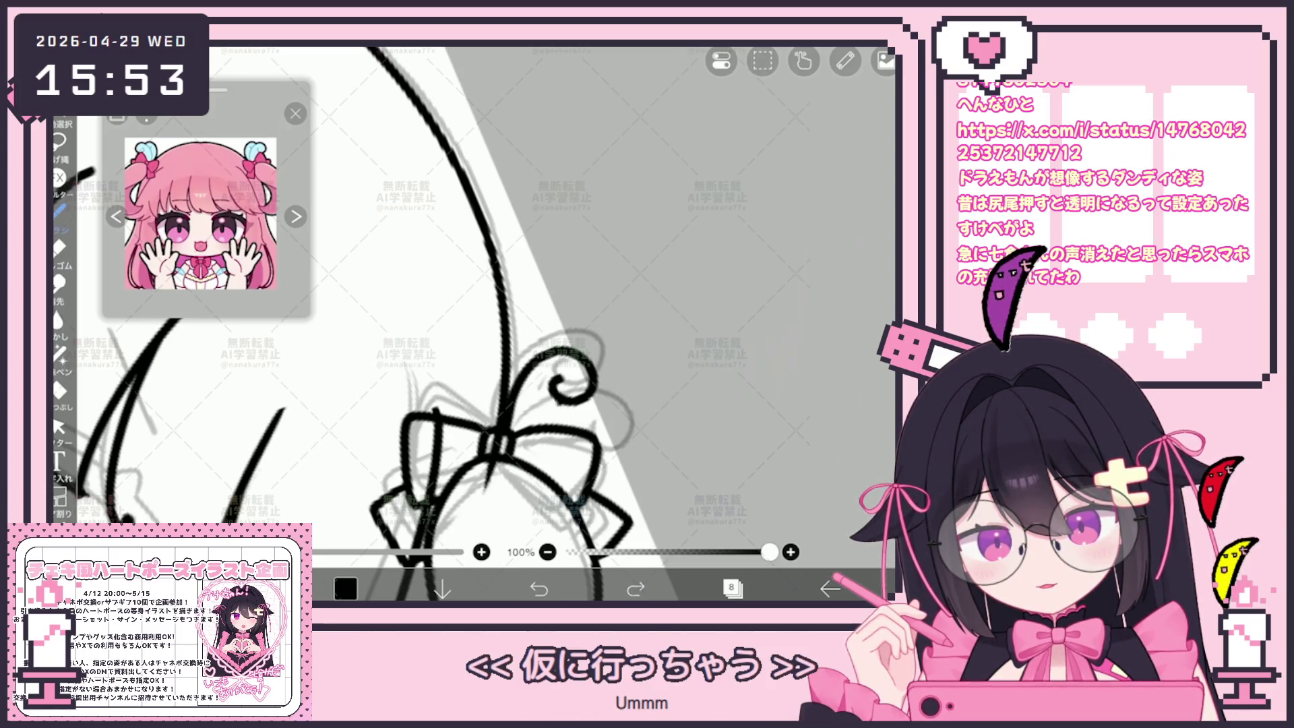
{"action": "mouse_move", "coordinate": [502, 428]}
{"action": "left_mouse_down"}
{"action": "mouse_move", "coordinate": [492, 317]}
{"action": "mouse_move", "coordinate": [531, 335]}
{"action": "left_mouse_up"}
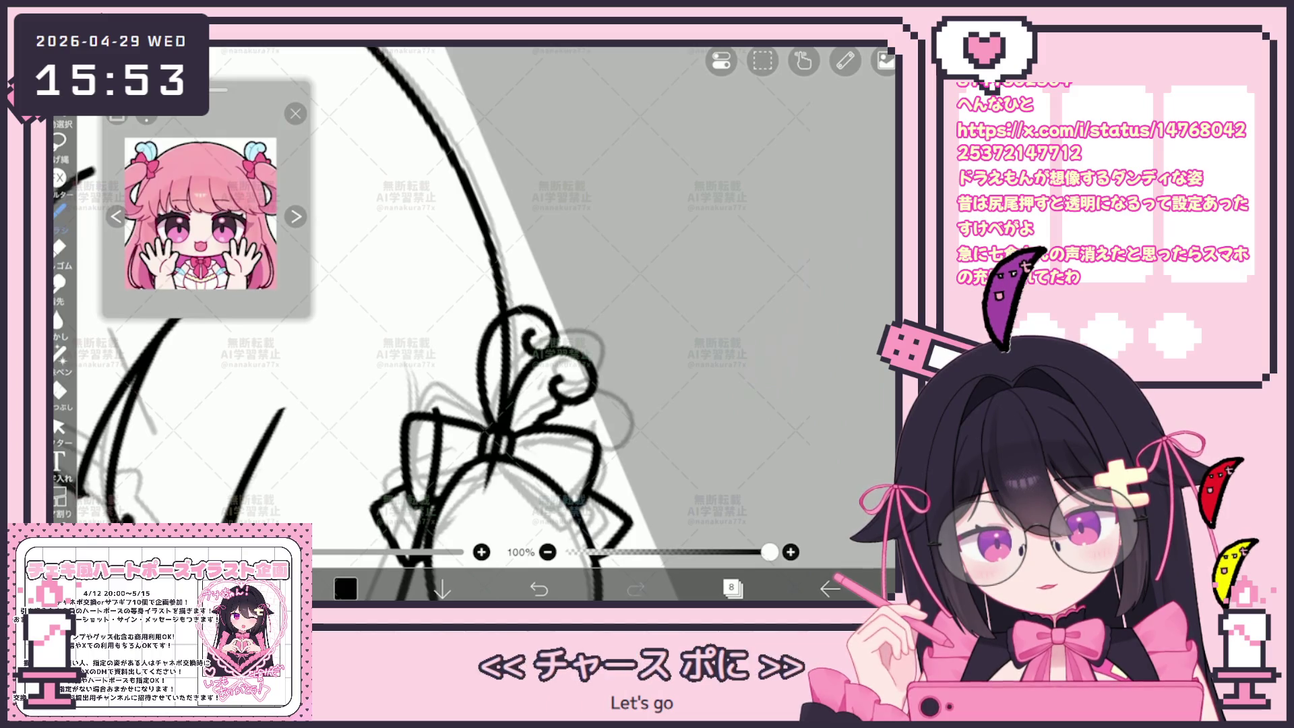
{"action": "left_click_drag", "start_coordinate": [499, 427], "coordinate": [475, 322]}
{"action": "left_click_drag", "start_coordinate": [515, 362], "coordinate": [559, 334]}
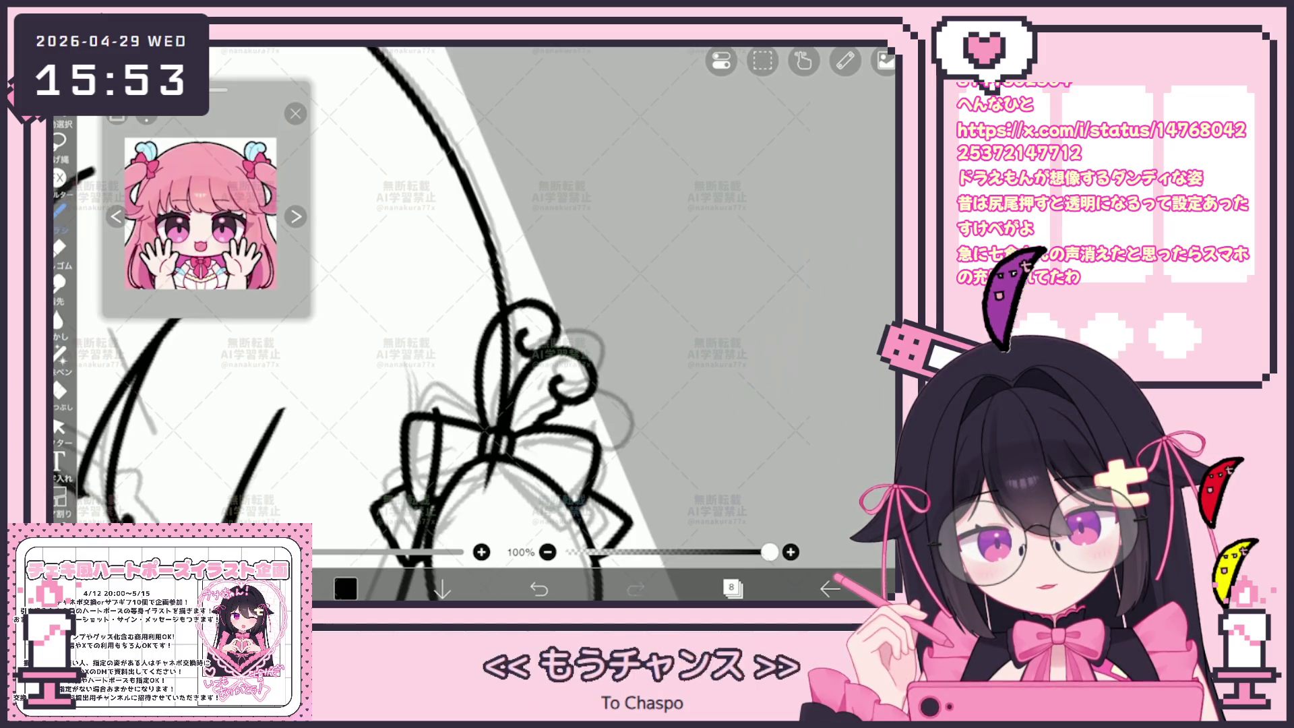
{"action": "scroll", "coordinate": [485, 323], "scroll_direction": "down", "scroll_amount": 5}
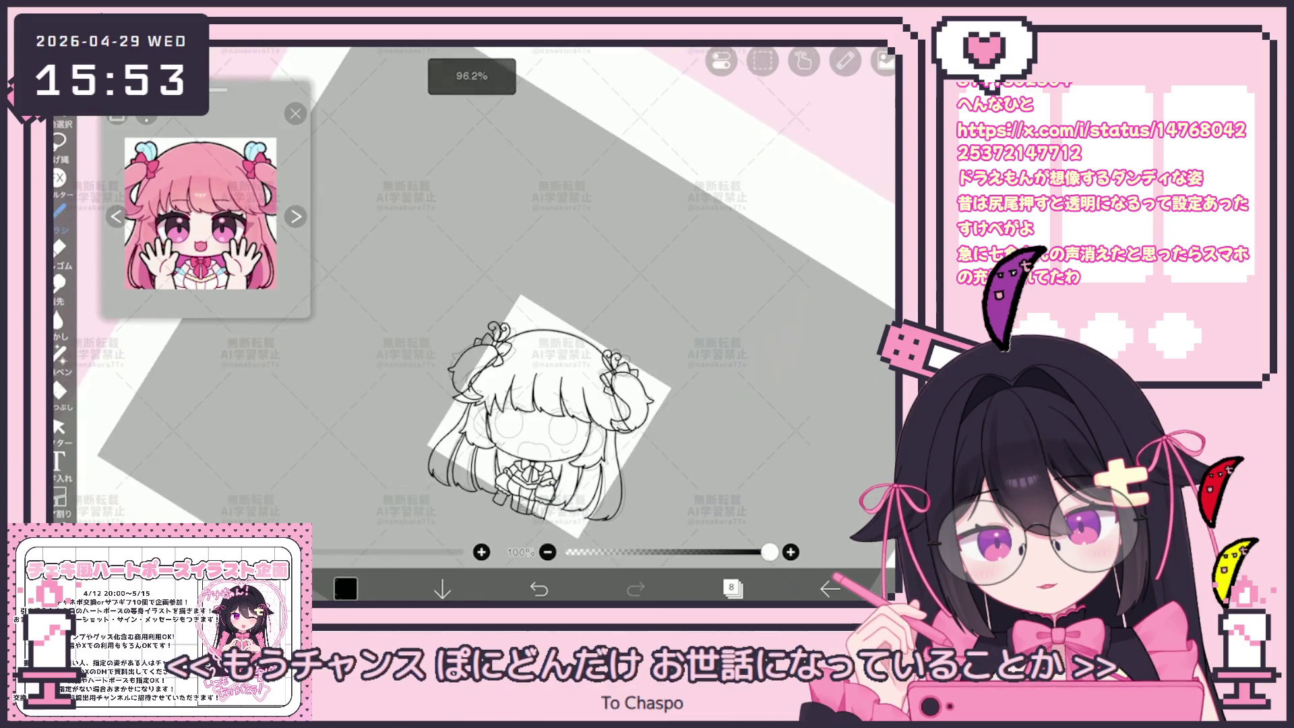
Step: Reshape the right bun and bow lines by a corner, tilt them slightly clockwise, and confirm
{"action": "left_click", "coordinate": [59, 426]}
{"action": "scroll", "coordinate": [492, 377], "scroll_direction": "up", "scroll_amount": 2}
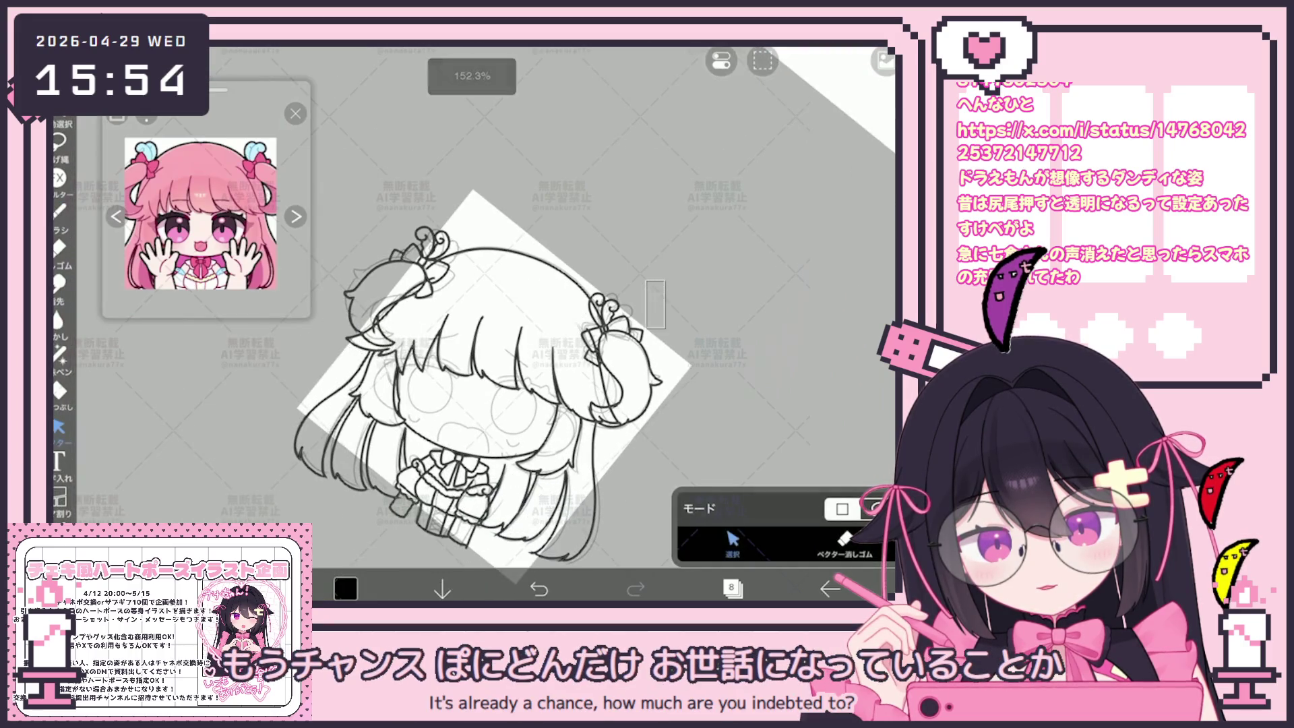
{"action": "left_click", "coordinate": [512, 251]}
{"action": "scroll", "coordinate": [492, 337], "scroll_direction": "up", "scroll_amount": 5}
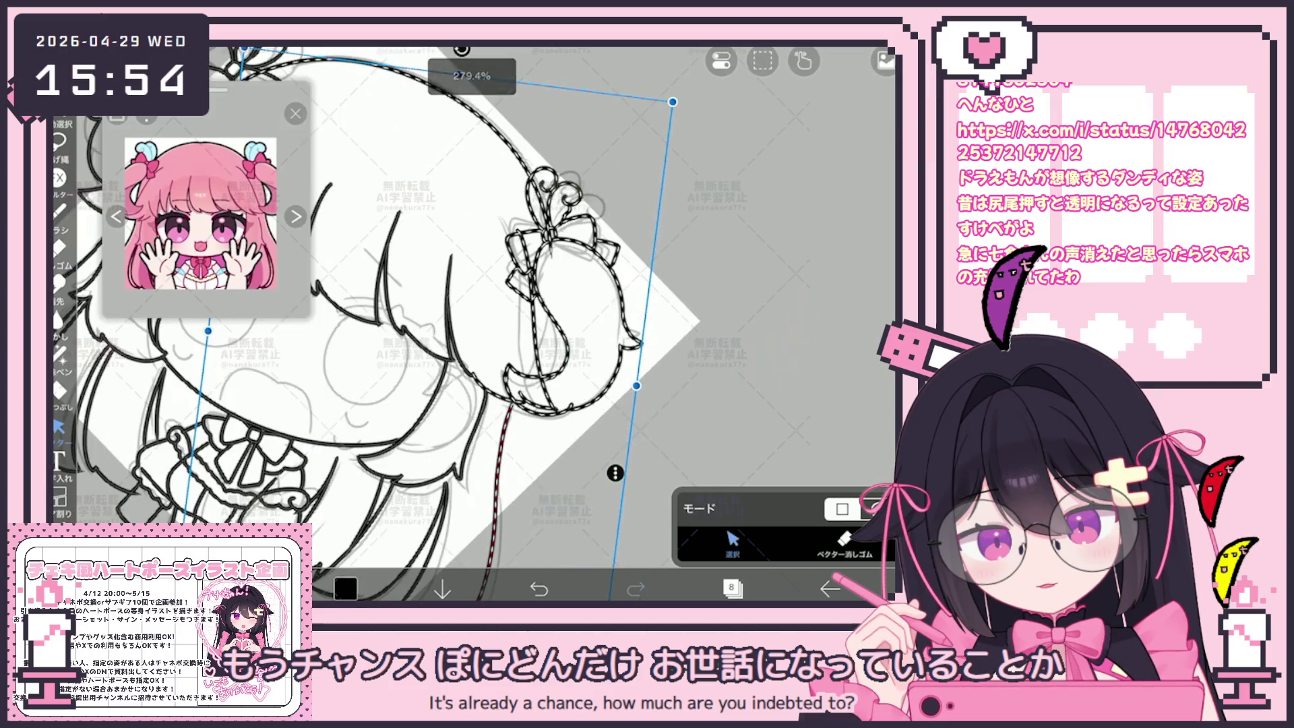
{"action": "scroll", "coordinate": [472, 323], "scroll_direction": "up", "scroll_amount": 5}
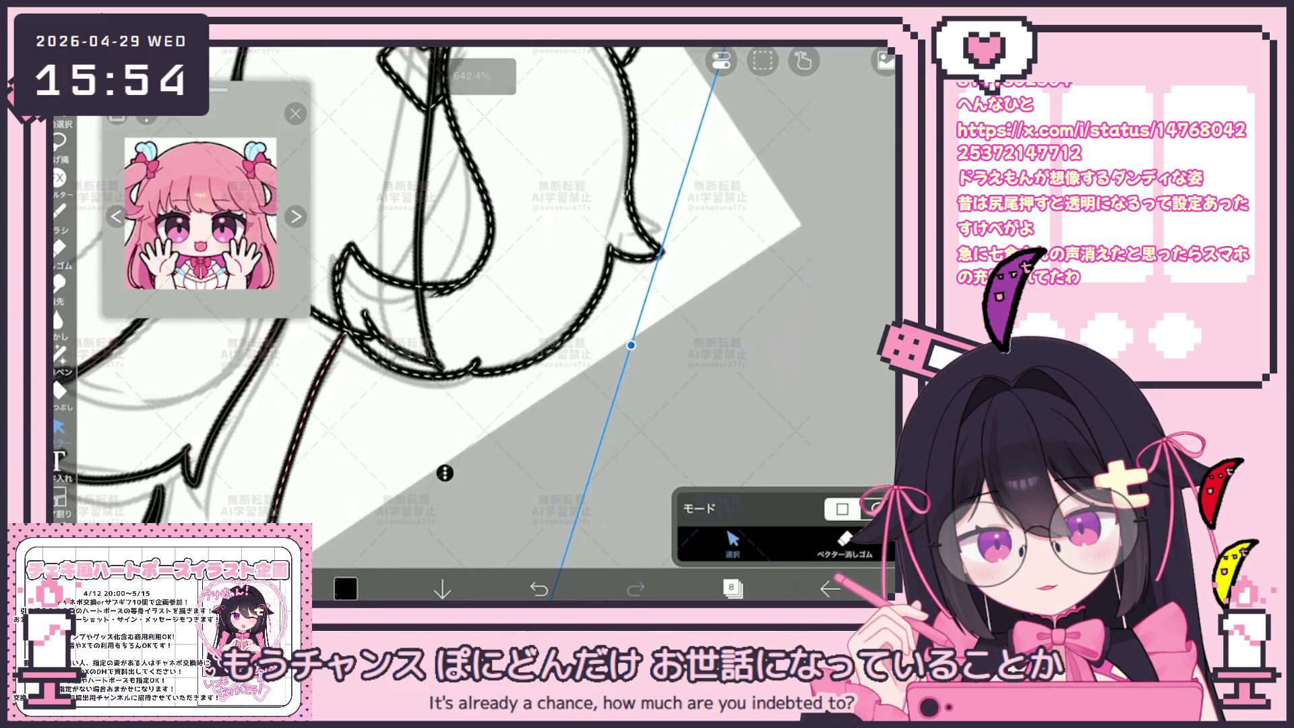
{"action": "mouse_move", "coordinate": [434, 448]}
{"action": "left_mouse_down"}
{"action": "mouse_move", "coordinate": [607, 453]}
{"action": "mouse_move", "coordinate": [603, 434]}
{"action": "left_mouse_up"}
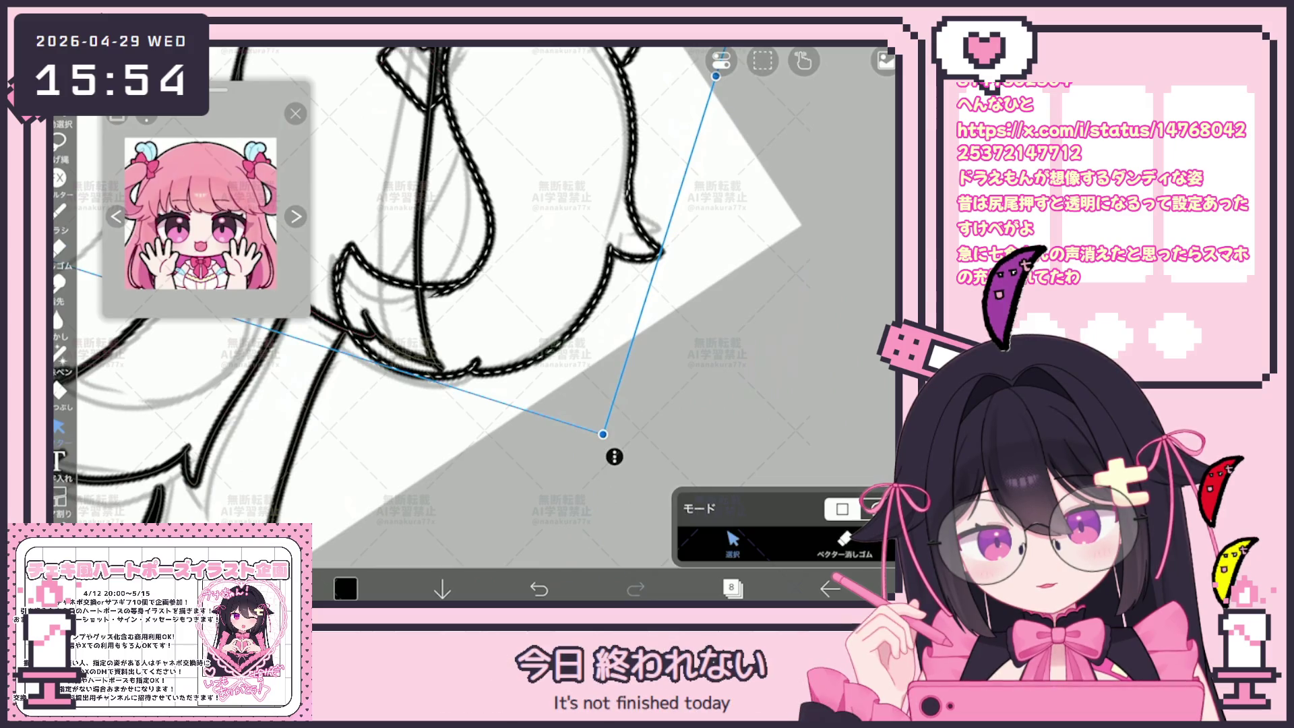
{"action": "scroll", "coordinate": [472, 303], "scroll_direction": "up", "scroll_amount": 4}
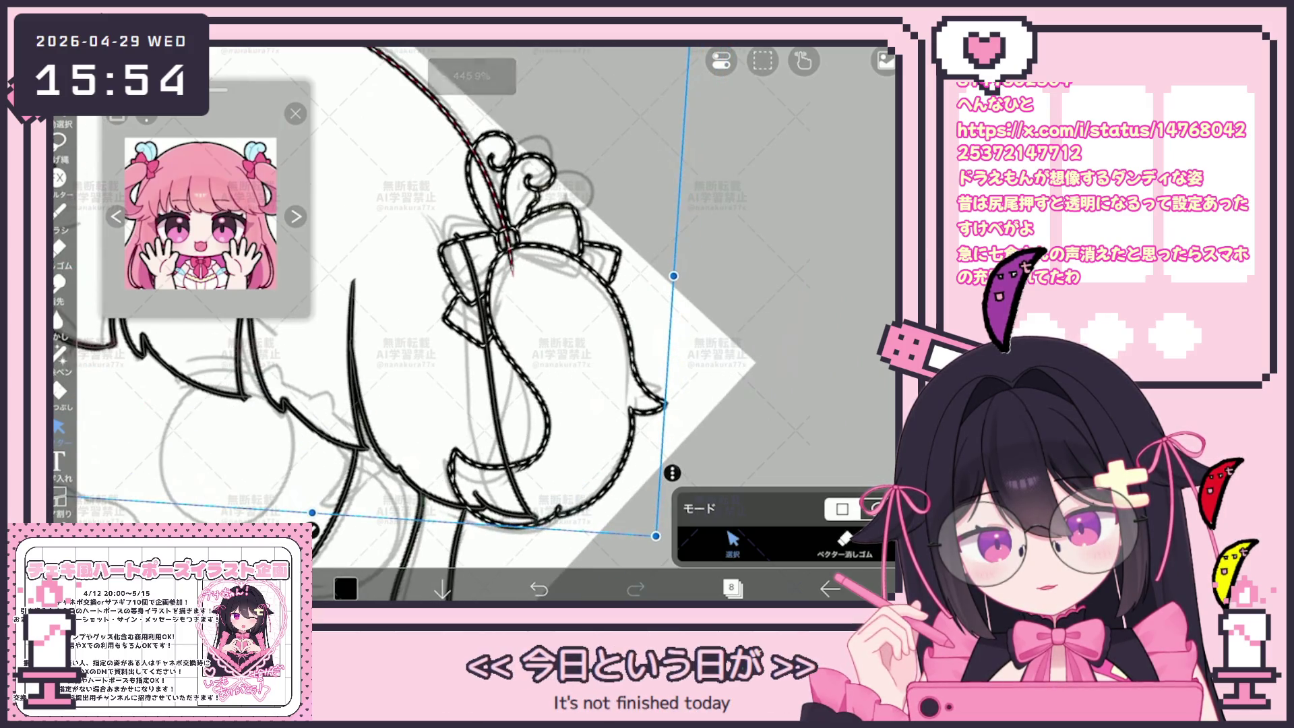
{"action": "scroll", "coordinate": [600, 337], "scroll_direction": "down", "scroll_amount": 4}
{"action": "left_click_drag", "start_coordinate": [605, 183], "coordinate": [613, 188]}
{"action": "left_click", "coordinate": [775, 303]}
Step: Switch to the brush and then back to the Vector select tool
{"action": "left_click", "coordinate": [59, 210]}
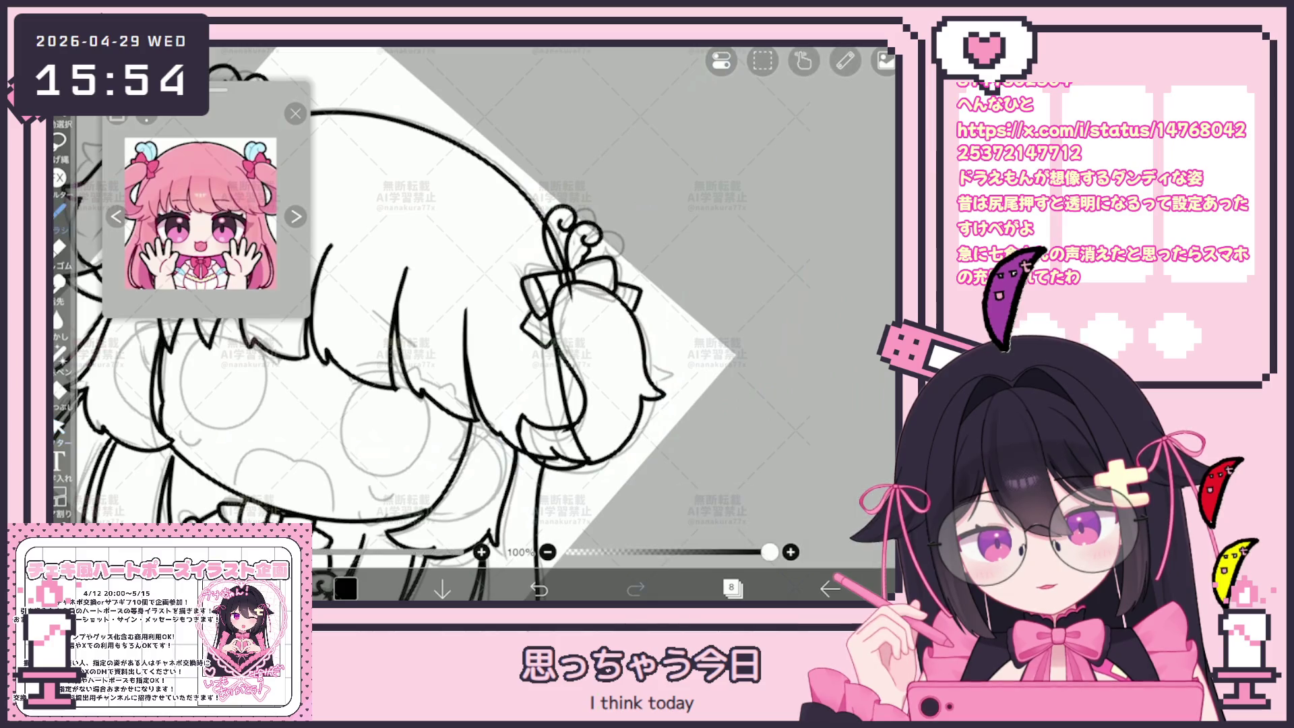
{"action": "scroll", "coordinate": [651, 418], "scroll_direction": "up", "scroll_amount": 3}
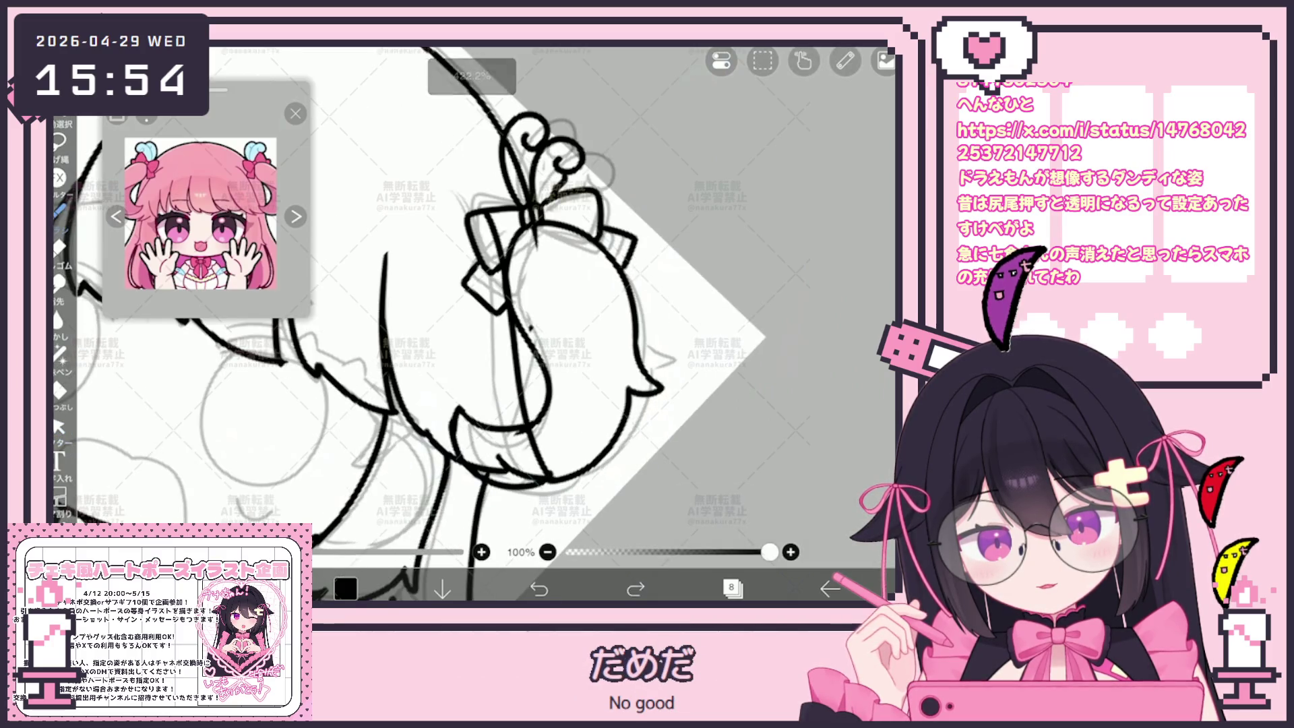
{"action": "left_click", "coordinate": [59, 426]}
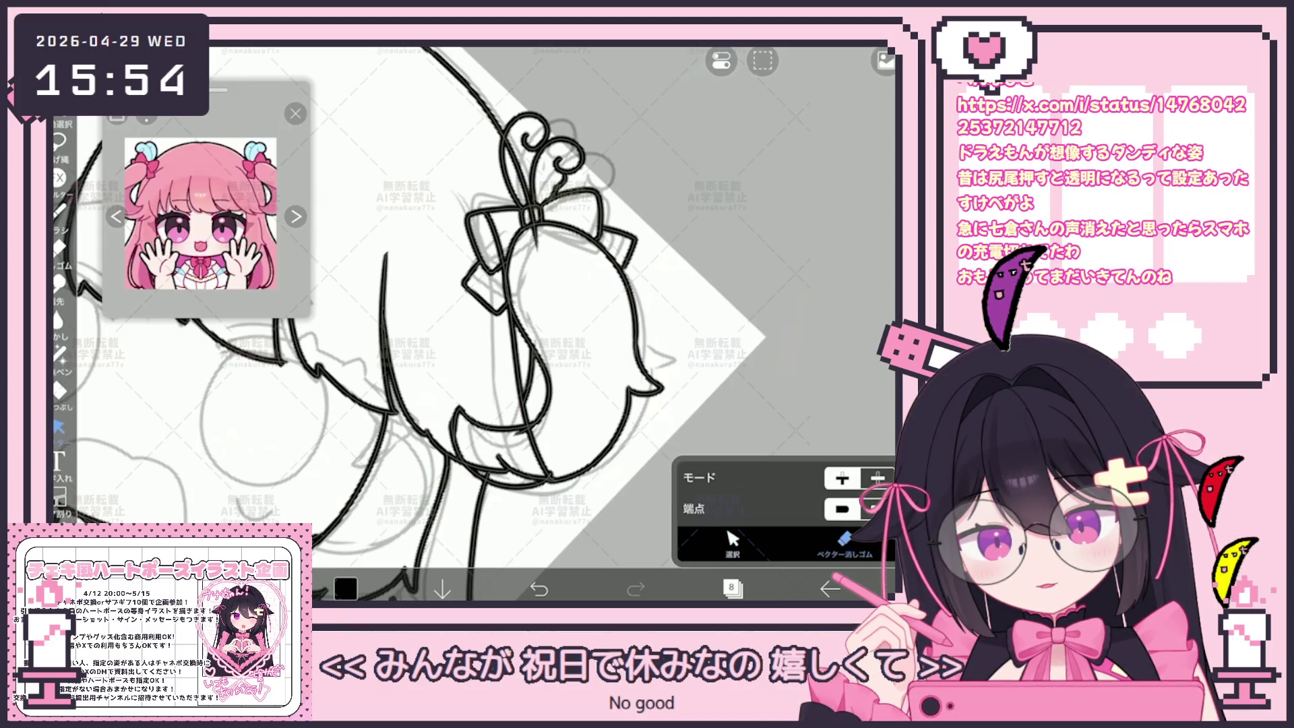
{"action": "scroll", "coordinate": [486, 323], "scroll_direction": "down", "scroll_amount": 10}
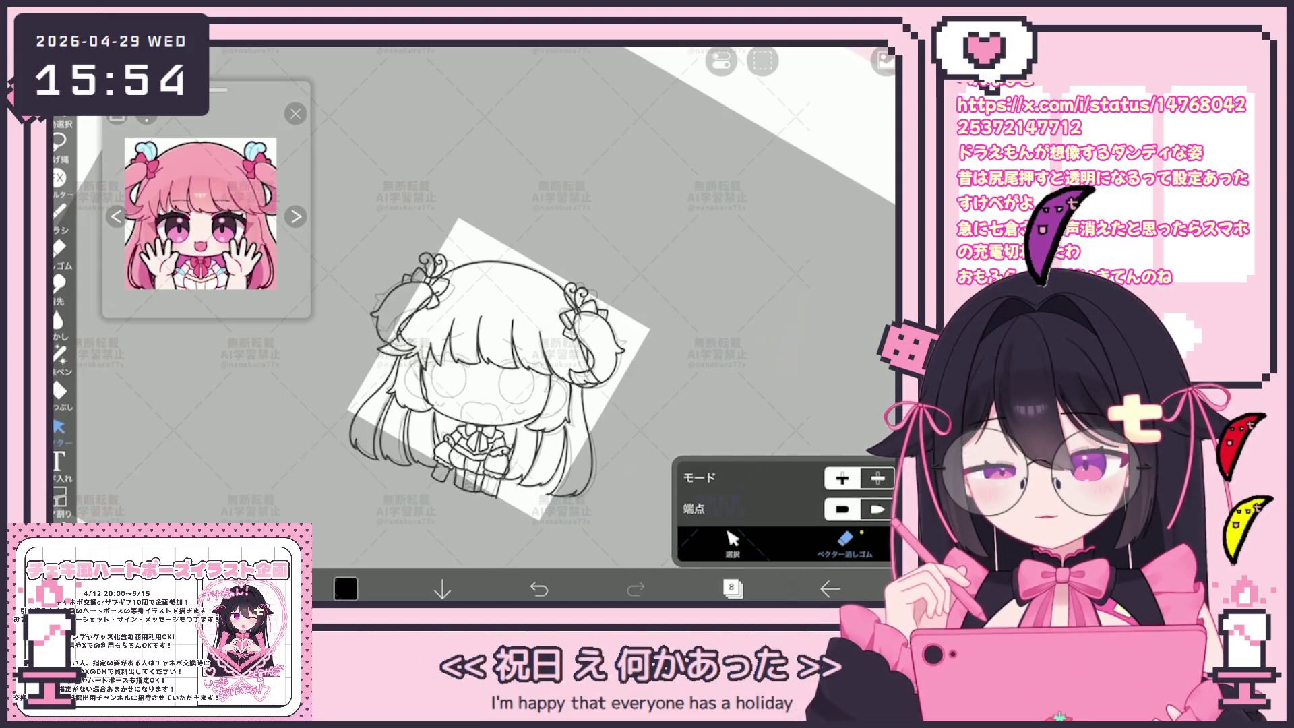
{"action": "scroll", "coordinate": [498, 357], "scroll_direction": "down", "scroll_amount": 1}
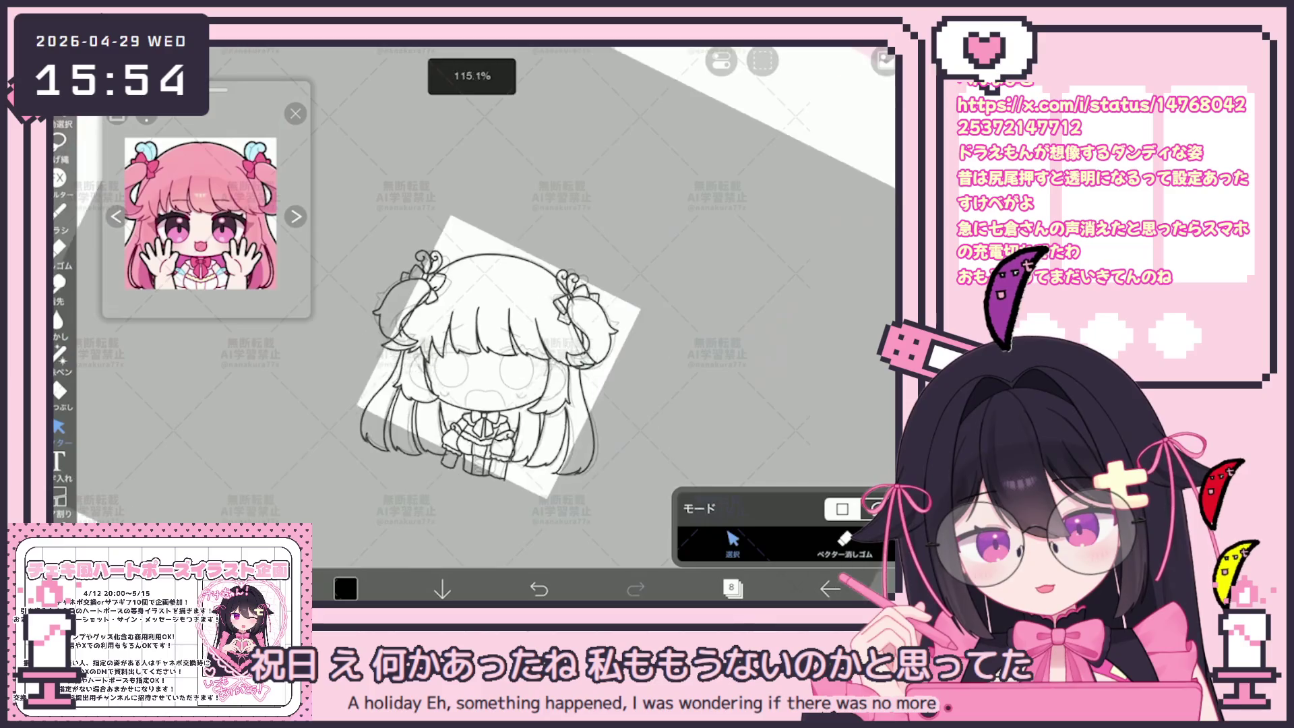
Step: Select the left bow and bun lines, rotate them to -12°, and nudge them down-right
{"action": "scroll", "coordinate": [499, 358], "scroll_direction": "up", "scroll_amount": 3}
{"action": "left_click_drag", "start_coordinate": [325, 263], "coordinate": [458, 472]}
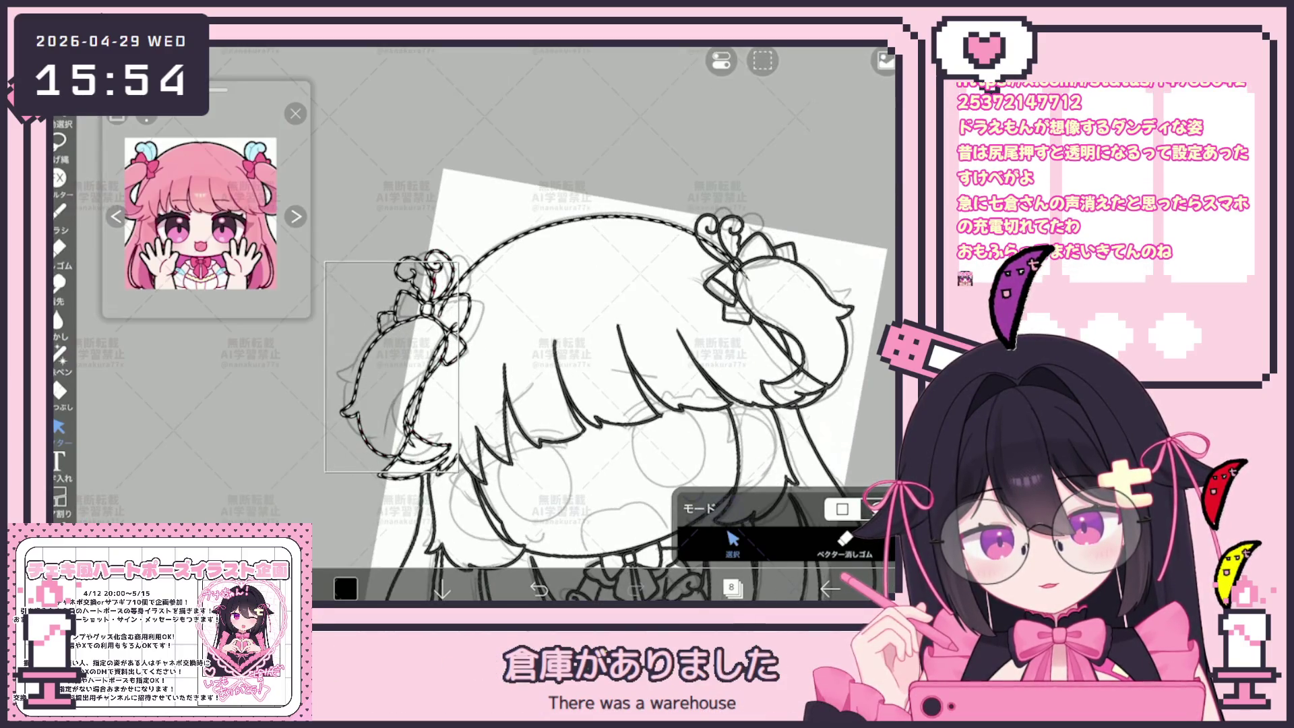
{"action": "left_click", "coordinate": [573, 214]}
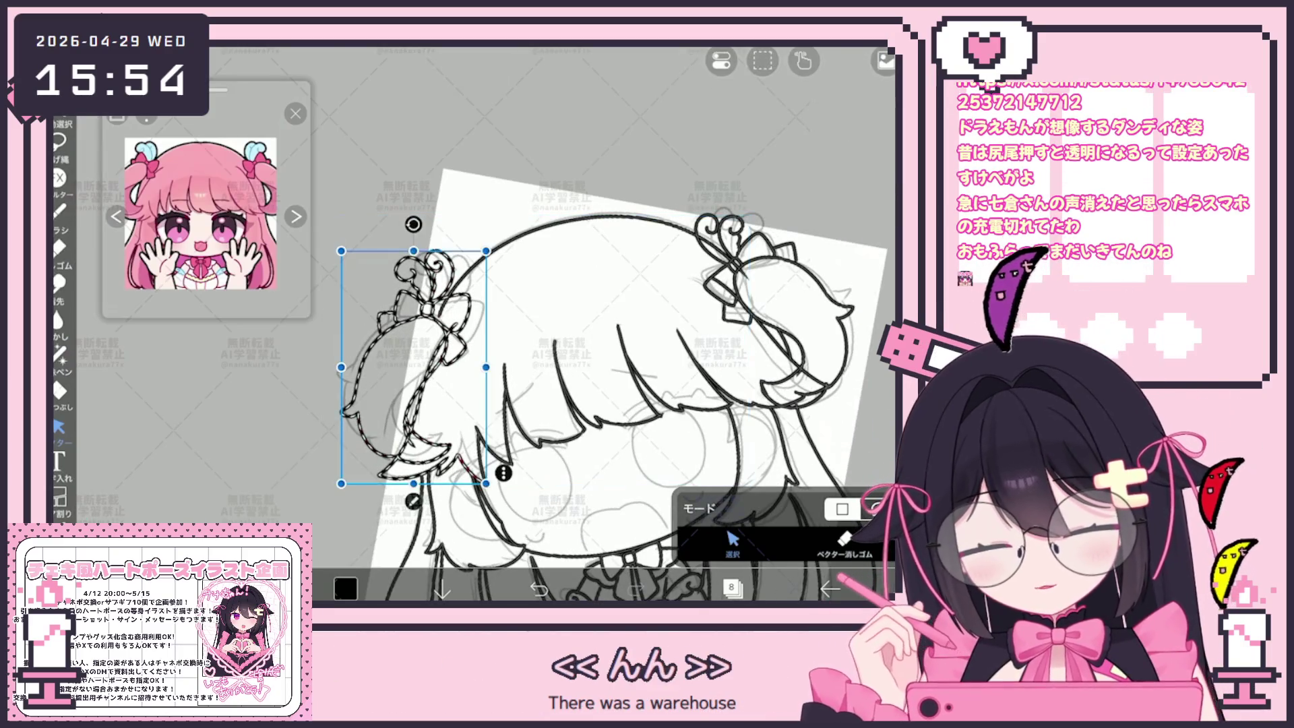
{"action": "scroll", "coordinate": [475, 506], "scroll_direction": "up", "scroll_amount": 3}
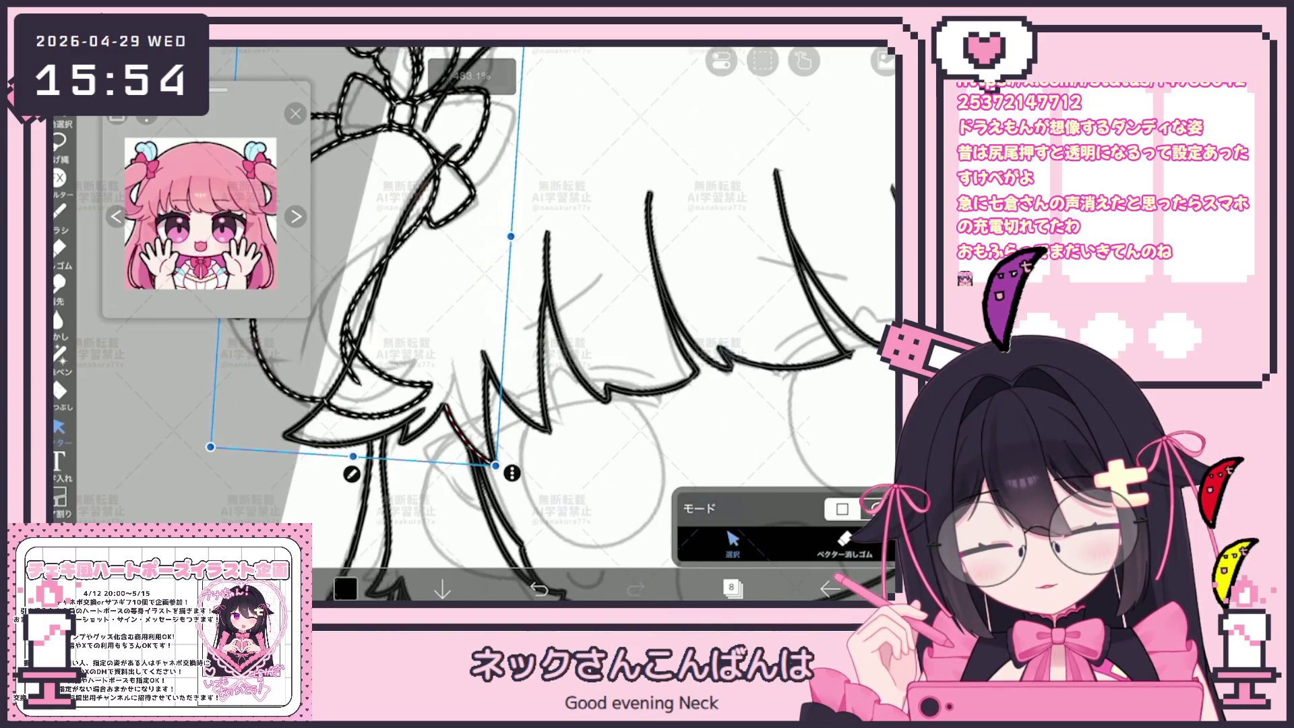
{"action": "scroll", "coordinate": [553, 324], "scroll_direction": "down", "scroll_amount": 5}
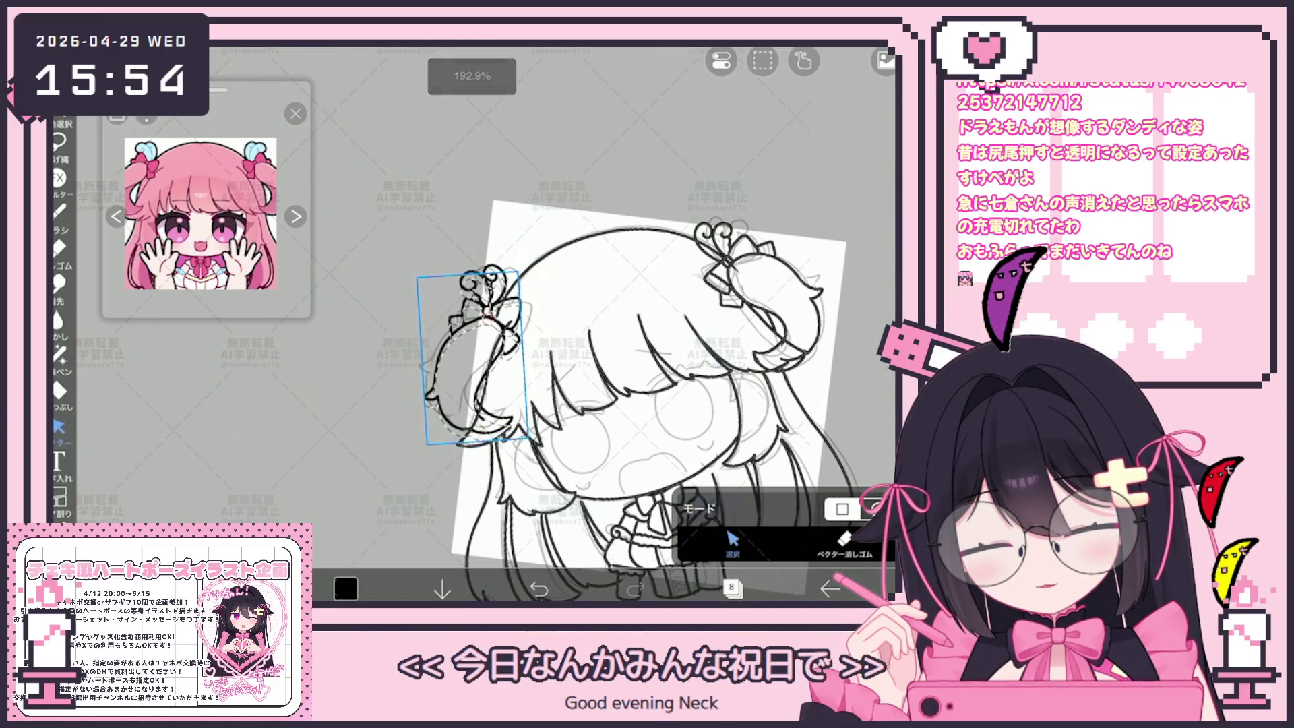
{"action": "left_click_drag", "start_coordinate": [465, 247], "coordinate": [463, 247]}
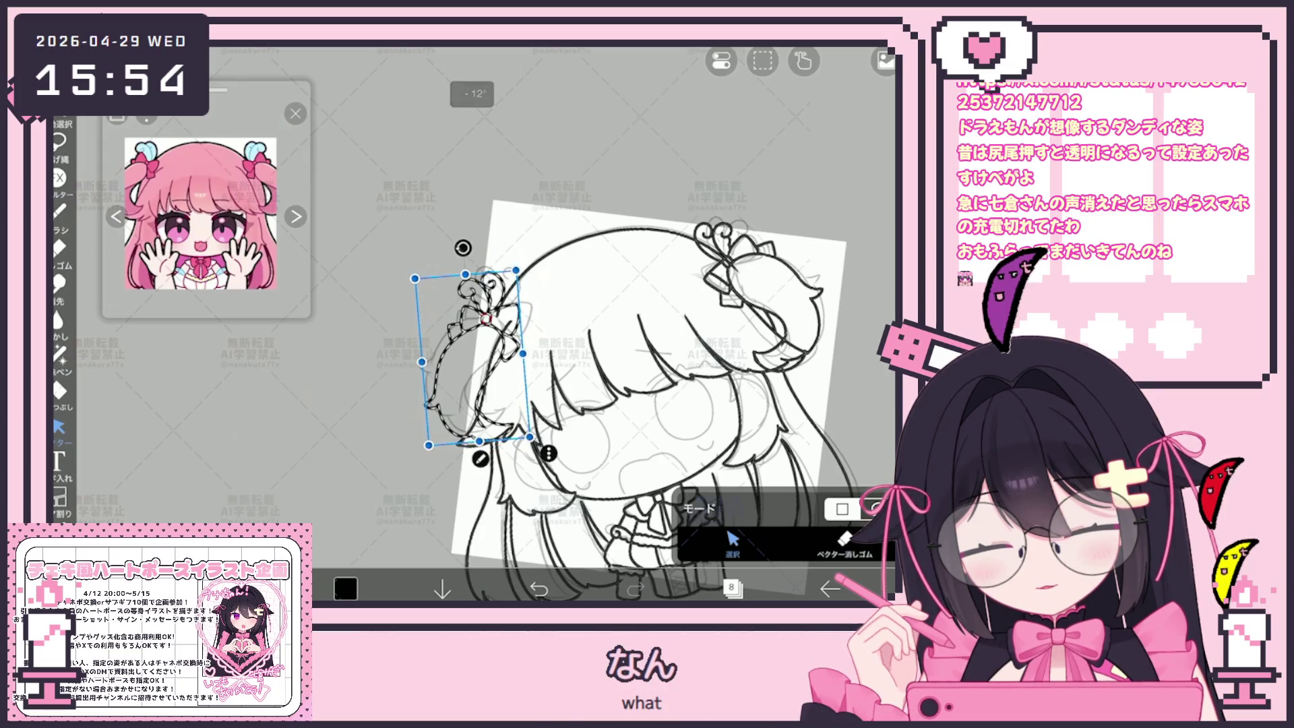
{"action": "left_click_drag", "start_coordinate": [472, 358], "coordinate": [473, 359]}
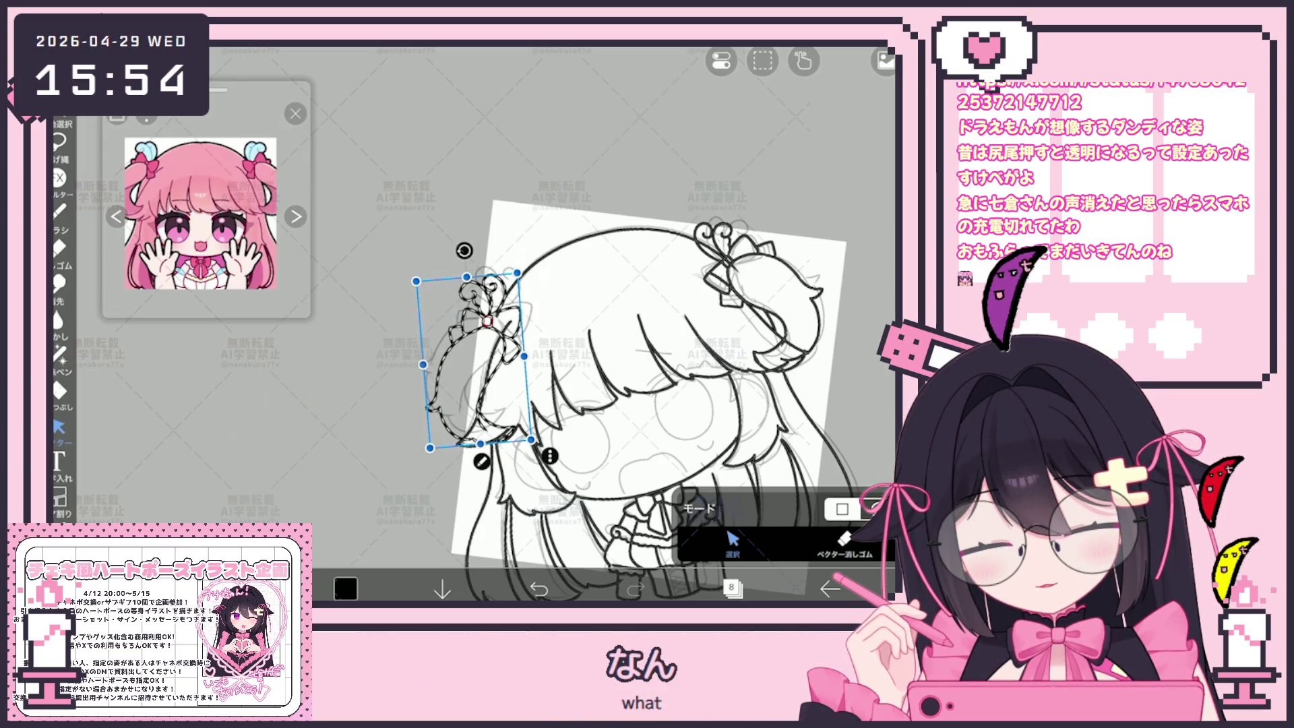
Step: Zoom in and out around the left bun to inspect the tilted bow
{"action": "scroll", "coordinate": [606, 350], "scroll_direction": "down", "scroll_amount": 3}
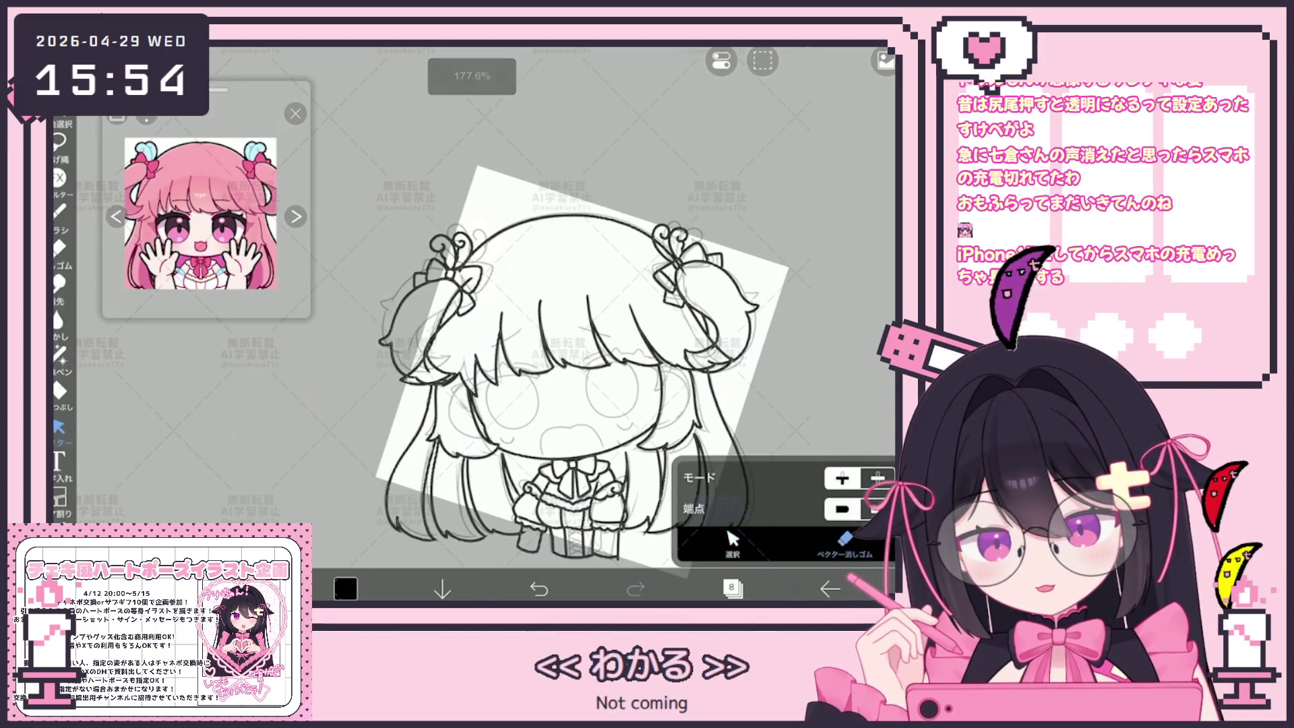
{"action": "scroll", "coordinate": [580, 324], "scroll_direction": "up", "scroll_amount": 5}
{"action": "scroll", "coordinate": [603, 324], "scroll_direction": "down", "scroll_amount": 1}
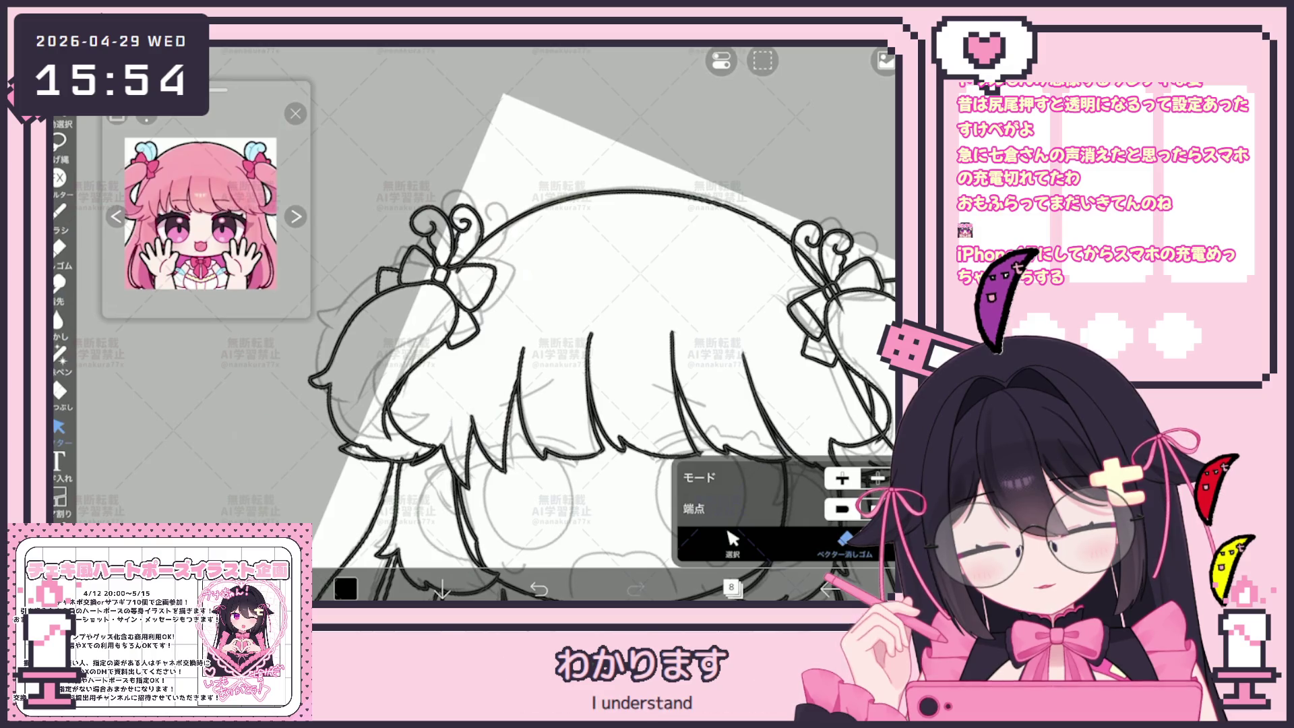
{"action": "scroll", "coordinate": [603, 323], "scroll_direction": "up", "scroll_amount": 2}
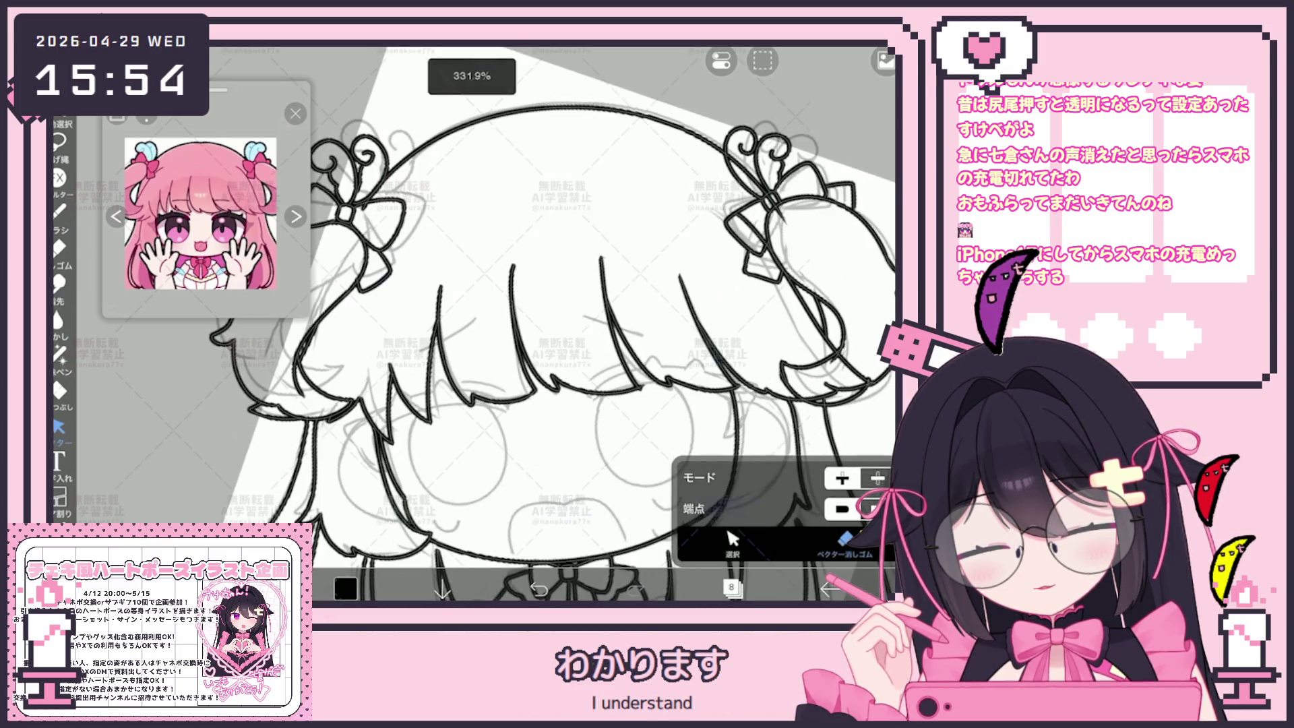
{"action": "scroll", "coordinate": [512, 398], "scroll_direction": "down", "scroll_amount": 4}
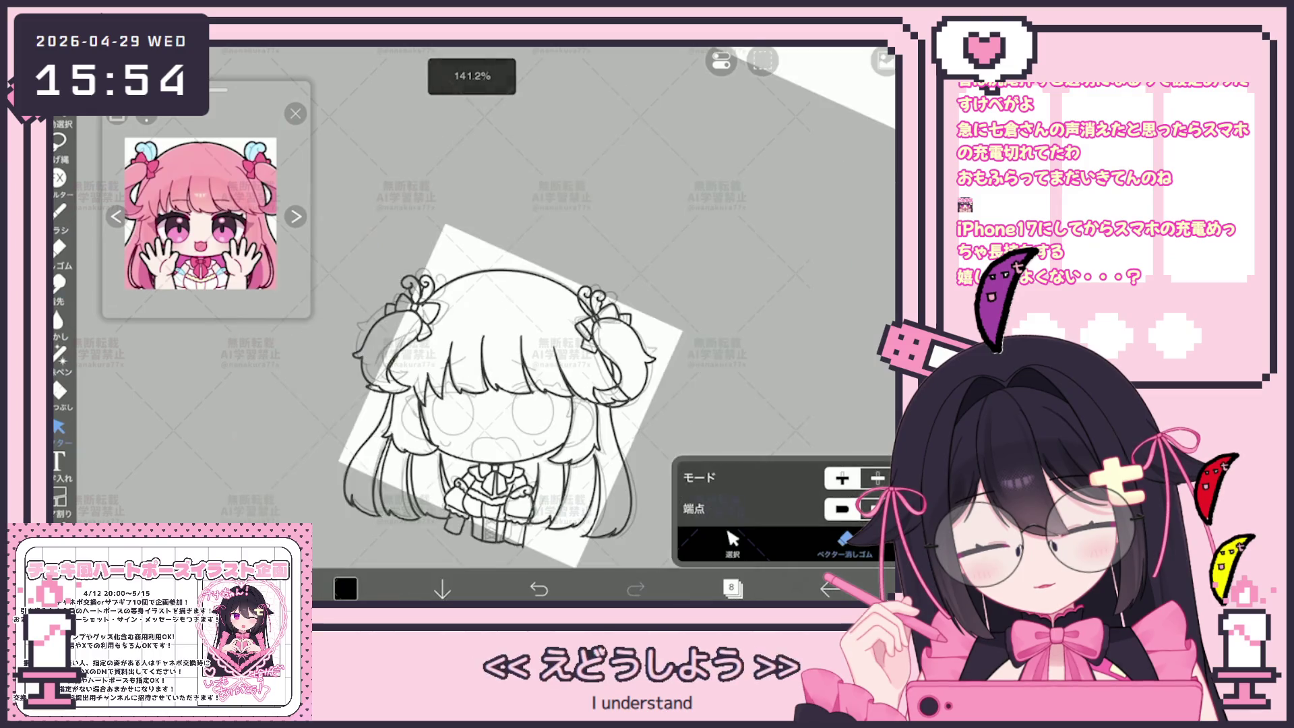
{"action": "scroll", "coordinate": [513, 303], "scroll_direction": "up", "scroll_amount": 3}
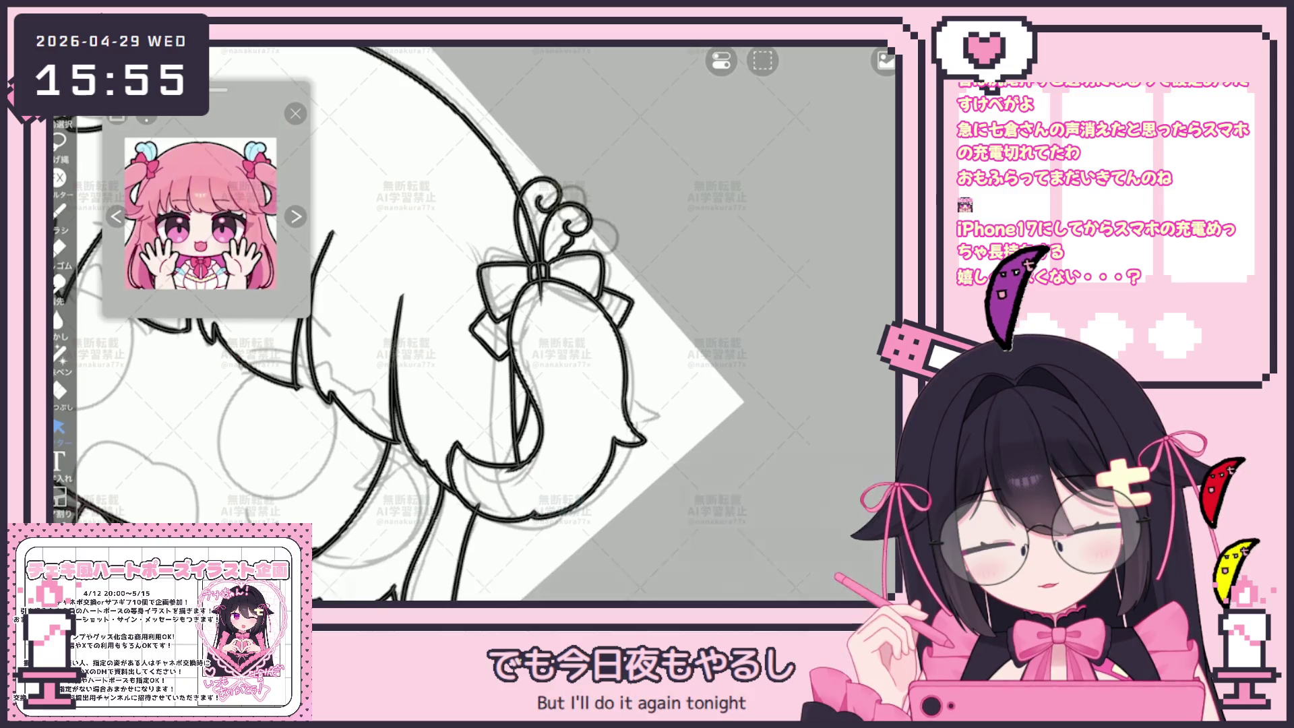
{"action": "scroll", "coordinate": [553, 438], "scroll_direction": "up", "scroll_amount": 3}
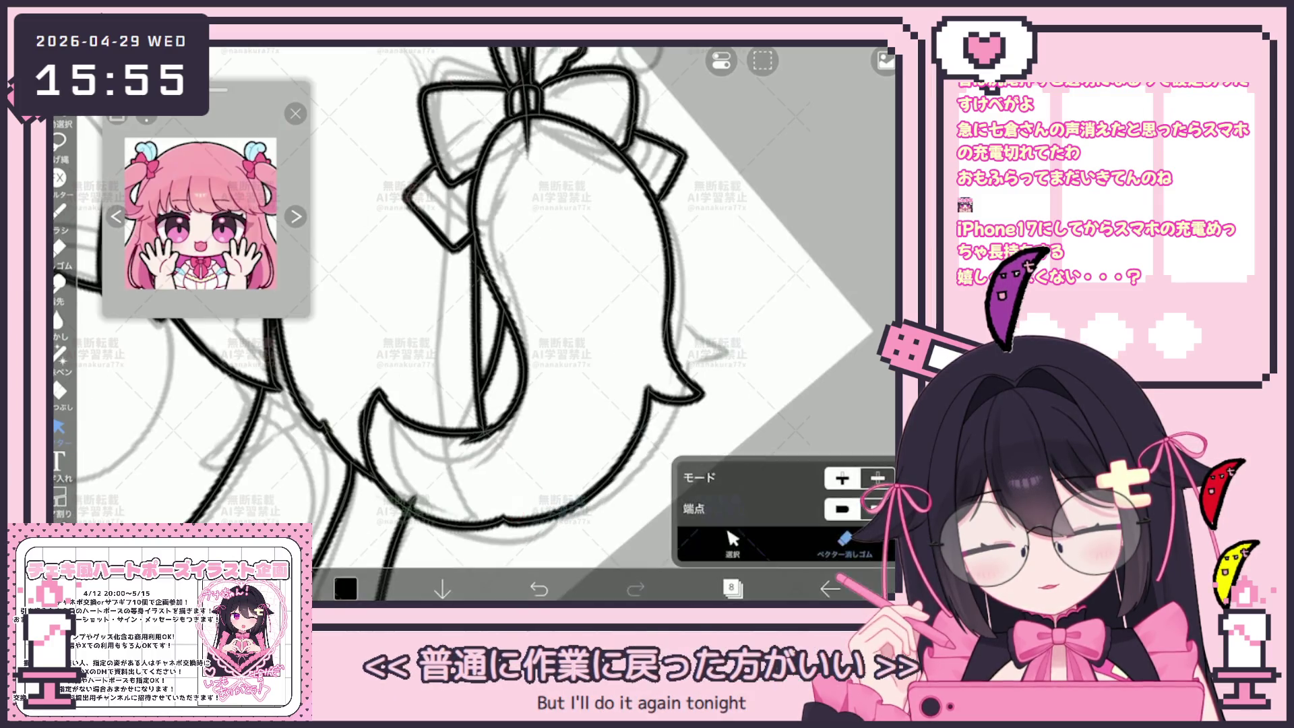
{"action": "scroll", "coordinate": [472, 324], "scroll_direction": "down", "scroll_amount": 3}
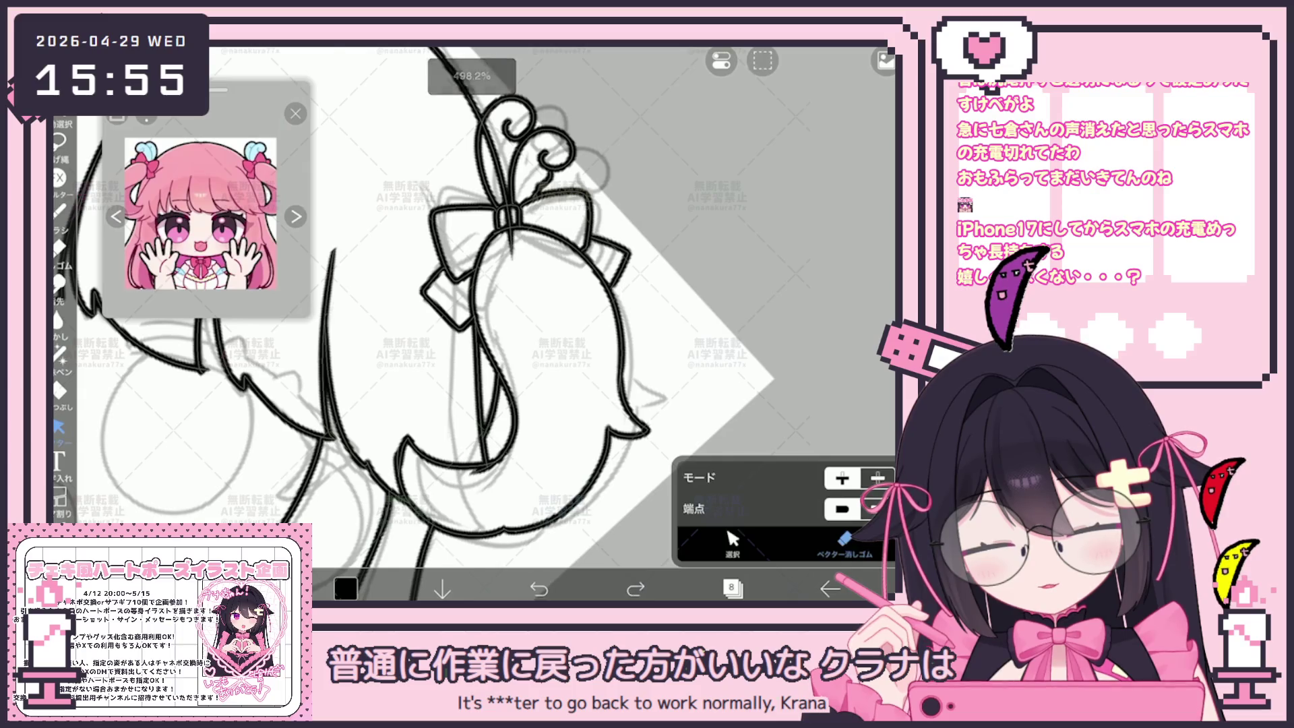
{"action": "scroll", "coordinate": [472, 304], "scroll_direction": "up", "scroll_amount": 1}
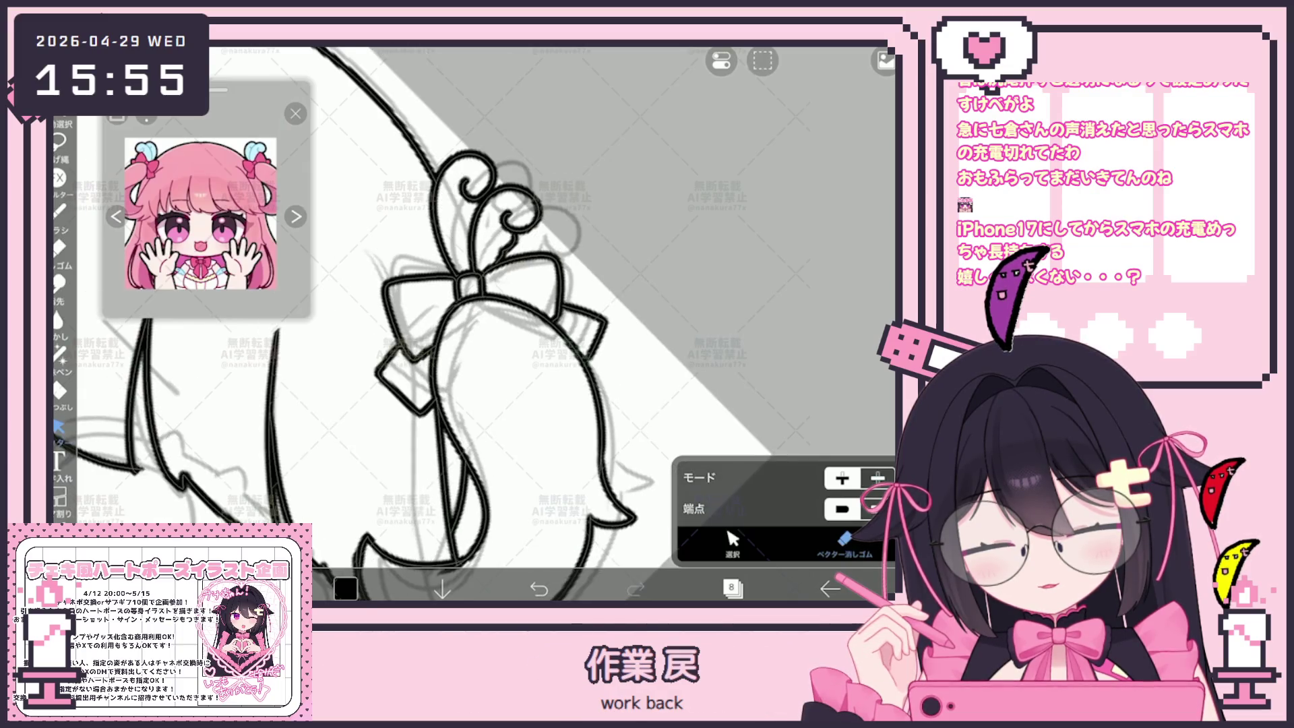
Step: Zoom the canvas to about 283% and level it so the hair top and both bows fill the view
{"action": "scroll", "coordinate": [472, 324], "scroll_direction": "down", "scroll_amount": 5}
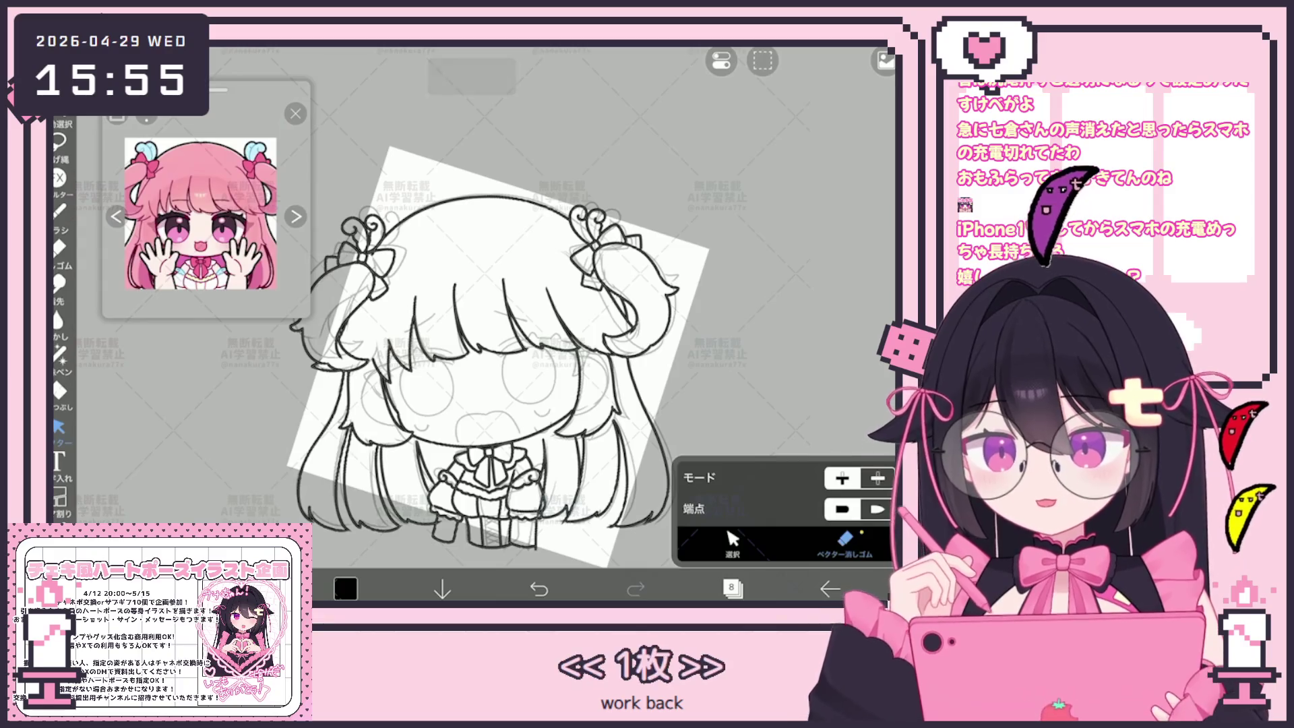
{"action": "scroll", "coordinate": [499, 337], "scroll_direction": "down", "scroll_amount": 2}
{"action": "scroll", "coordinate": [539, 330], "scroll_direction": "up", "scroll_amount": 1}
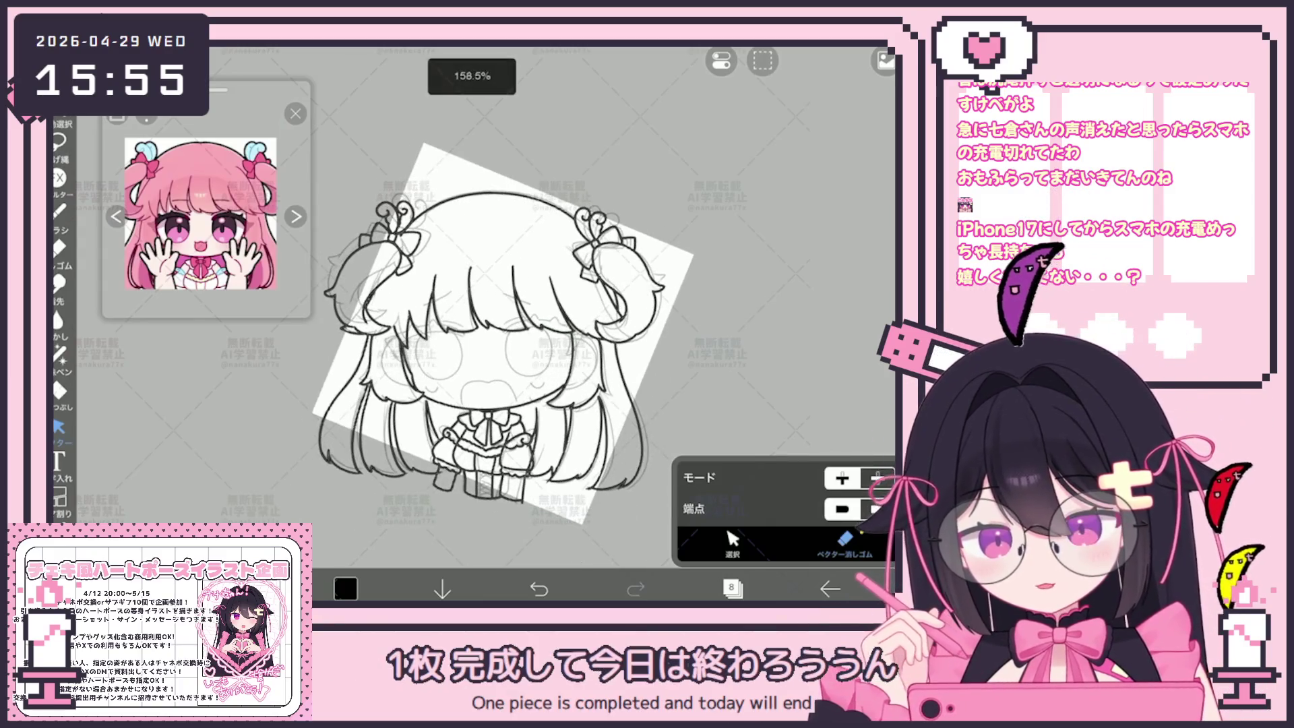
{"action": "scroll", "coordinate": [553, 485], "scroll_direction": "up", "scroll_amount": 5}
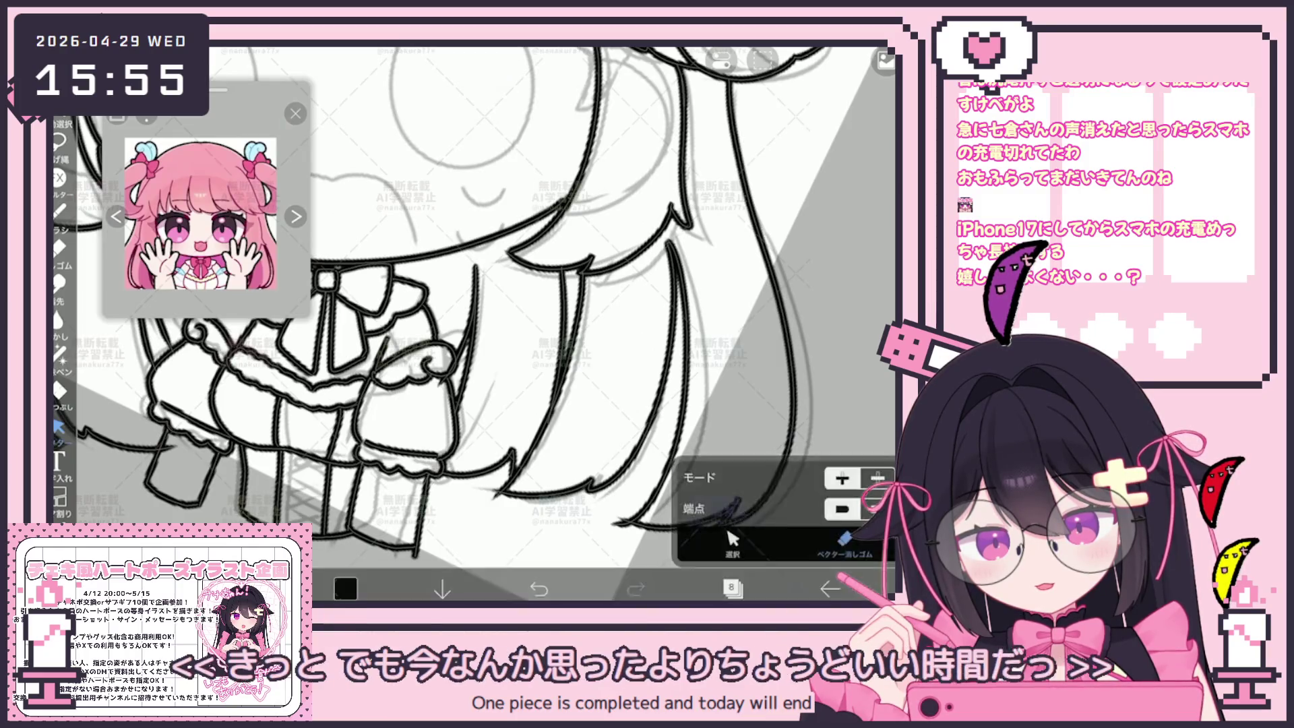
{"action": "scroll", "coordinate": [472, 324], "scroll_direction": "down", "scroll_amount": 5}
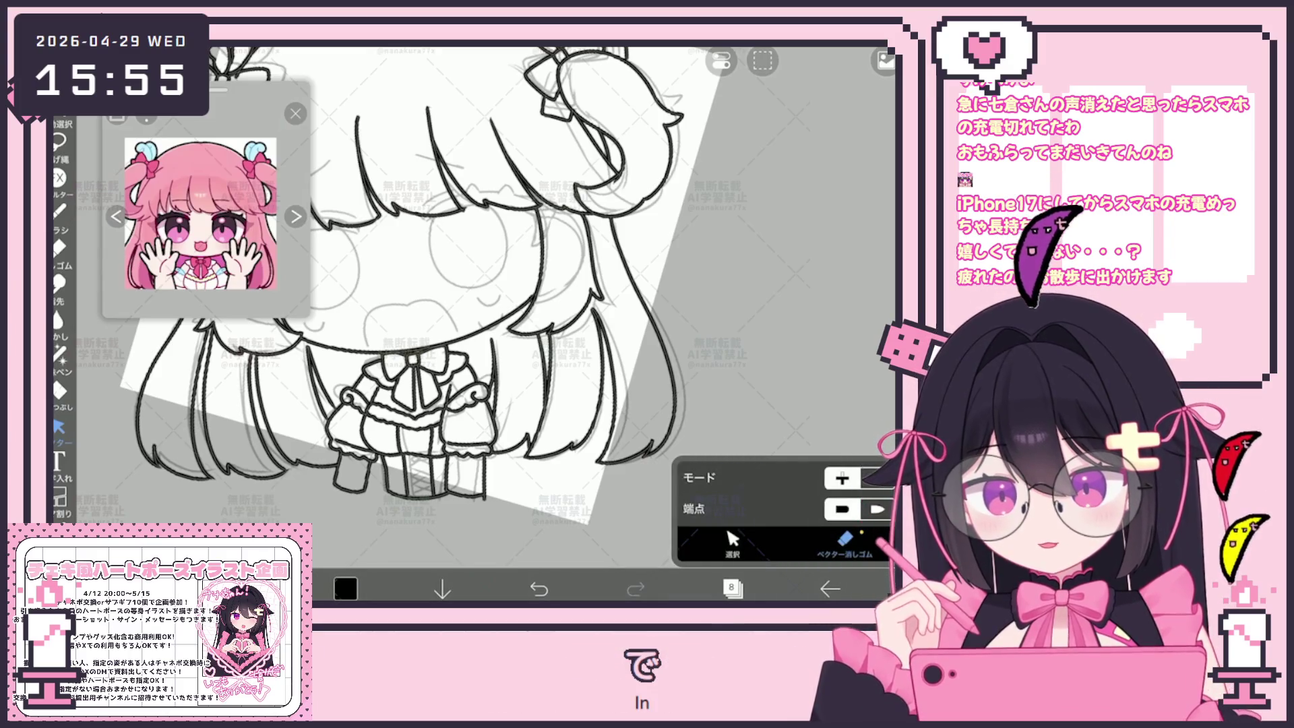
{"action": "scroll", "coordinate": [472, 304], "scroll_direction": "down", "scroll_amount": 1}
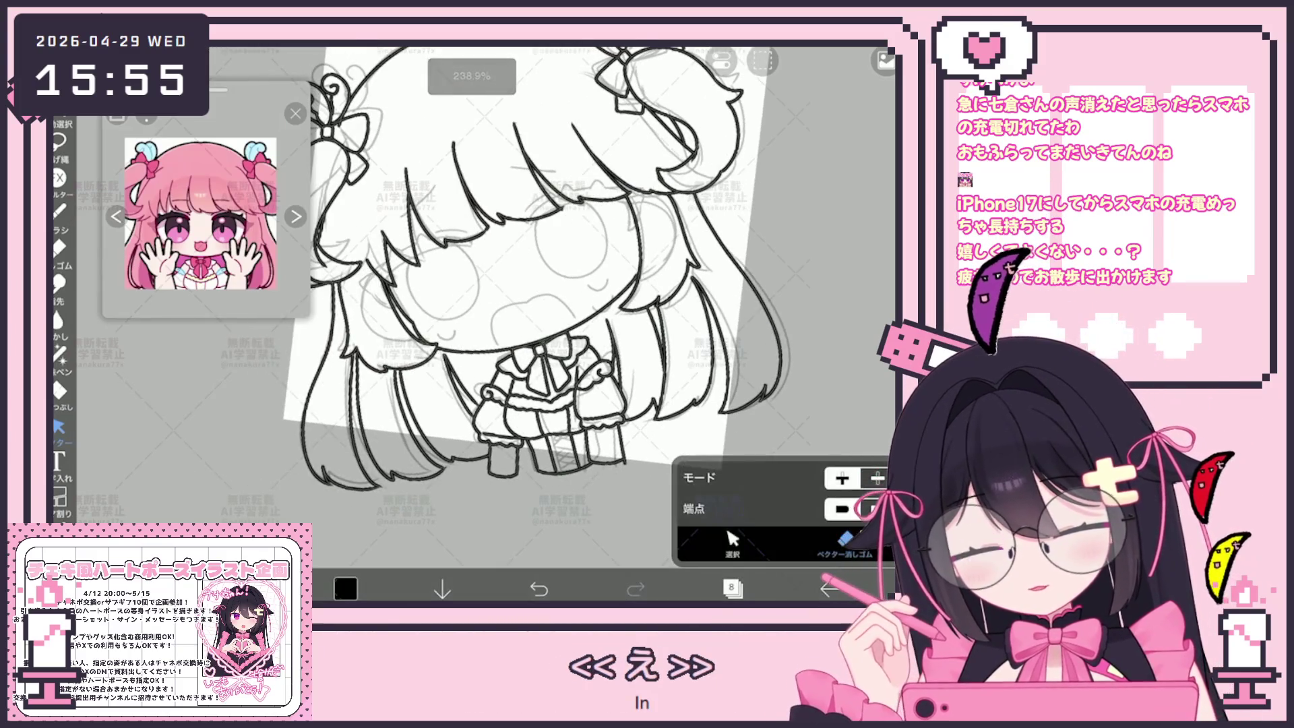
{"action": "scroll", "coordinate": [532, 303], "scroll_direction": "down", "scroll_amount": 2}
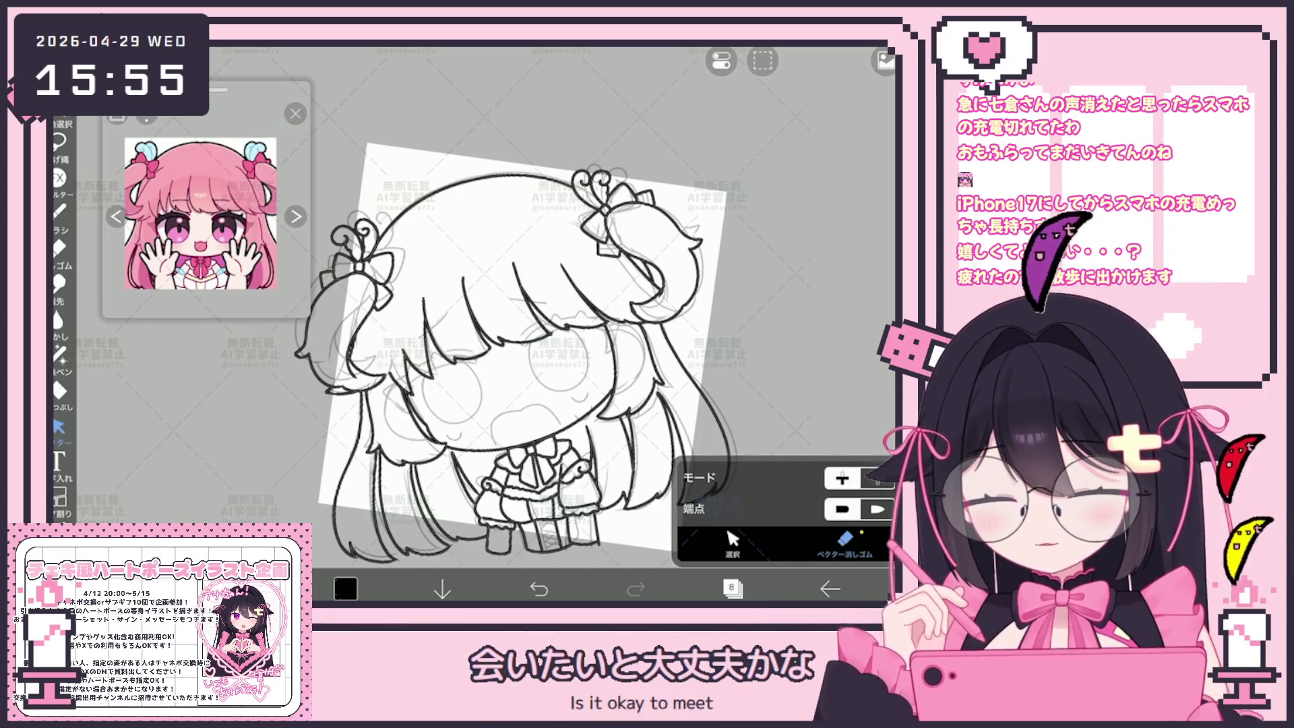
{"action": "scroll", "coordinate": [521, 370], "scroll_direction": "up", "scroll_amount": 5}
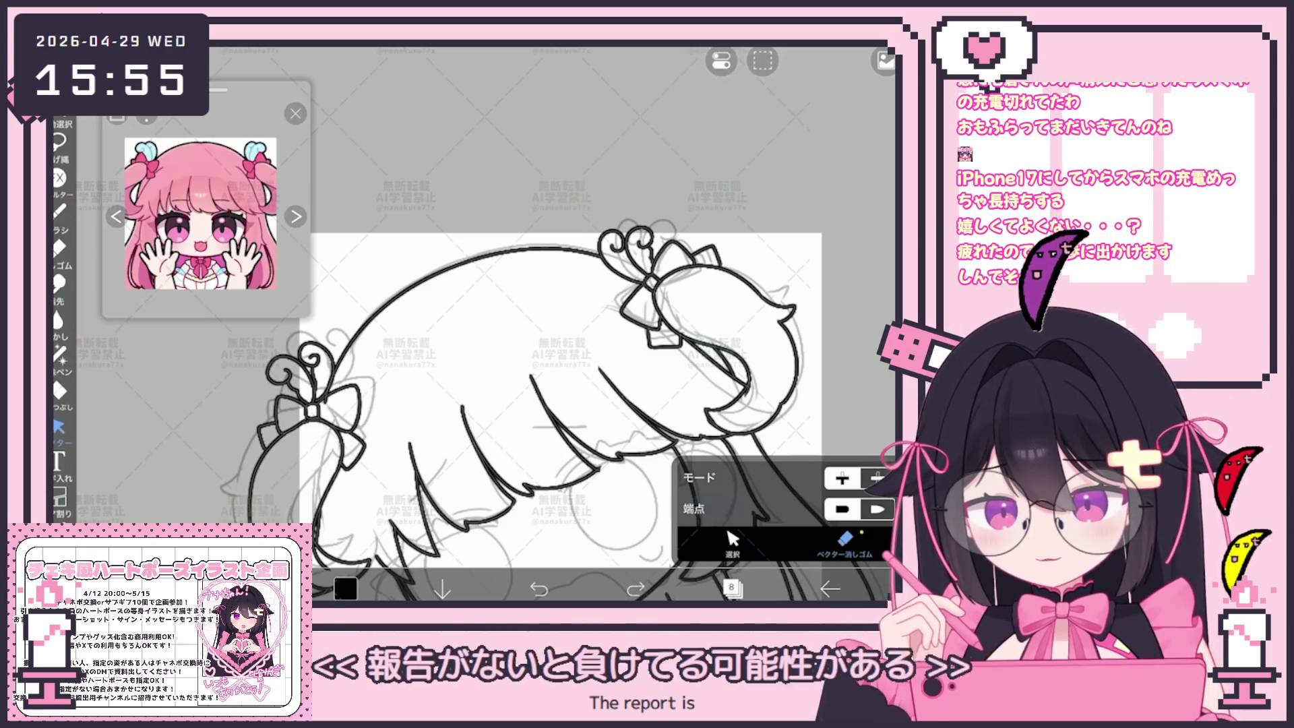
Step: Select the thick black arc over the head with the Vector tool and apply Clear Layer
{"action": "left_click", "coordinate": [59, 211]}
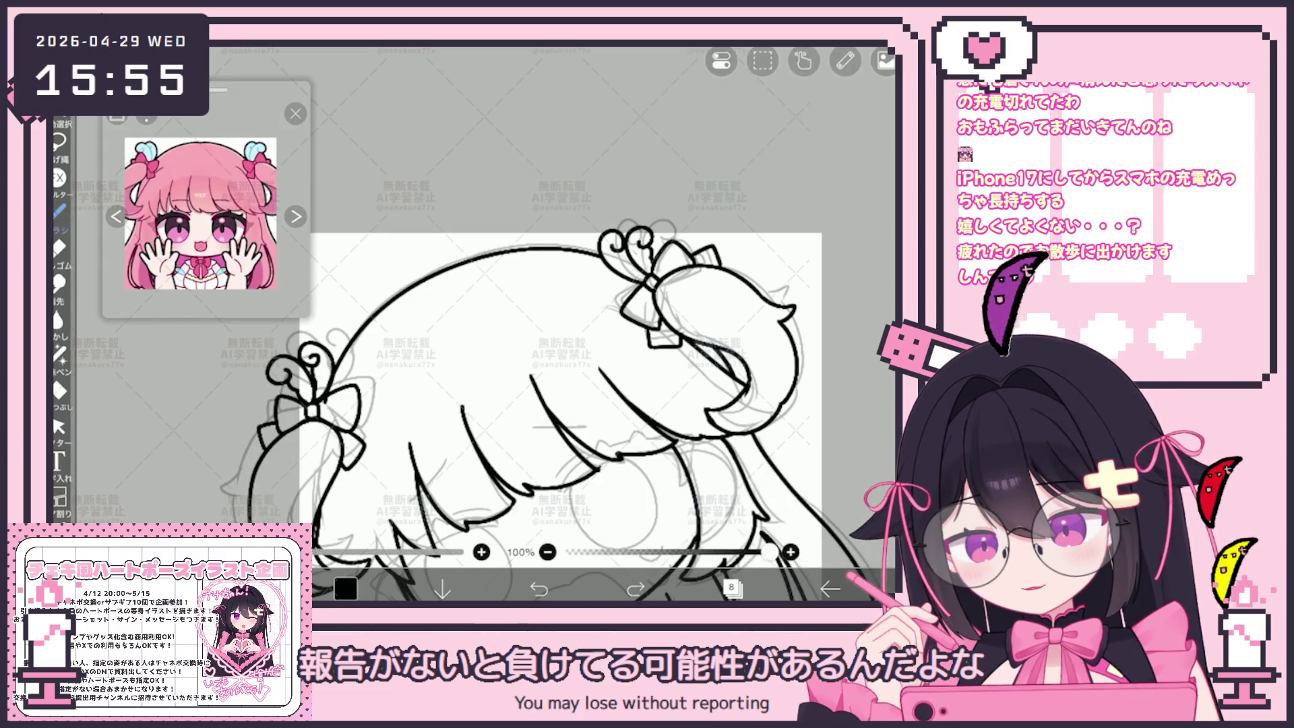
{"action": "scroll", "coordinate": [539, 405], "scroll_direction": "up", "scroll_amount": 2}
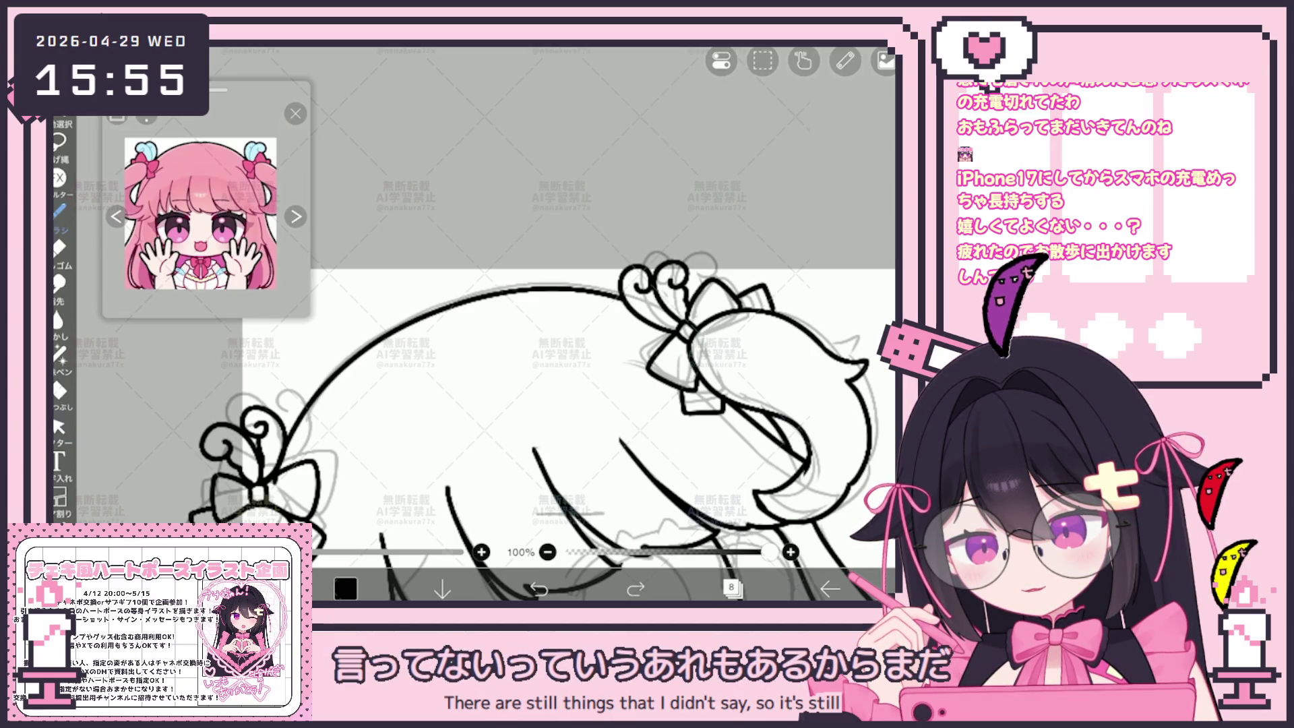
{"action": "left_click", "coordinate": [59, 427]}
{"action": "left_click", "coordinate": [526, 291]}
{"action": "left_click", "coordinate": [721, 61]}
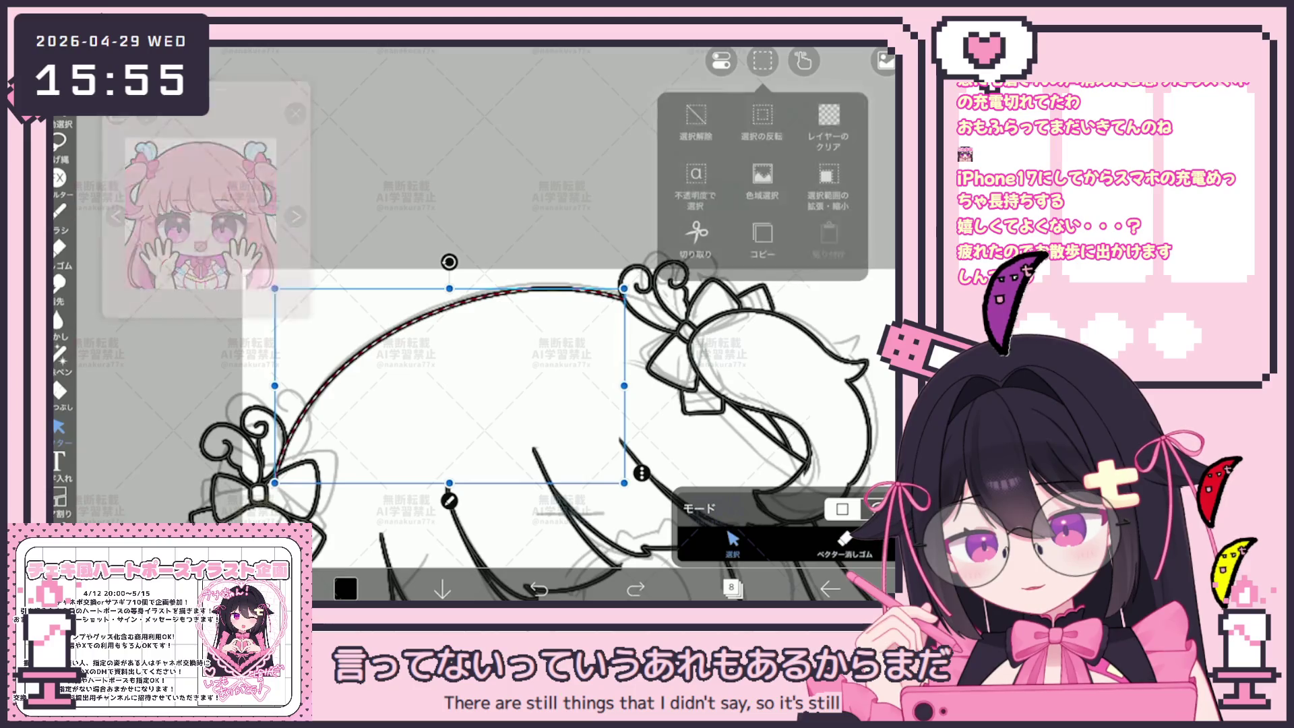
{"action": "left_click", "coordinate": [695, 180]}
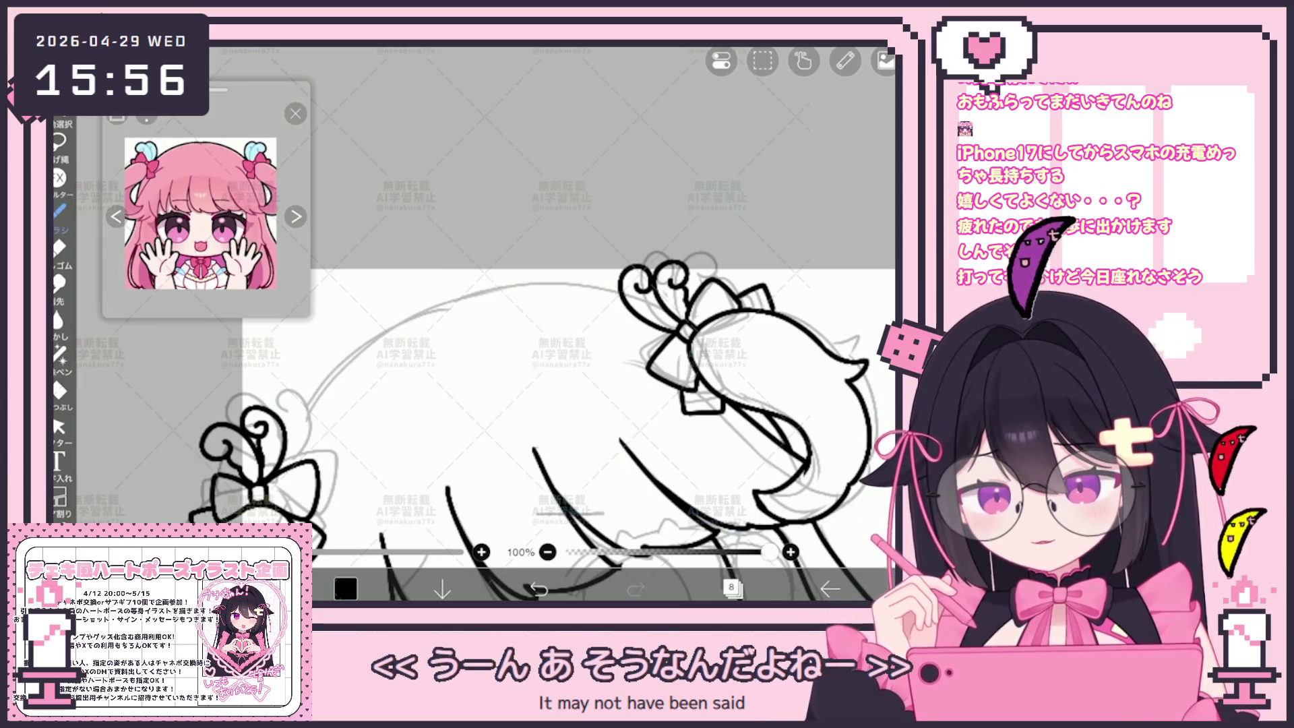
Step: Undo the last two changes and zoom out on the canvas
{"action": "scroll", "coordinate": [539, 415], "scroll_direction": "down", "scroll_amount": 3}
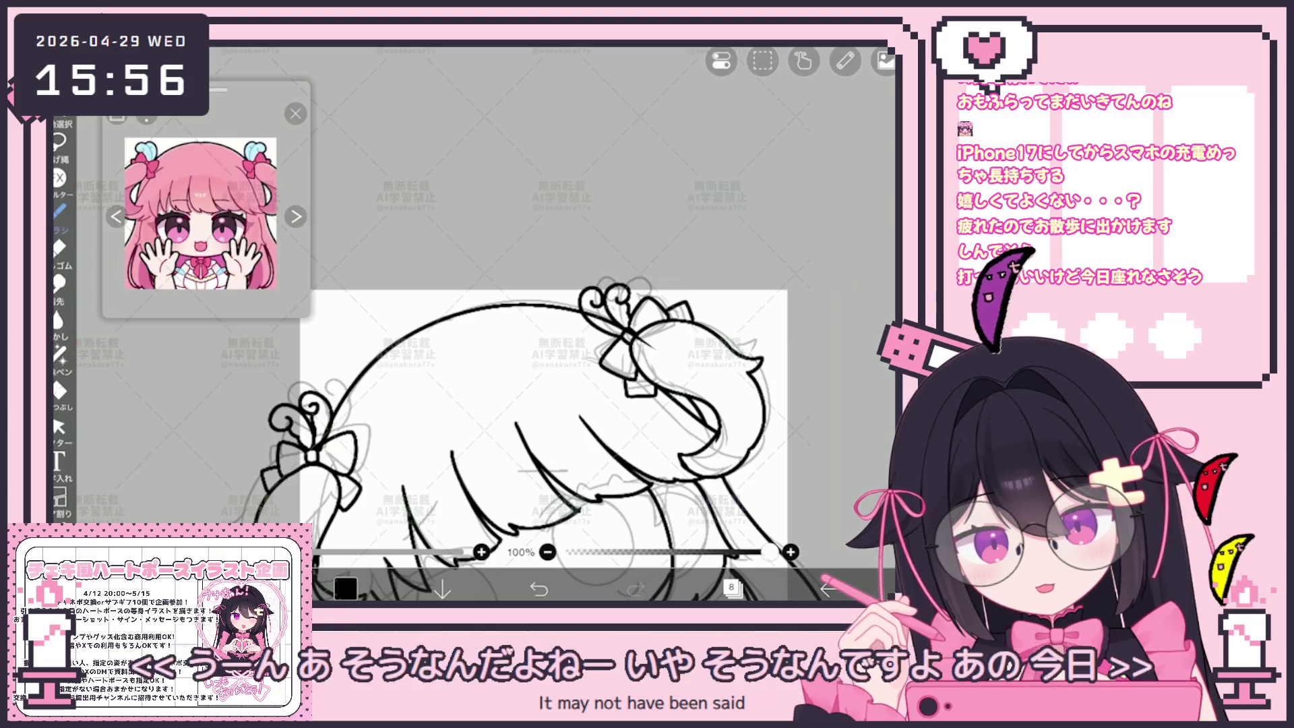
{"action": "key", "text": "ctrl+z"}
{"action": "key", "text": "ctrl+z"}
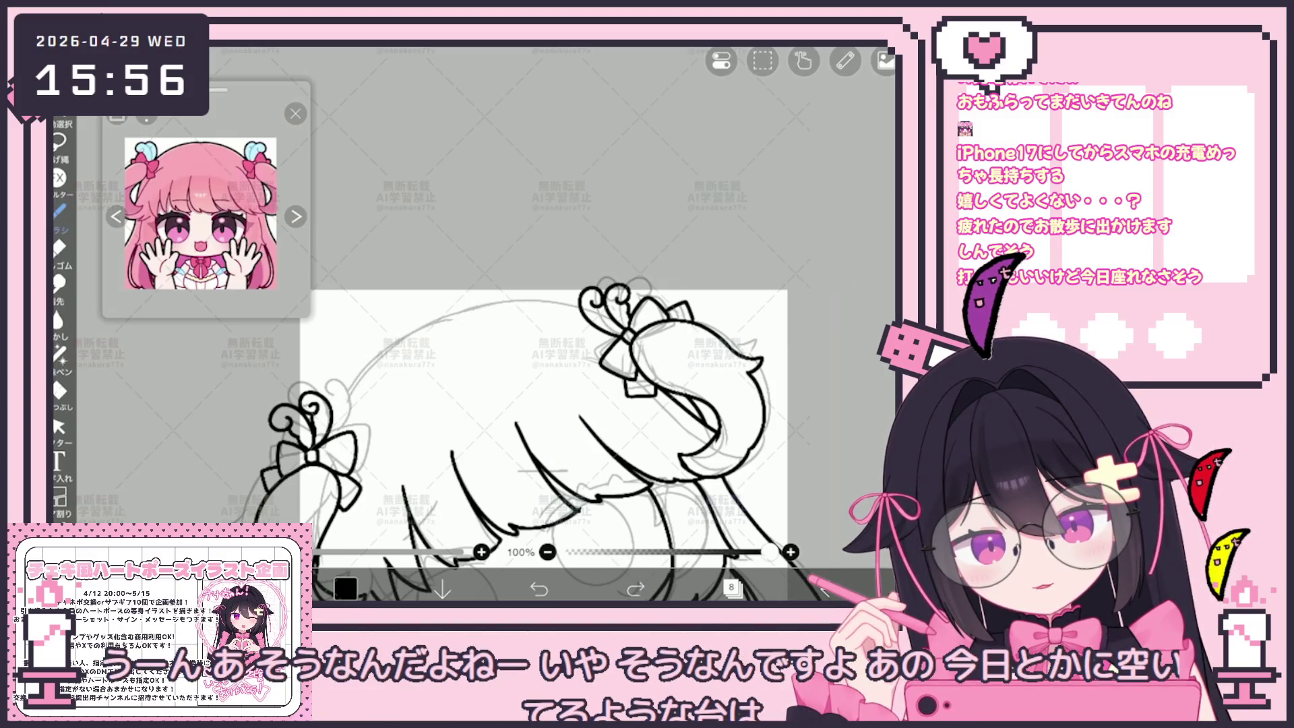
{"action": "key", "text": "ctrl+z"}
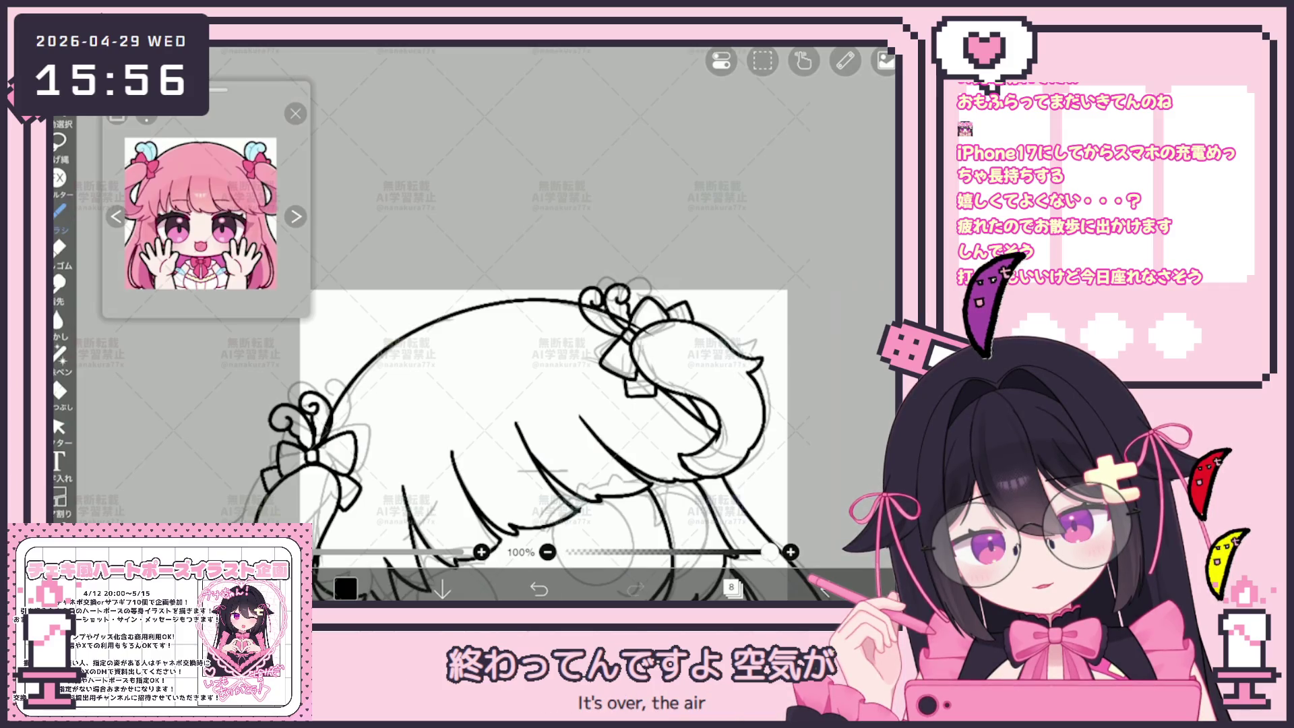
{"action": "scroll", "coordinate": [510, 427], "scroll_direction": "down", "scroll_amount": 3}
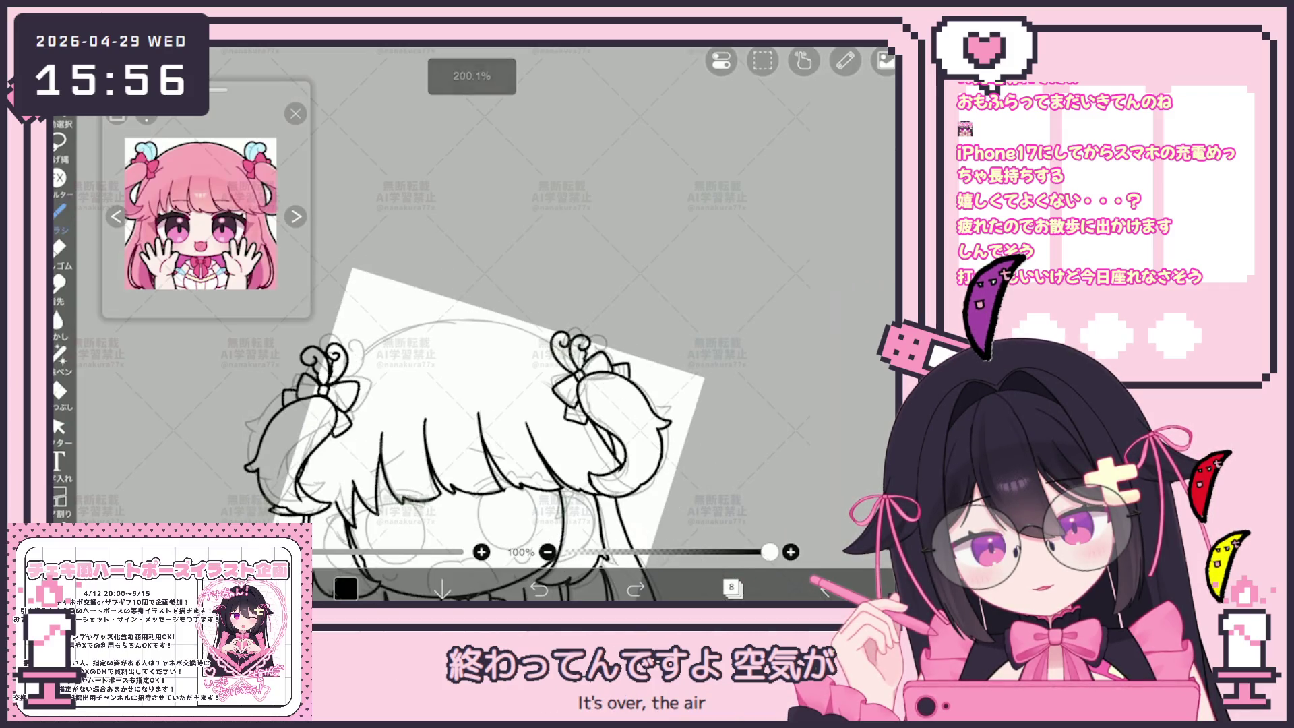
Step: Redo to restore the hair arc, select it, and zoom around the bows to check it
{"action": "key", "text": "ctrl+y"}
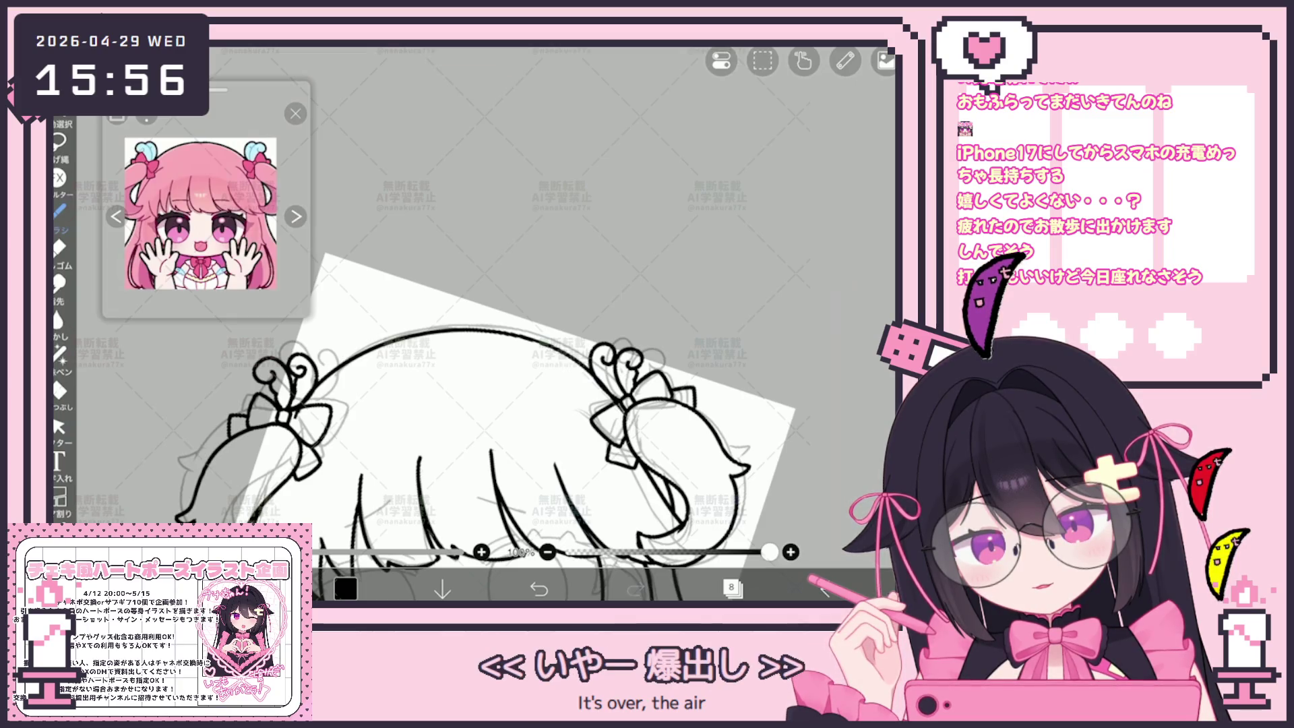
{"action": "left_click", "coordinate": [58, 427]}
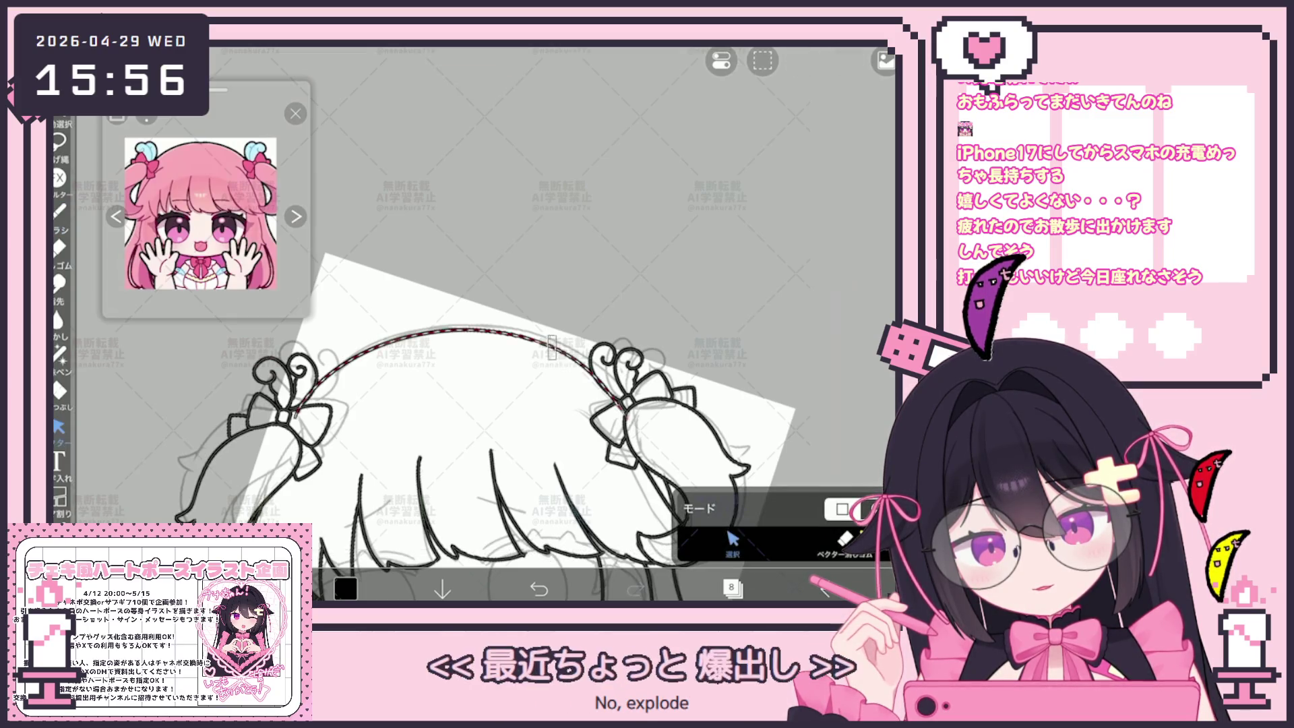
{"action": "left_click", "coordinate": [431, 330]}
{"action": "scroll", "coordinate": [485, 377], "scroll_direction": "down", "scroll_amount": 5}
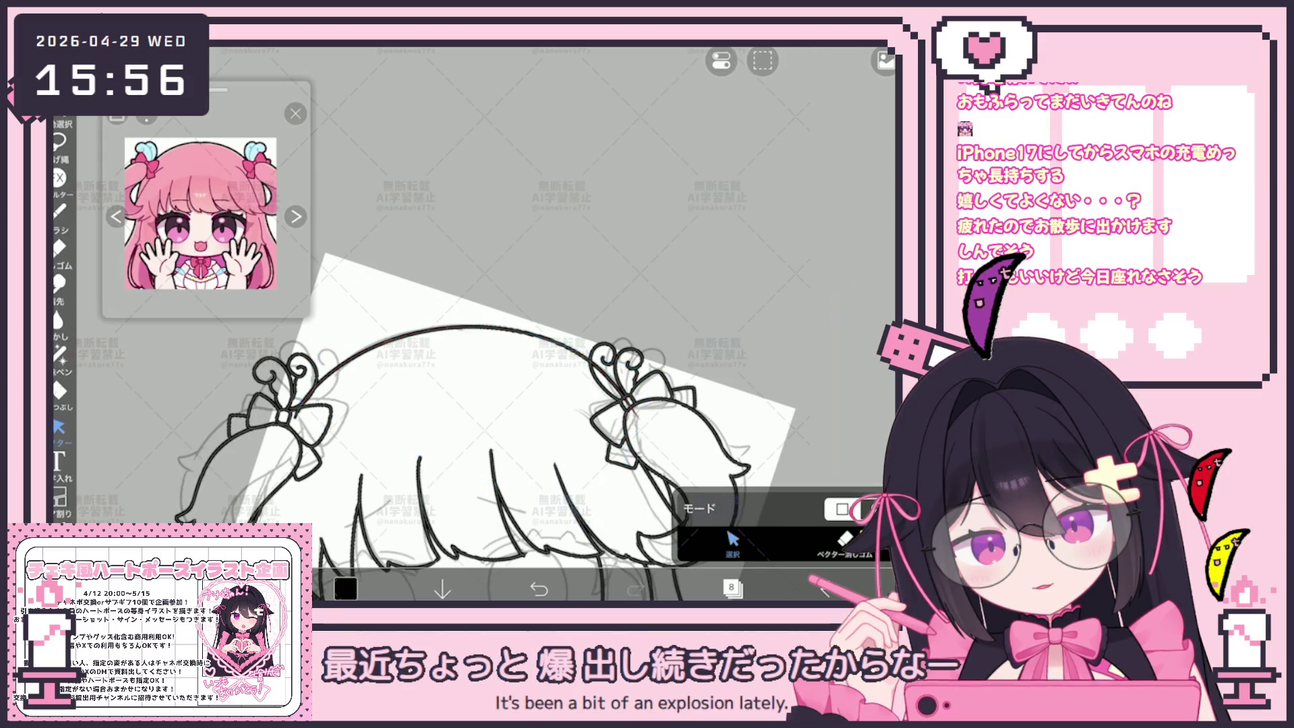
{"action": "scroll", "coordinate": [485, 377], "scroll_direction": "up", "scroll_amount": 5}
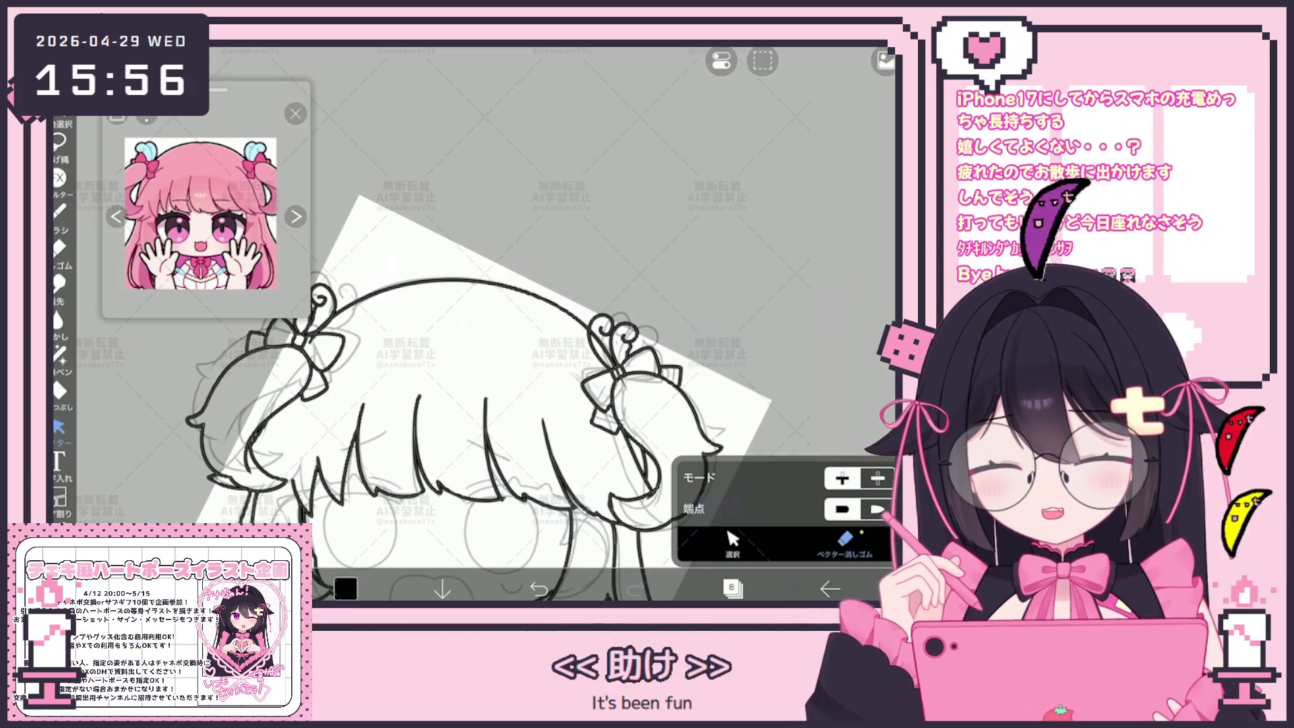
{"action": "scroll", "coordinate": [607, 337], "scroll_direction": "up", "scroll_amount": 3}
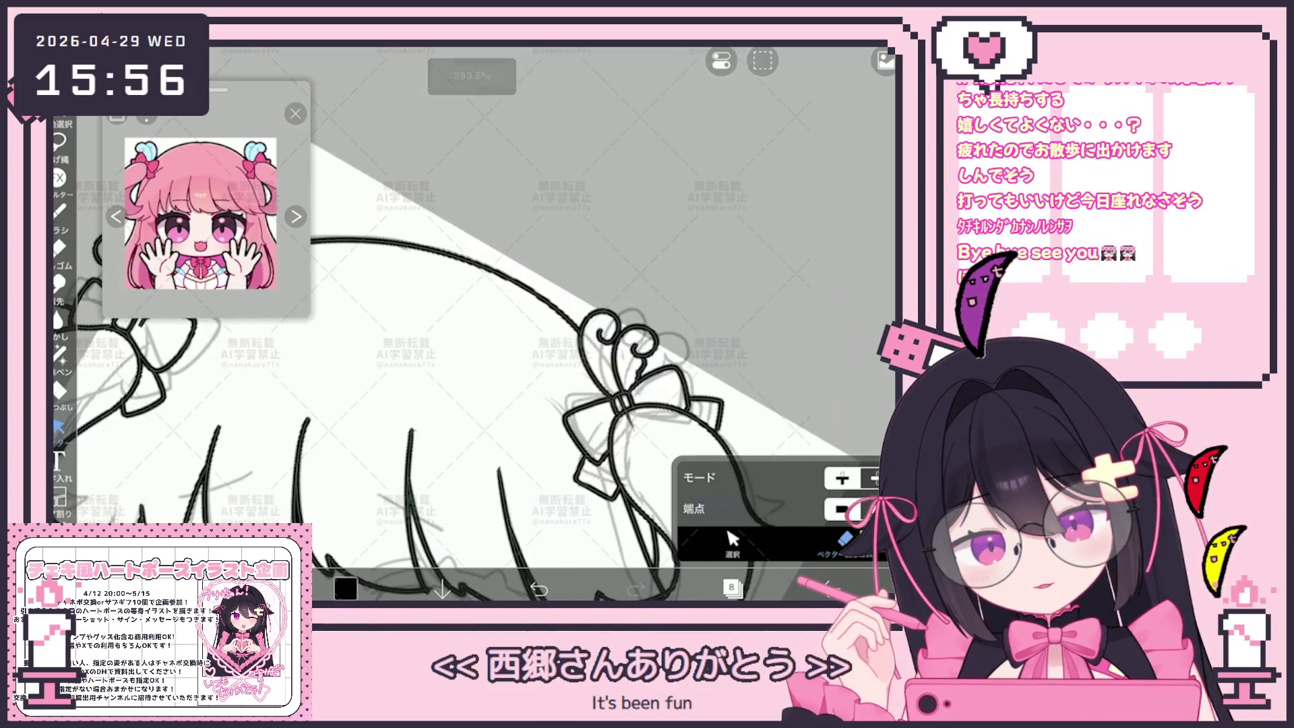
{"action": "scroll", "coordinate": [472, 337], "scroll_direction": "right", "scroll_amount": 5}
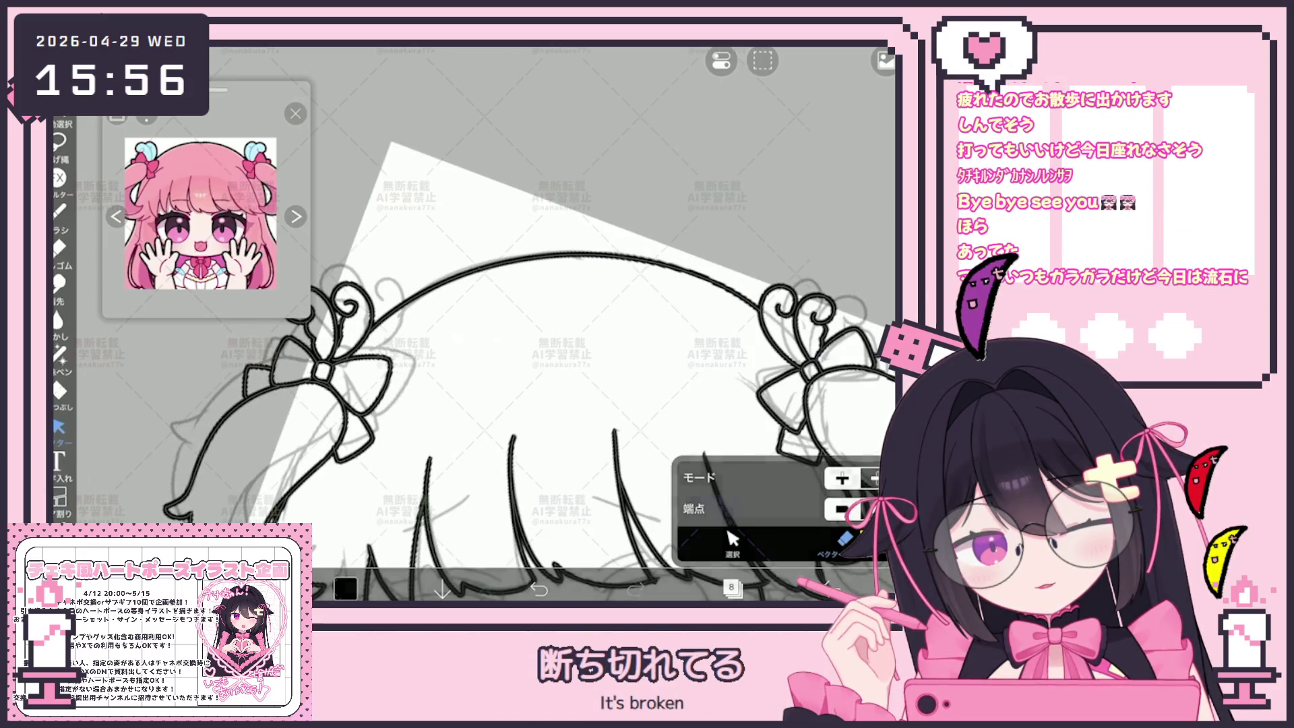
{"action": "scroll", "coordinate": [512, 371], "scroll_direction": "down", "scroll_amount": 5}
{"action": "scroll", "coordinate": [512, 397], "scroll_direction": "down", "scroll_amount": 2}
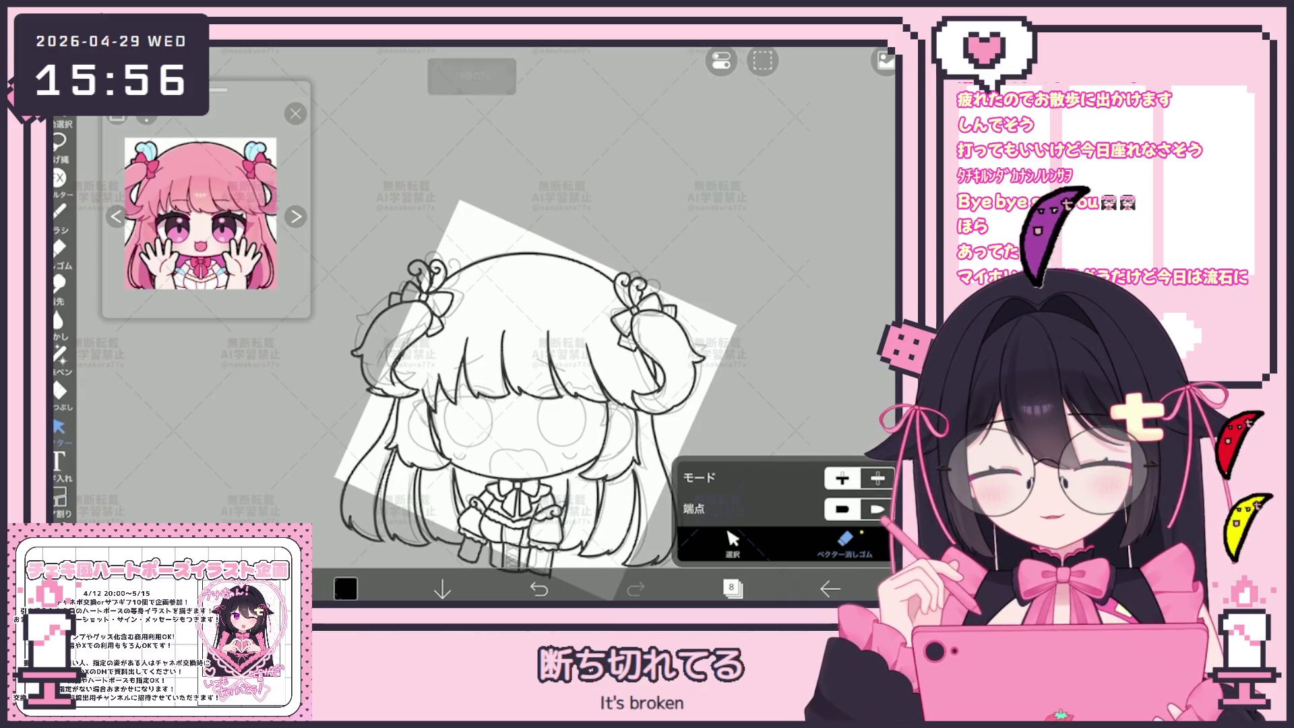
{"action": "left_click_drag", "start_coordinate": [512, 371], "coordinate": [465, 347]}
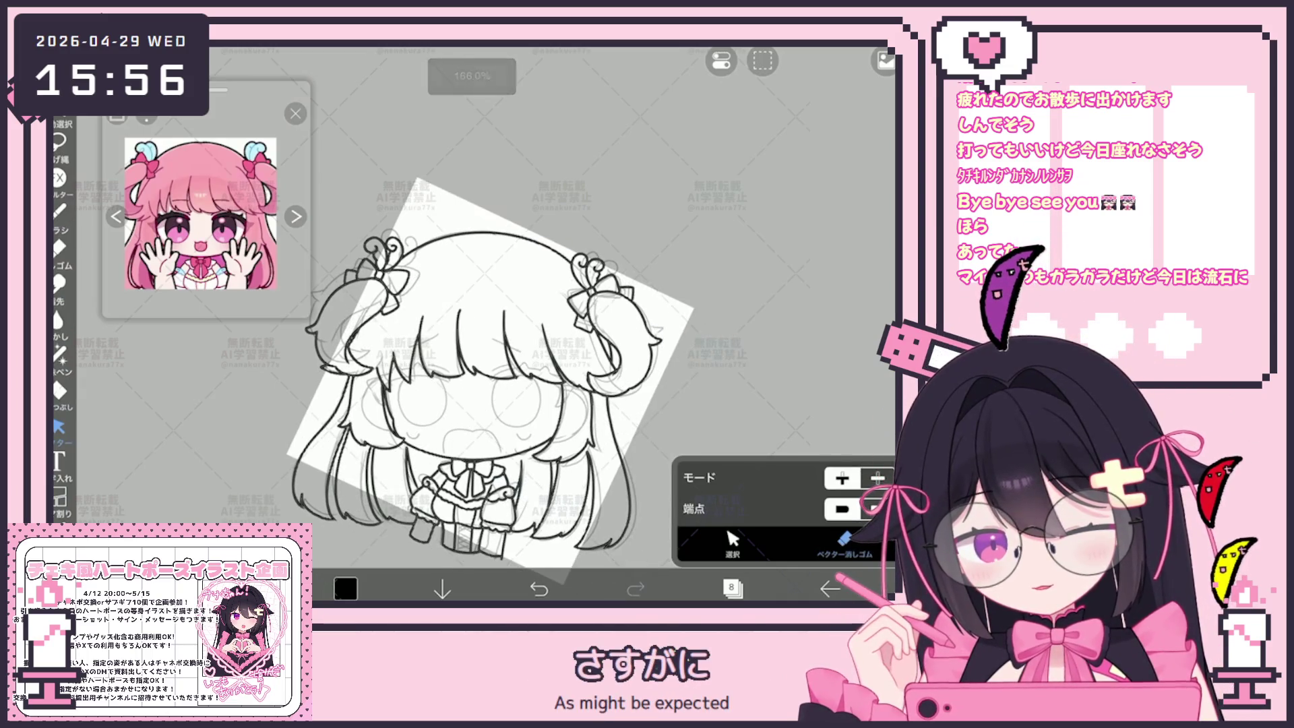
{"action": "scroll", "coordinate": [674, 398], "scroll_direction": "up", "scroll_amount": 5}
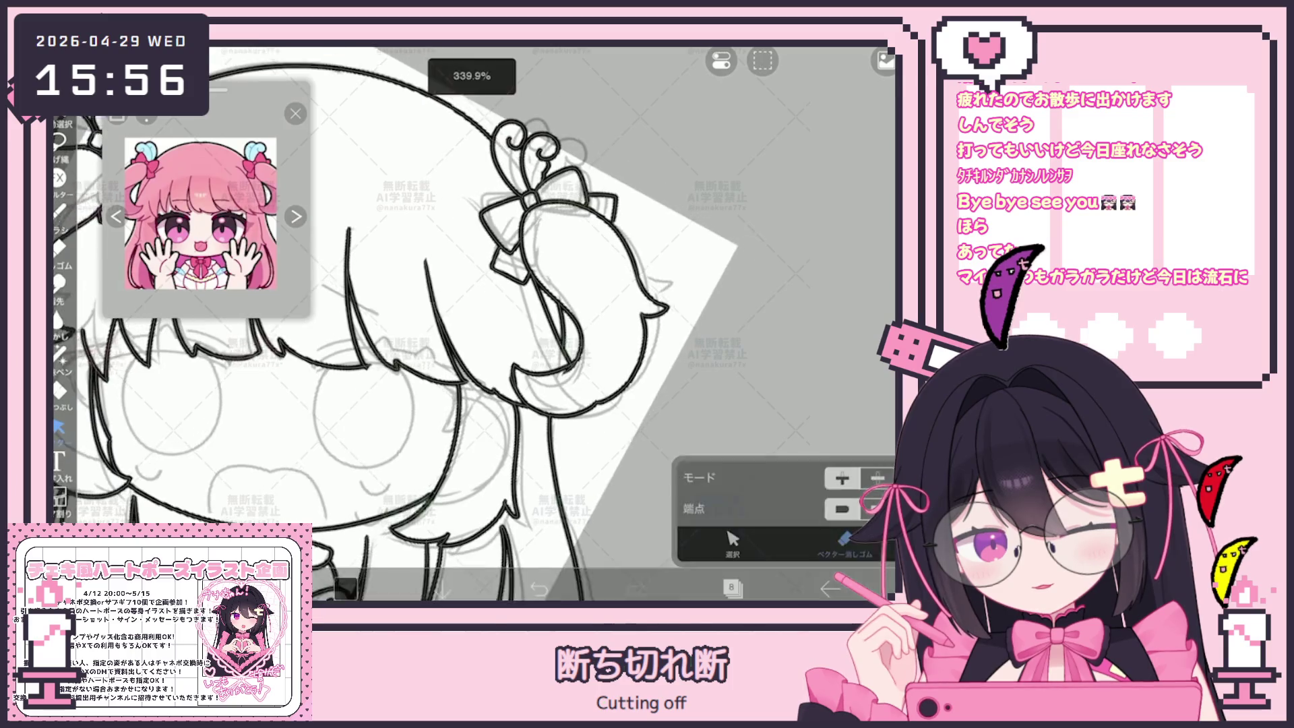
{"action": "scroll", "coordinate": [472, 324], "scroll_direction": "down", "scroll_amount": 5}
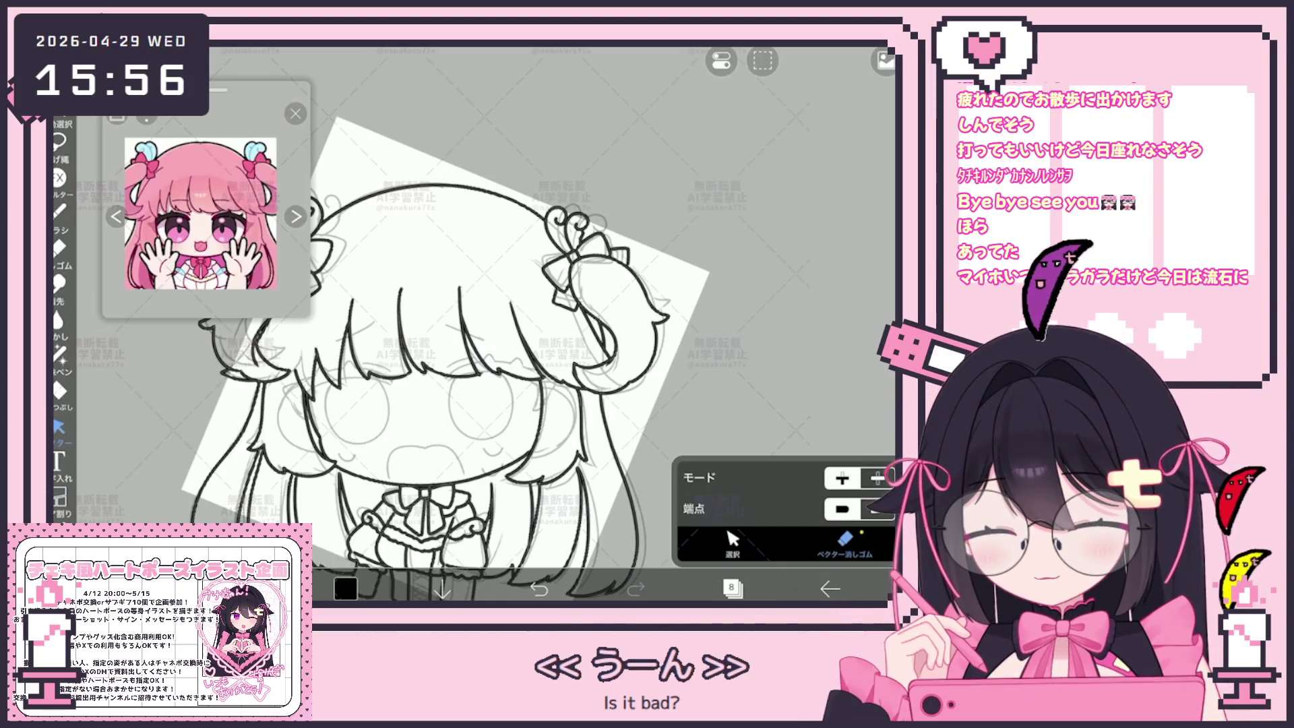
{"action": "left_click", "coordinate": [59, 211]}
{"action": "scroll", "coordinate": [472, 364], "scroll_direction": "down", "scroll_amount": 5}
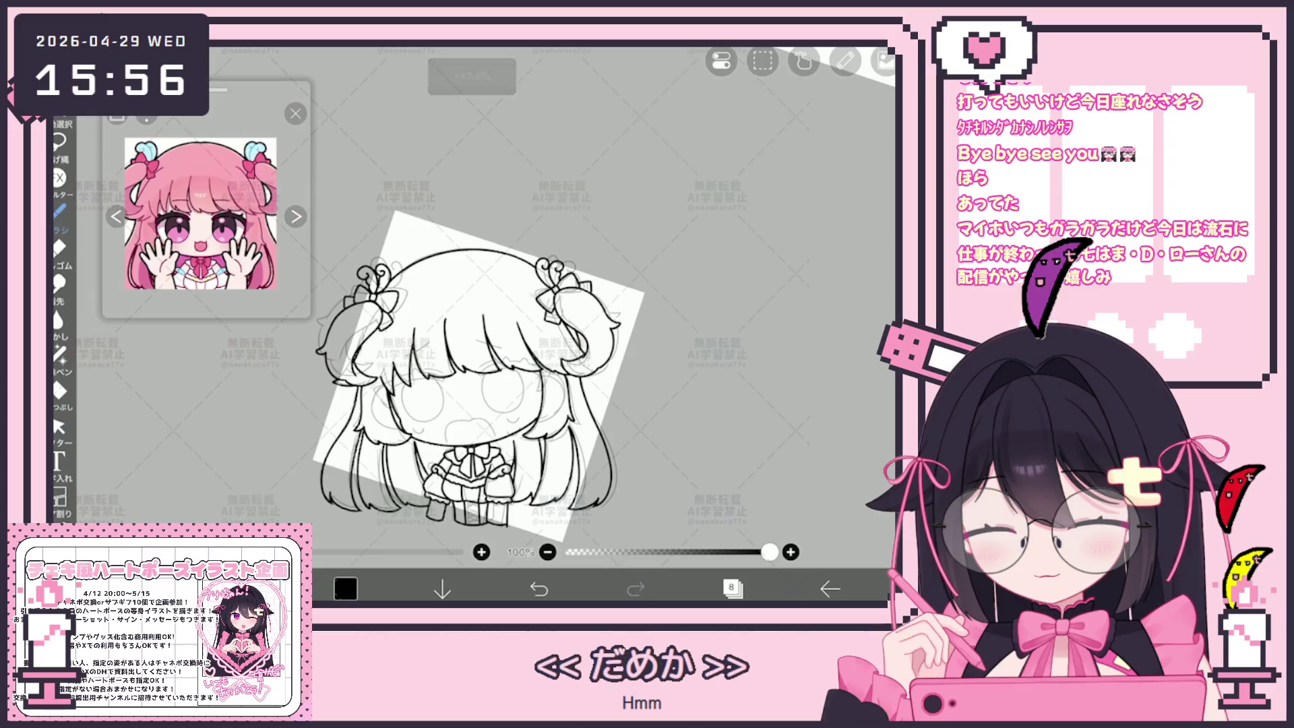
{"action": "scroll", "coordinate": [485, 391], "scroll_direction": "down", "scroll_amount": 2}
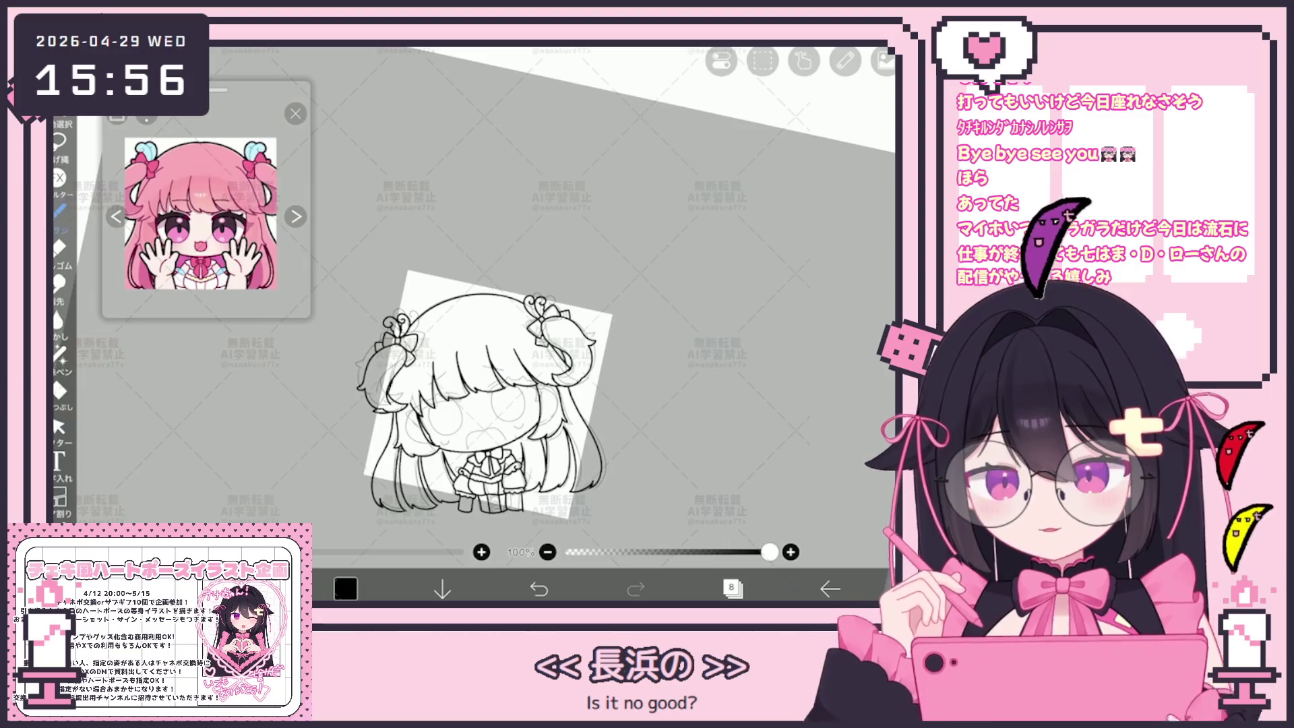
{"action": "scroll", "coordinate": [452, 350], "scroll_direction": "up", "scroll_amount": 3}
{"action": "left_click", "coordinate": [59, 426]}
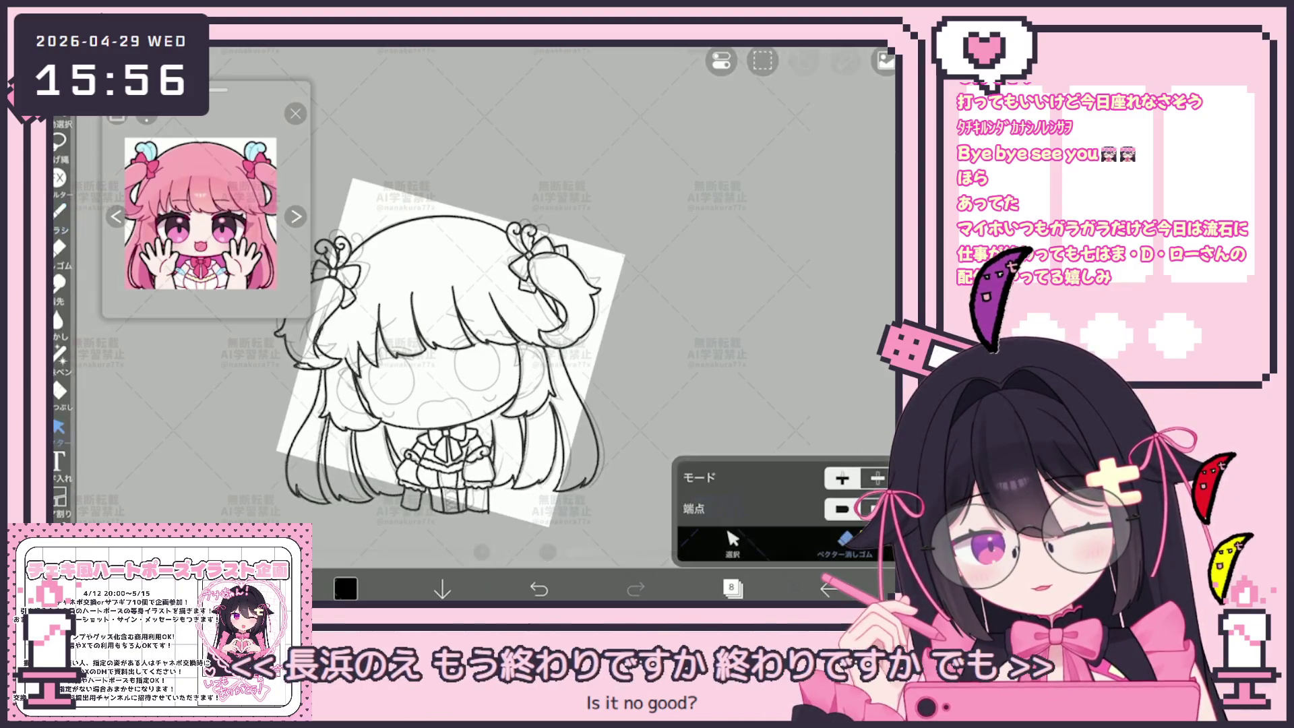
{"action": "scroll", "coordinate": [458, 472], "scroll_direction": "up", "scroll_amount": 2}
{"action": "scroll", "coordinate": [540, 472], "scroll_direction": "up", "scroll_amount": 3}
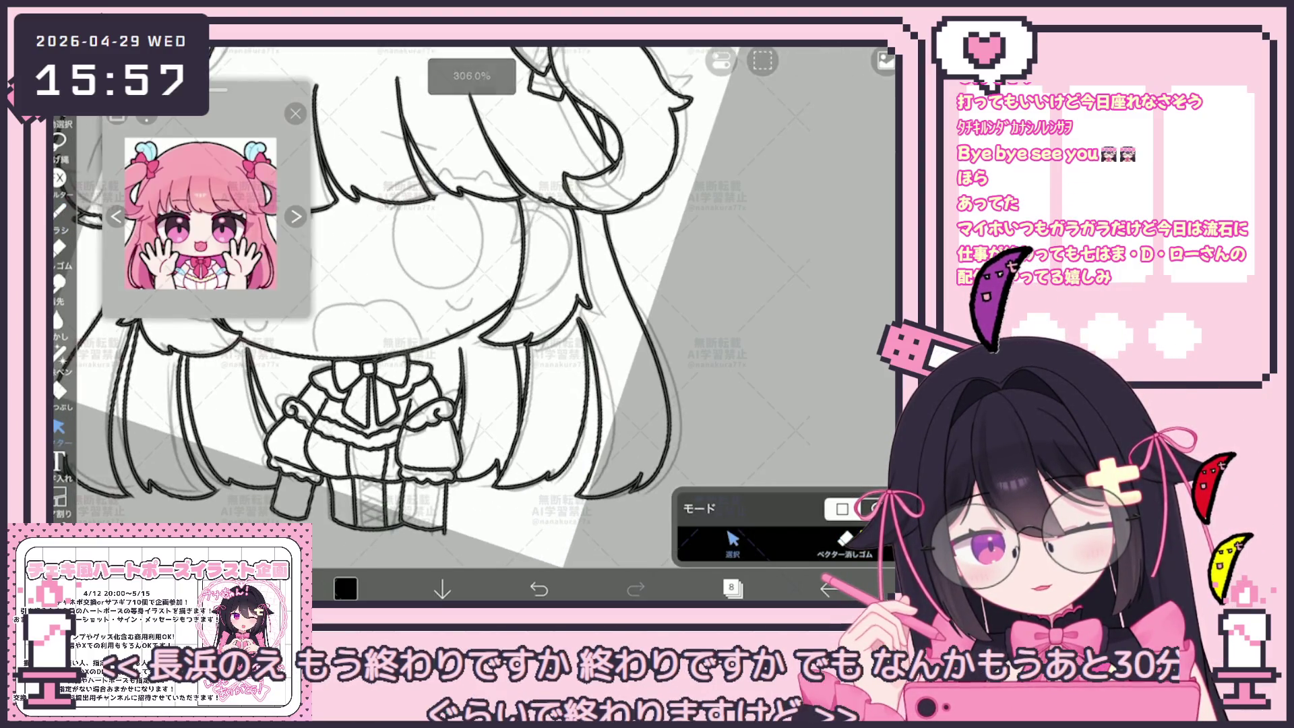
{"action": "scroll", "coordinate": [472, 458], "scroll_direction": "down", "scroll_amount": 2}
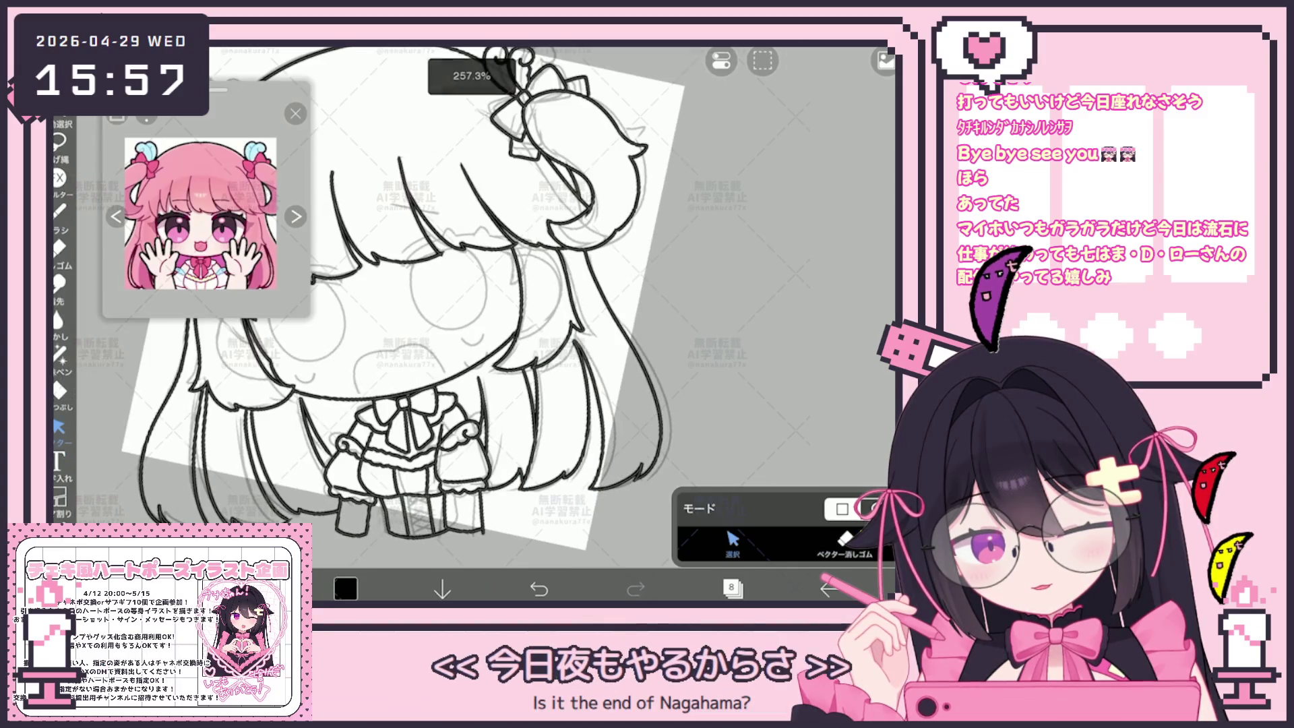
Step: Select and delete a hair stroke with the Vector tool, return to the brush, and undo
{"action": "left_click", "coordinate": [59, 211]}
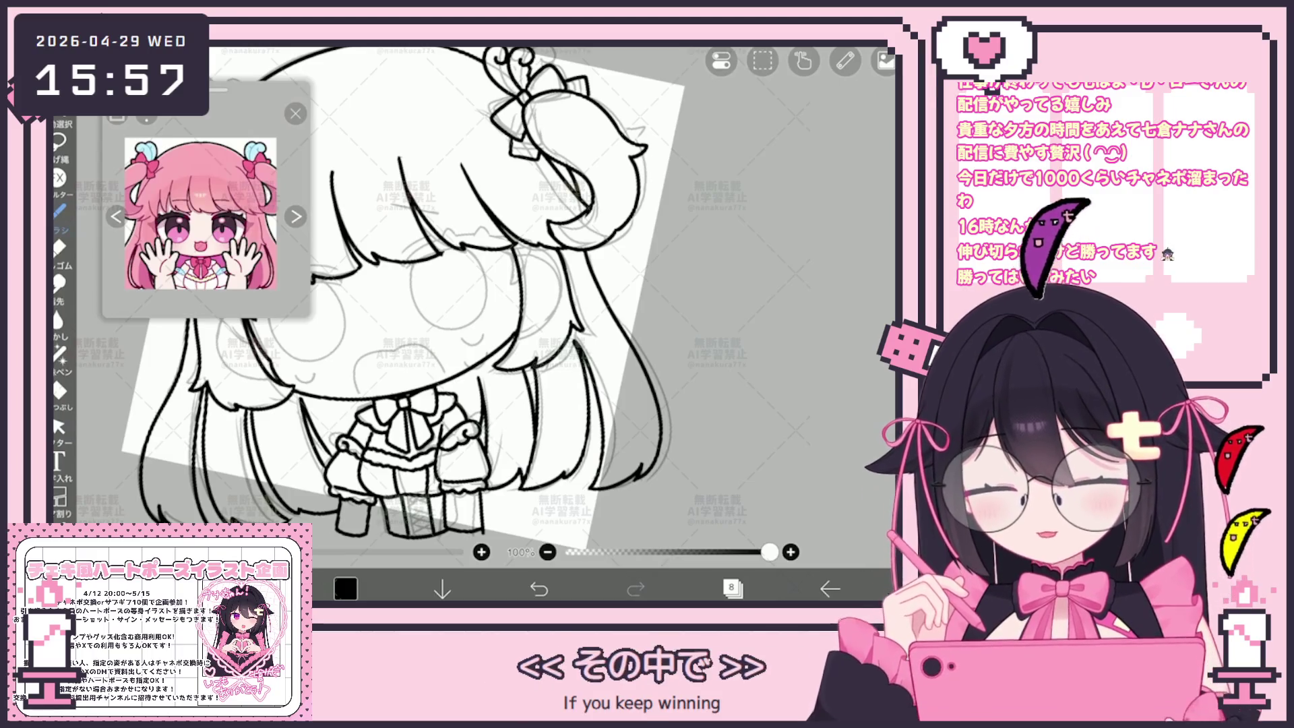
{"action": "left_click", "coordinate": [58, 426]}
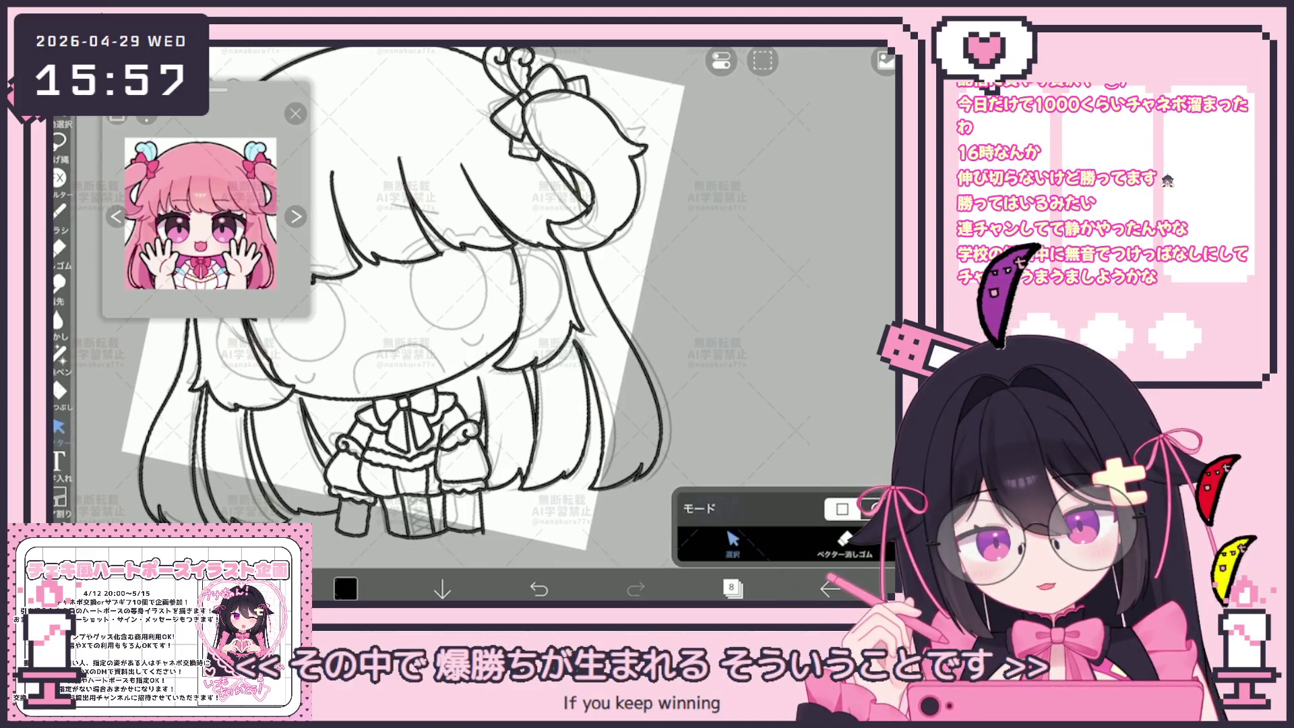
{"action": "left_click", "coordinate": [532, 431]}
{"action": "key", "text": "Delete"}
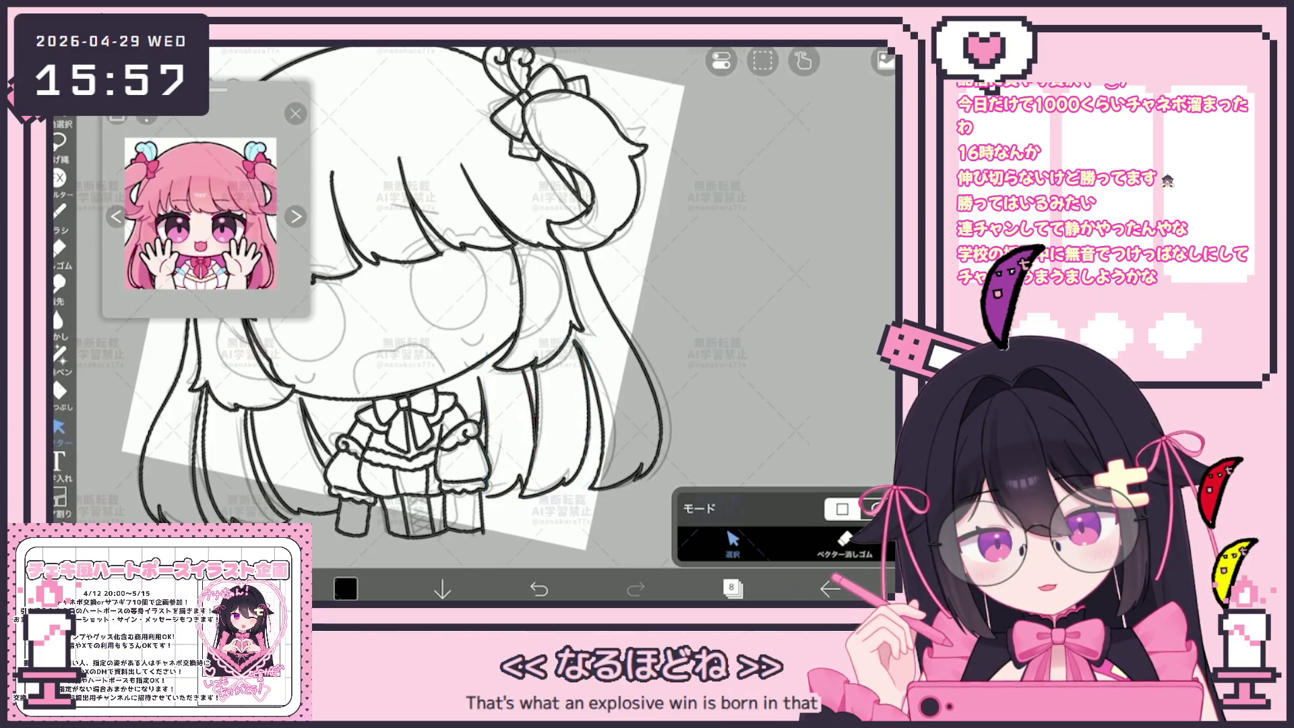
{"action": "key", "text": "b"}
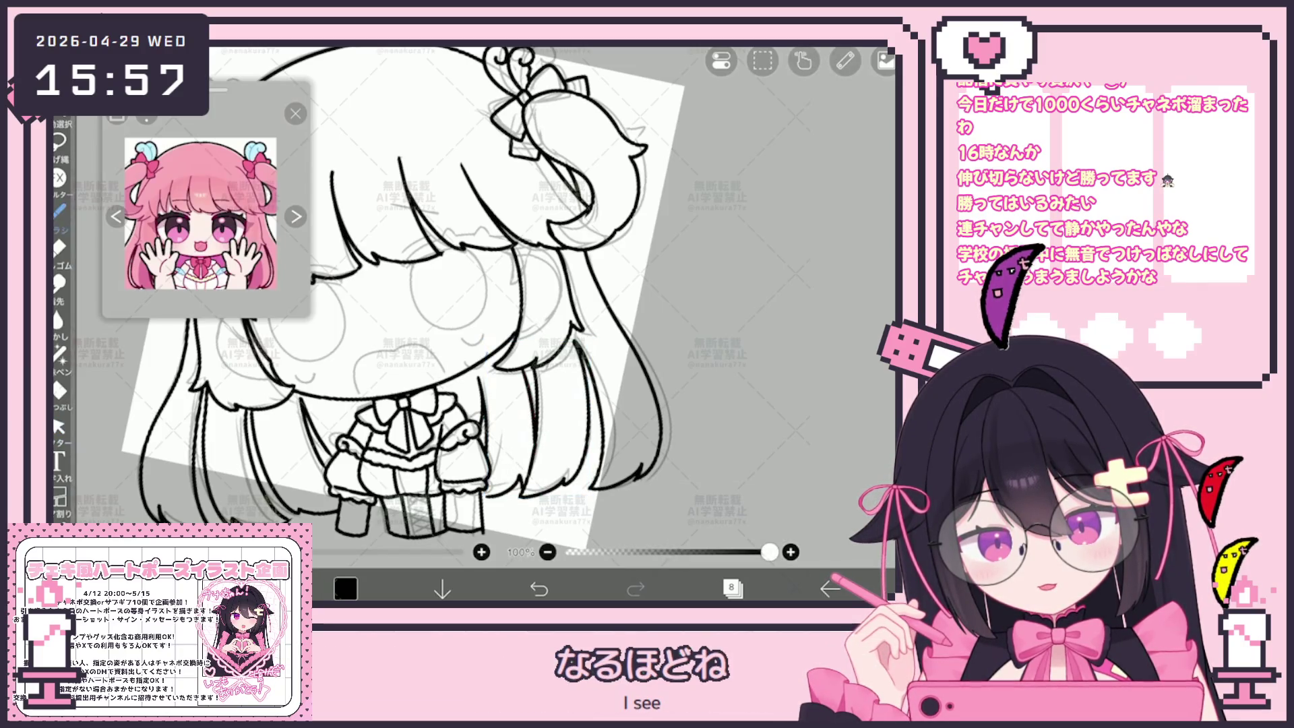
{"action": "key", "text": "ctrl+z"}
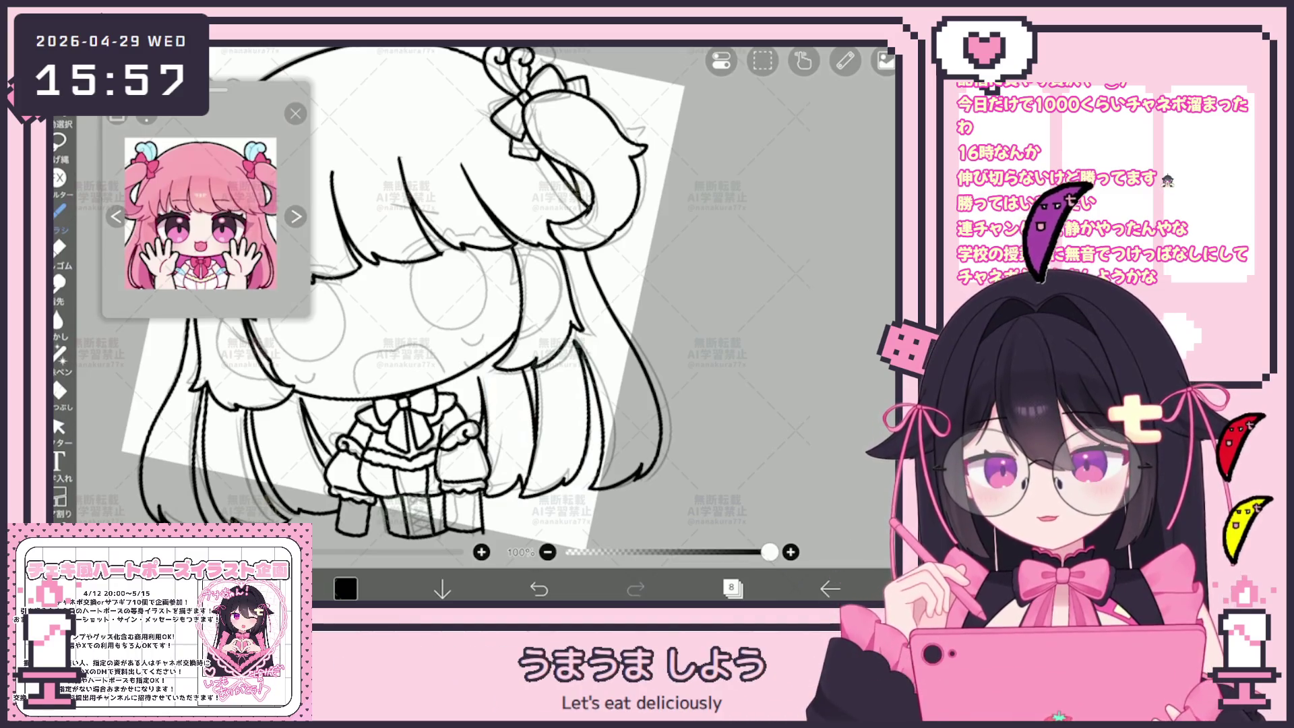
Step: Replace the short vertical stroke beside the left sleeve, undoing an accidental layer clear along the way
{"action": "scroll", "coordinate": [404, 297], "scroll_direction": "down", "scroll_amount": 5}
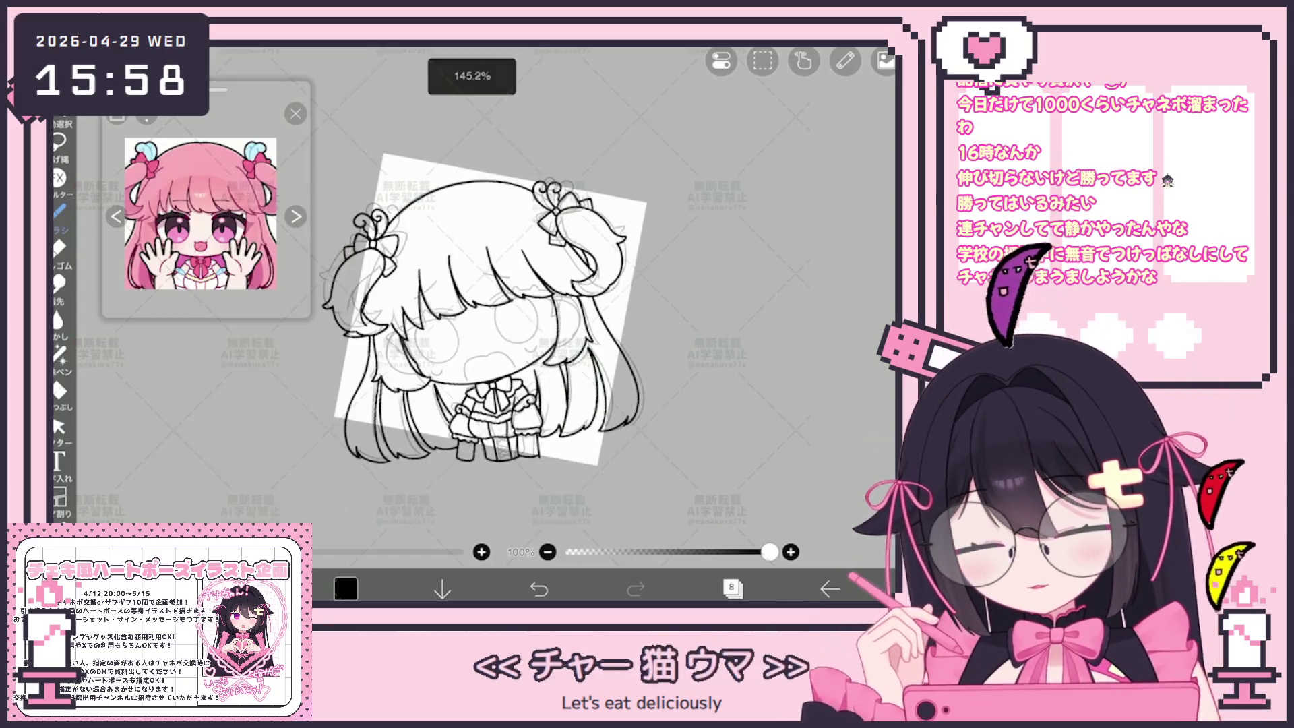
{"action": "scroll", "coordinate": [472, 304], "scroll_direction": "up", "scroll_amount": 5}
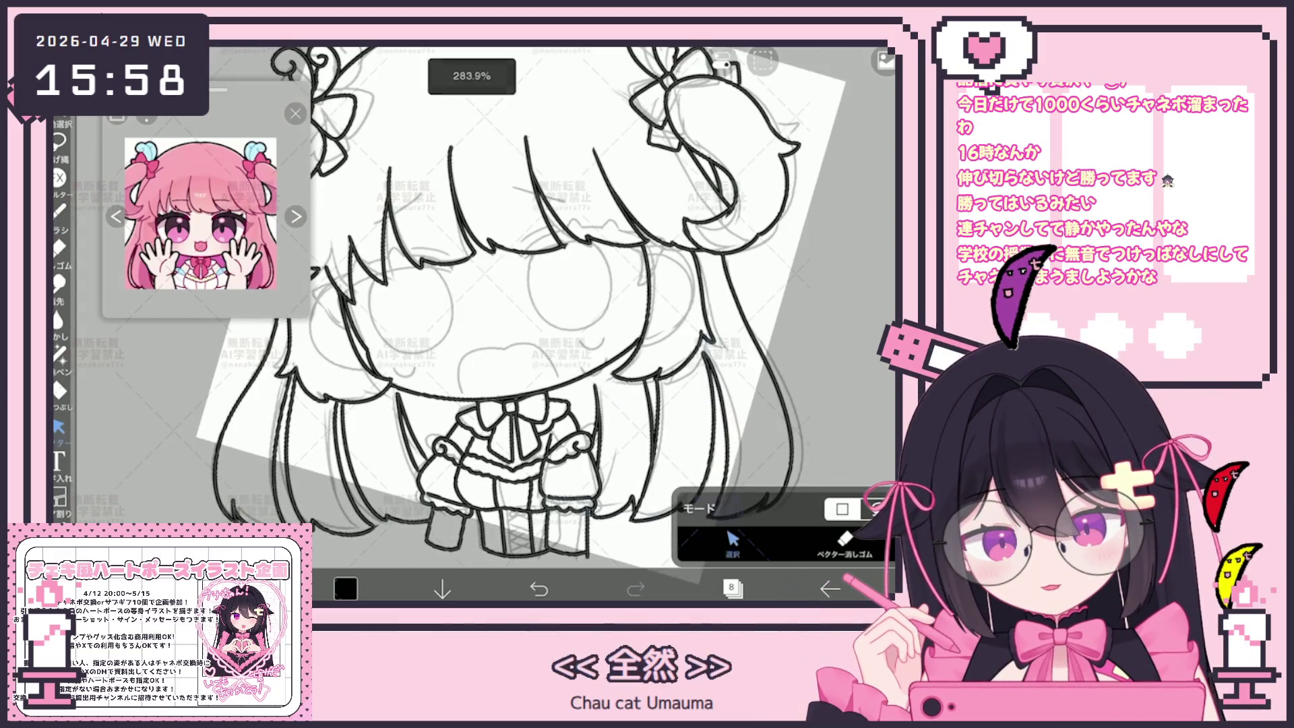
{"action": "left_click", "coordinate": [411, 428]}
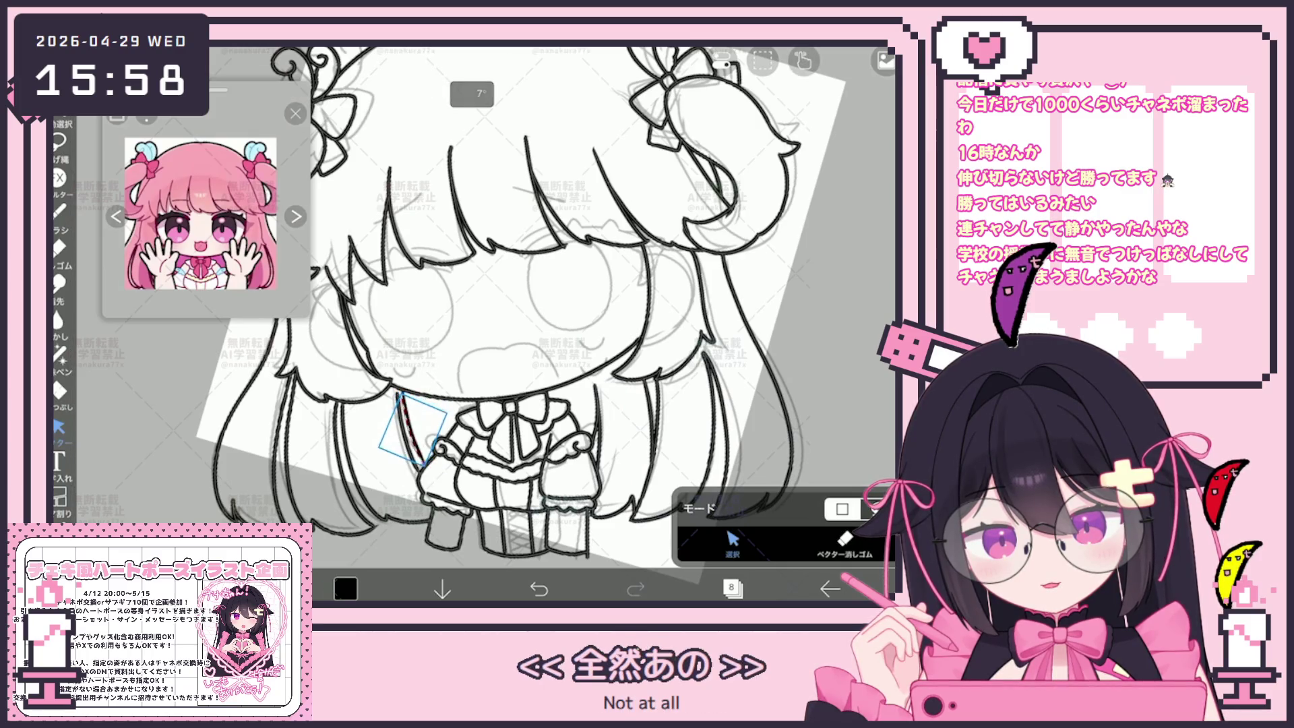
{"action": "left_click", "coordinate": [762, 60]}
{"action": "left_click", "coordinate": [762, 169]}
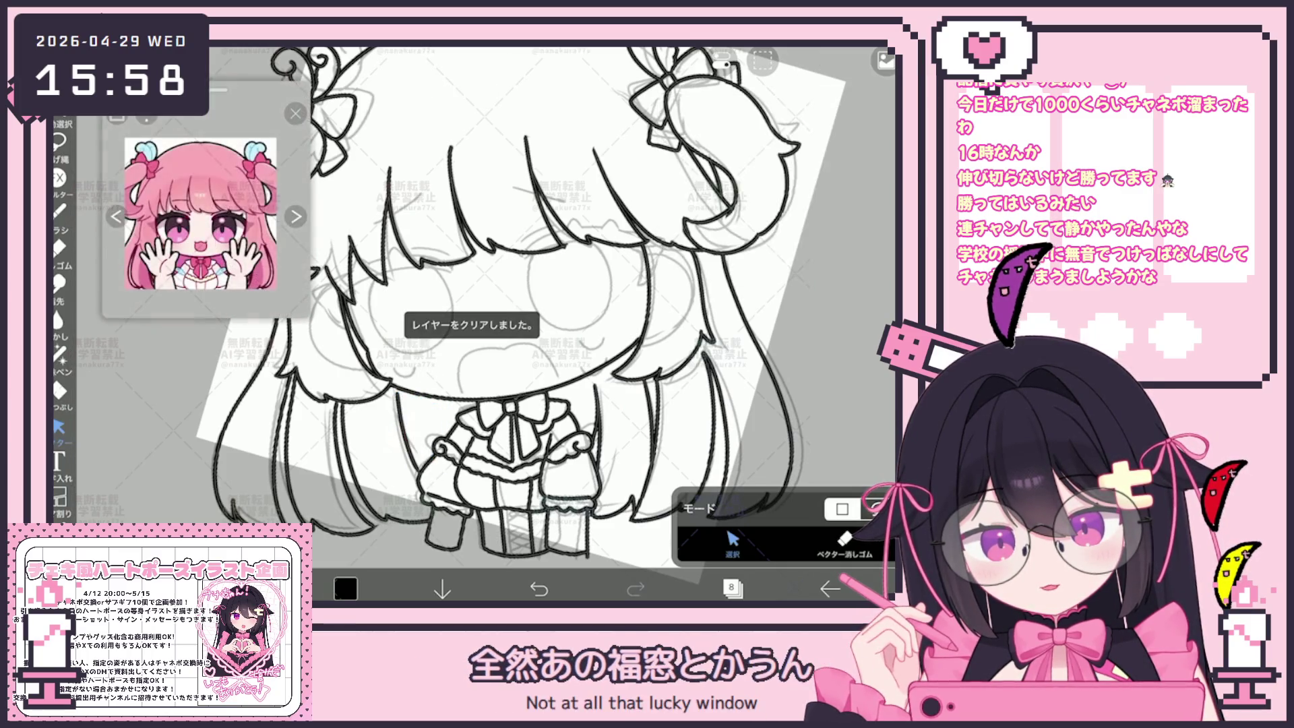
{"action": "key", "text": "ctrl+z"}
{"action": "left_click", "coordinate": [762, 61]}
{"action": "left_click", "coordinate": [762, 169]}
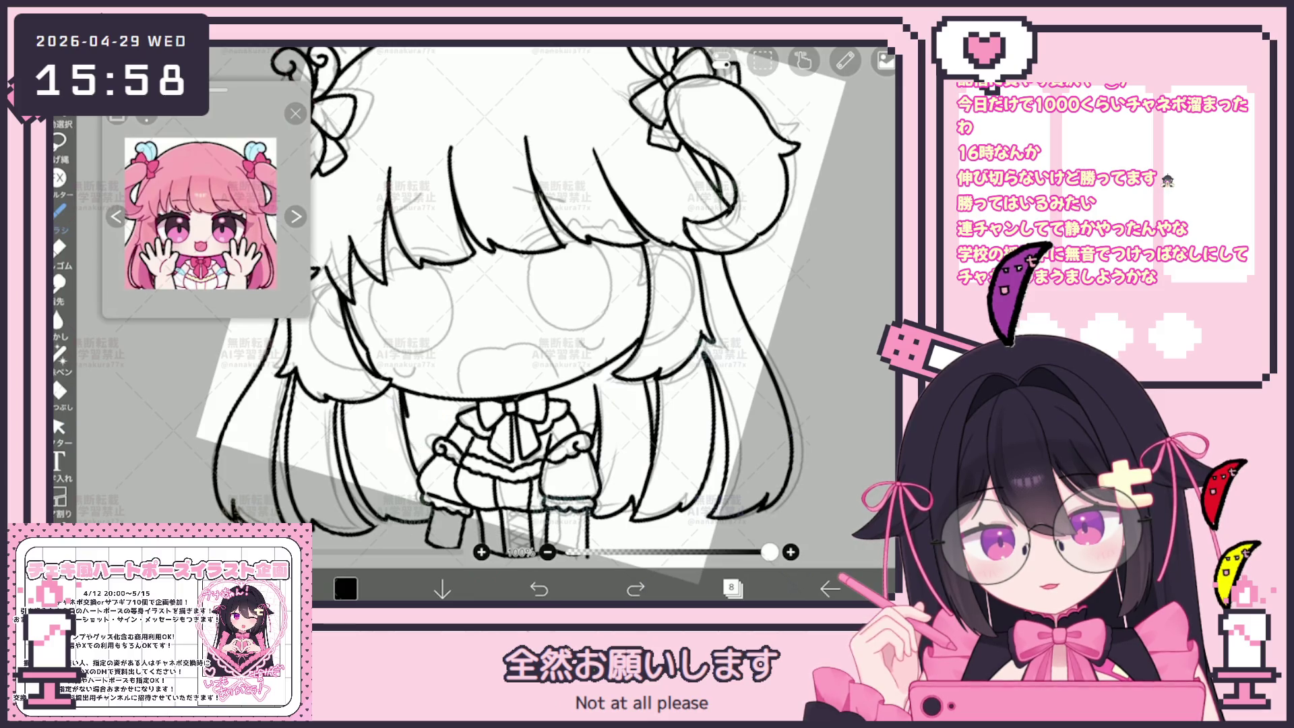
{"action": "left_click_drag", "start_coordinate": [408, 397], "coordinate": [412, 431]}
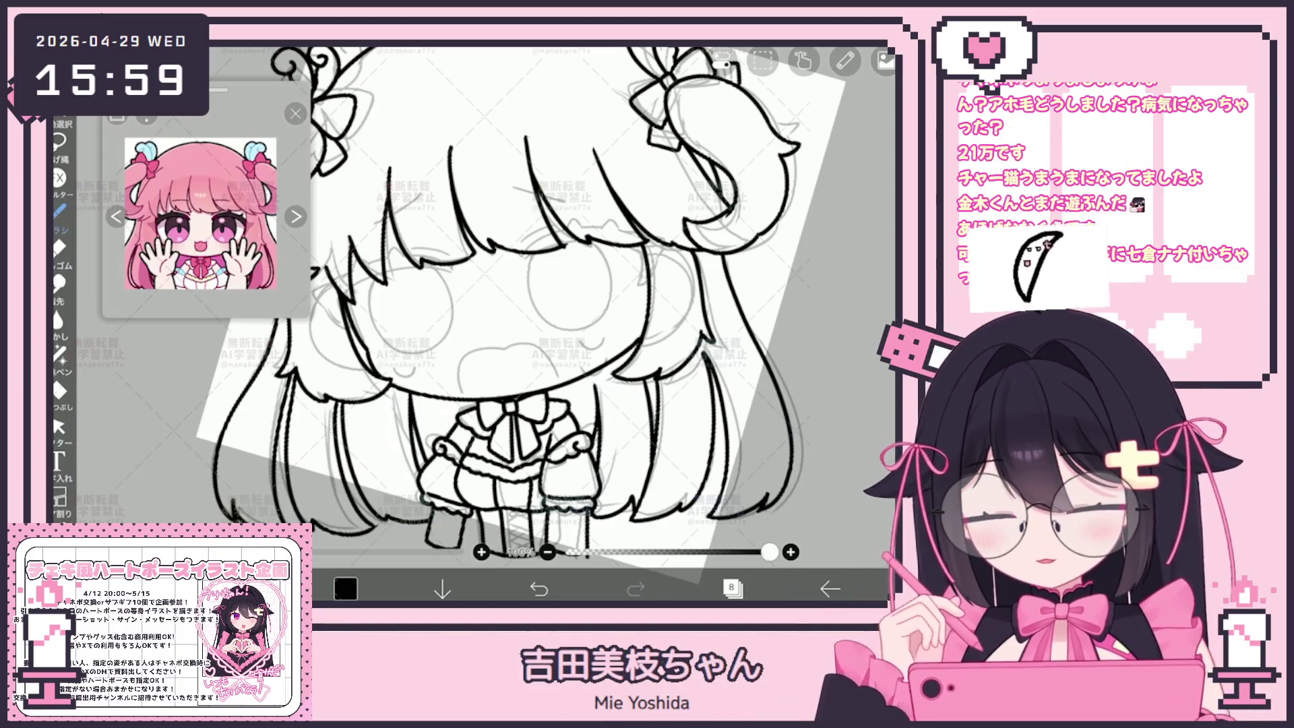
Step: Add a new layer for inking the hair strands
{"action": "scroll", "coordinate": [522, 304], "scroll_direction": "down", "scroll_amount": 5}
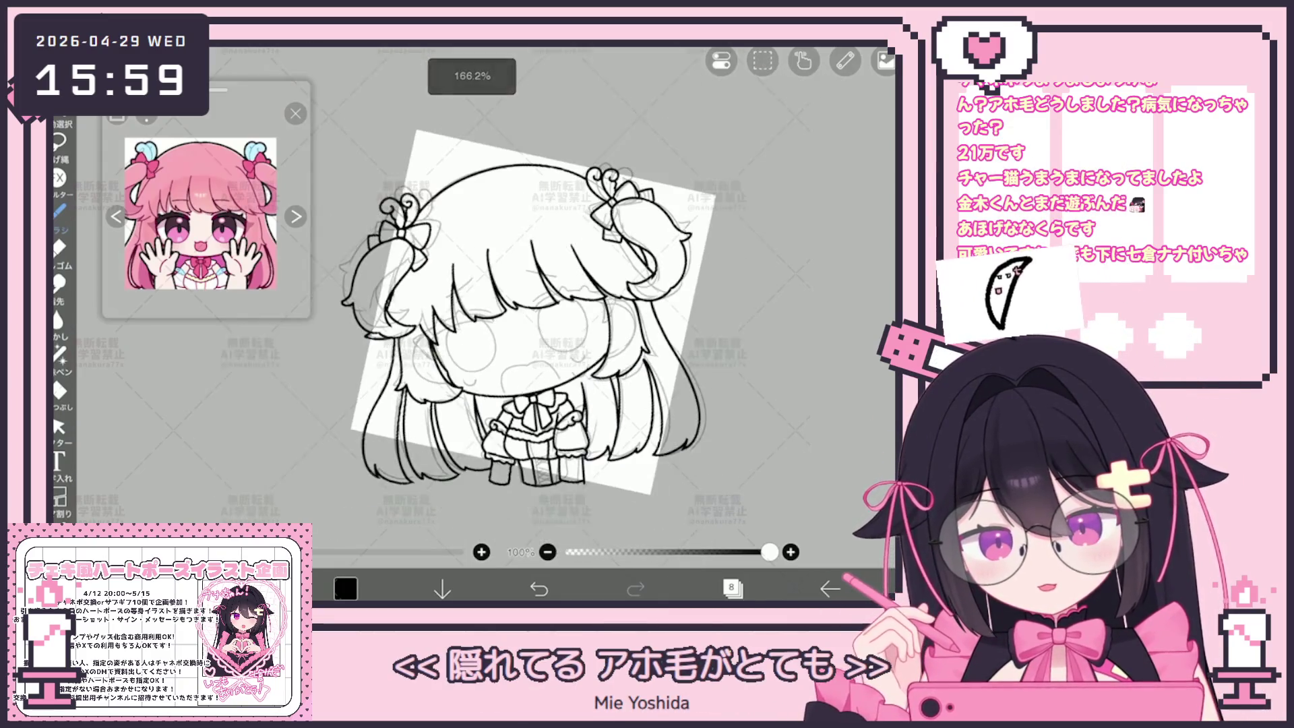
{"action": "left_click", "coordinate": [731, 588]}
{"action": "left_click", "coordinate": [463, 544]}
{"action": "left_click", "coordinate": [535, 422]}
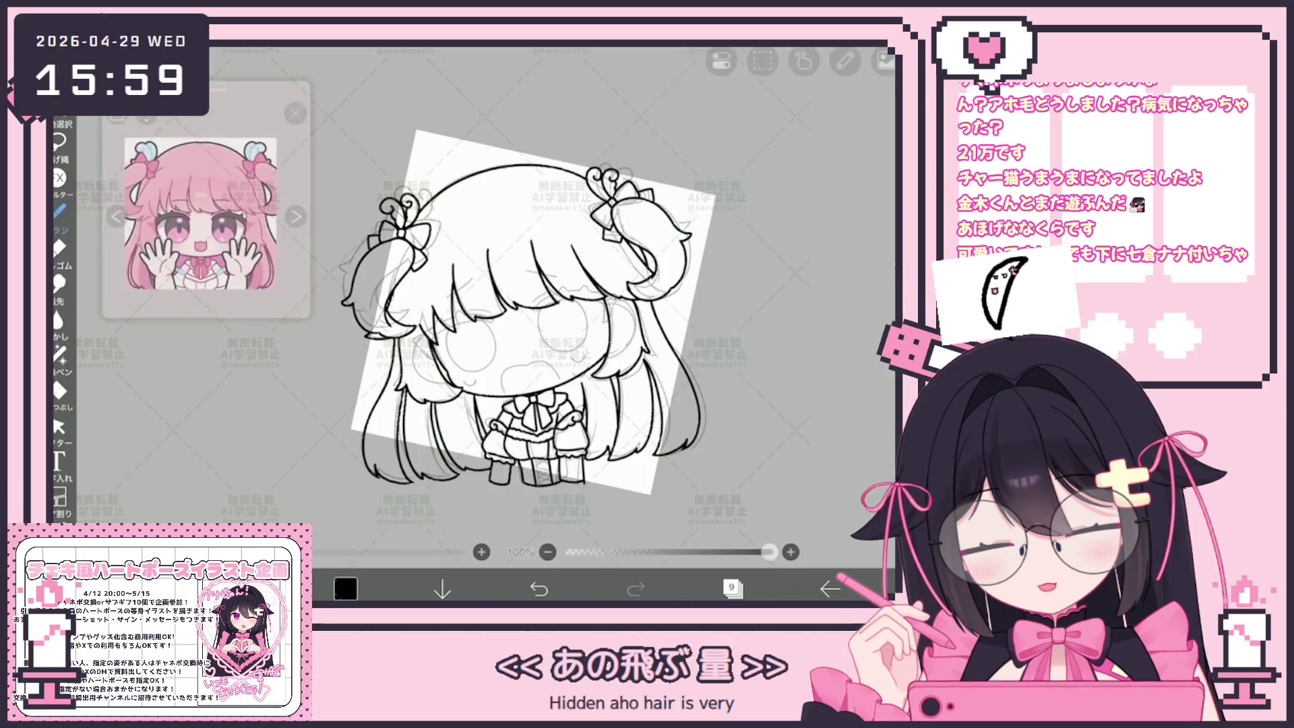
Step: Ink the hair-edge line and short strokes where the bangs meet the side hair, undoing retries
{"action": "scroll", "coordinate": [472, 303], "scroll_direction": "up", "scroll_amount": 5}
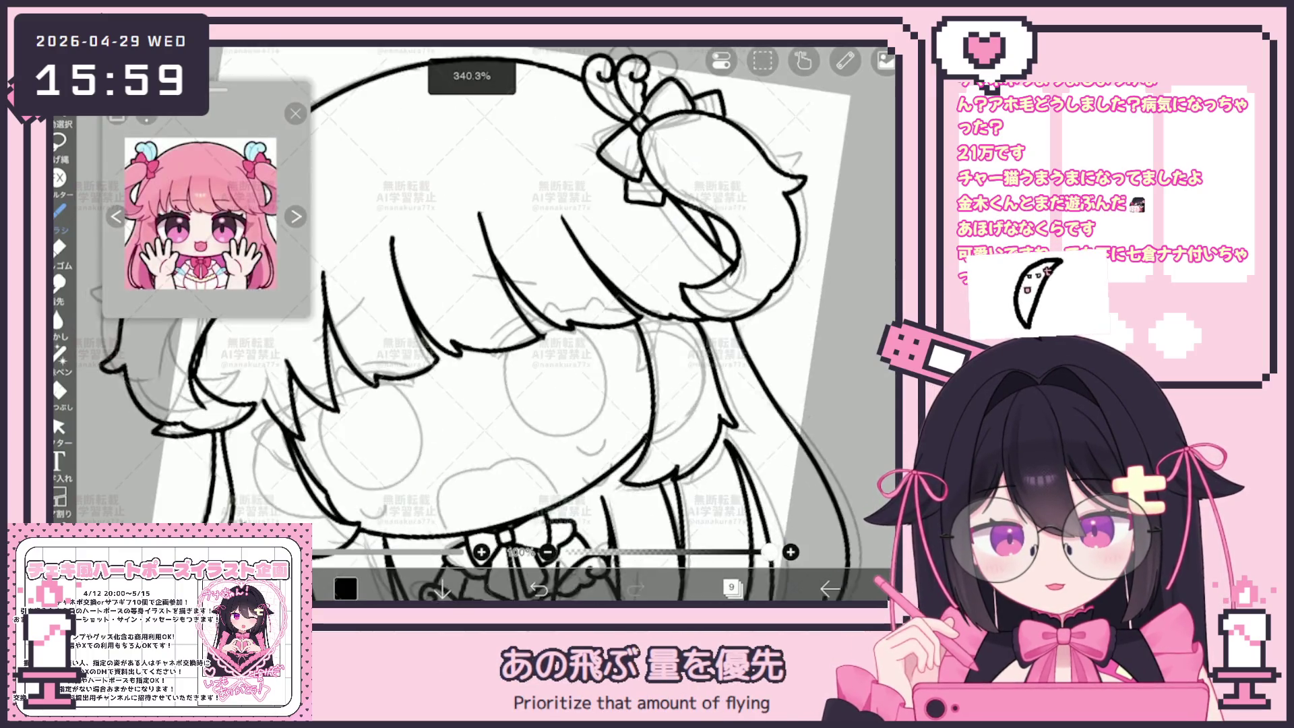
{"action": "left_click_drag", "start_coordinate": [418, 464], "coordinate": [502, 399]}
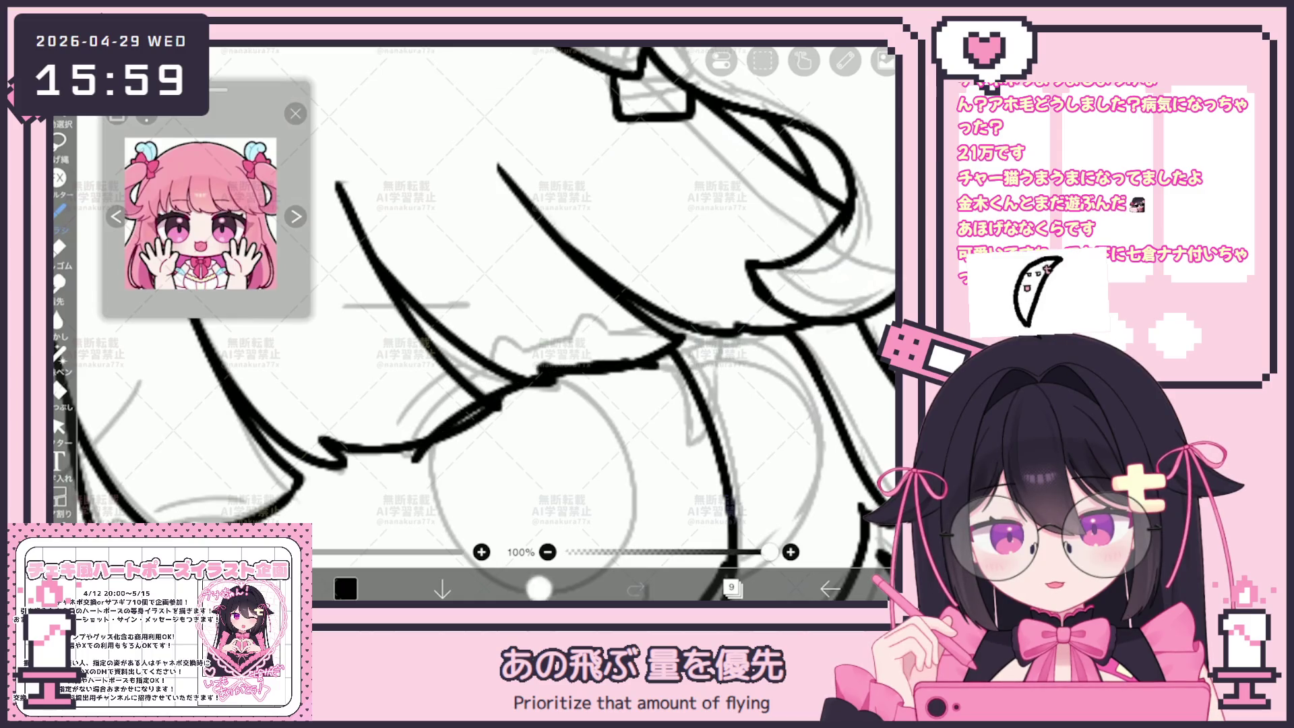
{"action": "key", "text": "ctrl+z"}
{"action": "left_click_drag", "start_coordinate": [418, 464], "coordinate": [502, 399]}
{"action": "scroll", "coordinate": [472, 304], "scroll_direction": "up", "scroll_amount": 2}
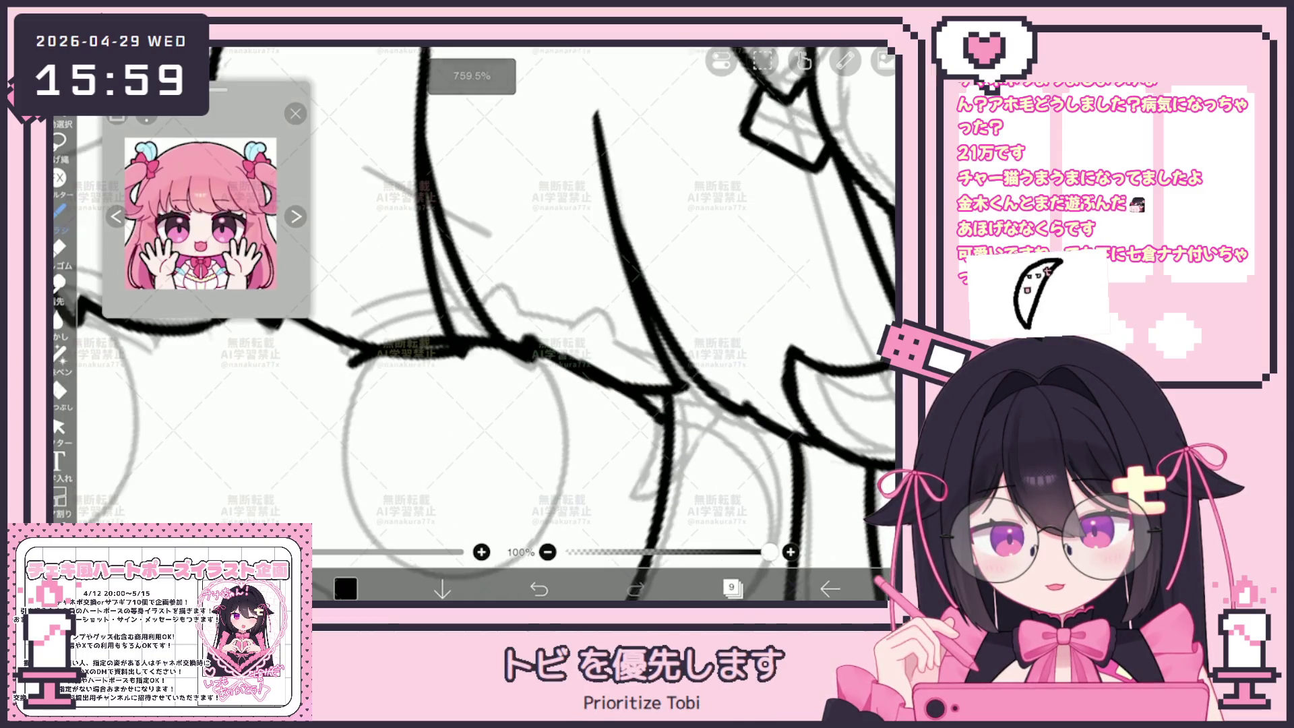
{"action": "scroll", "coordinate": [472, 303], "scroll_direction": "right", "scroll_amount": 3}
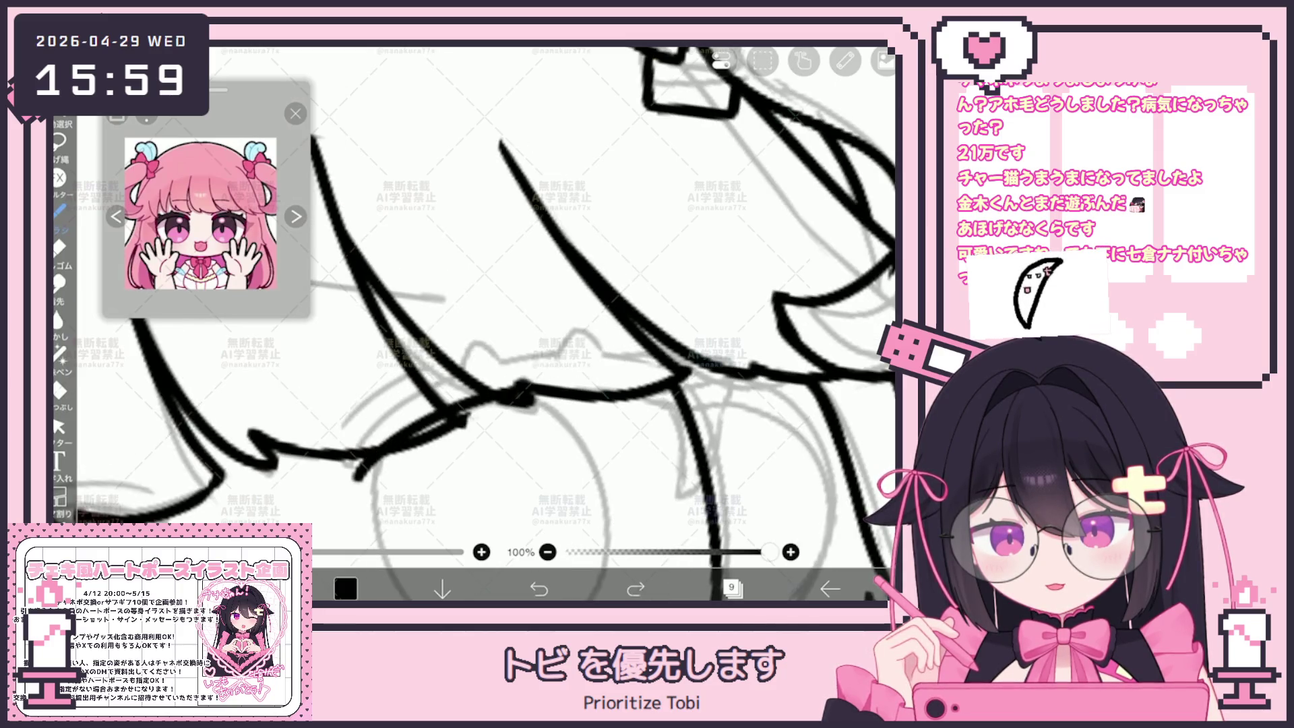
{"action": "left_click_drag", "start_coordinate": [424, 388], "coordinate": [357, 449]}
{"action": "left_click_drag", "start_coordinate": [461, 377], "coordinate": [650, 350]}
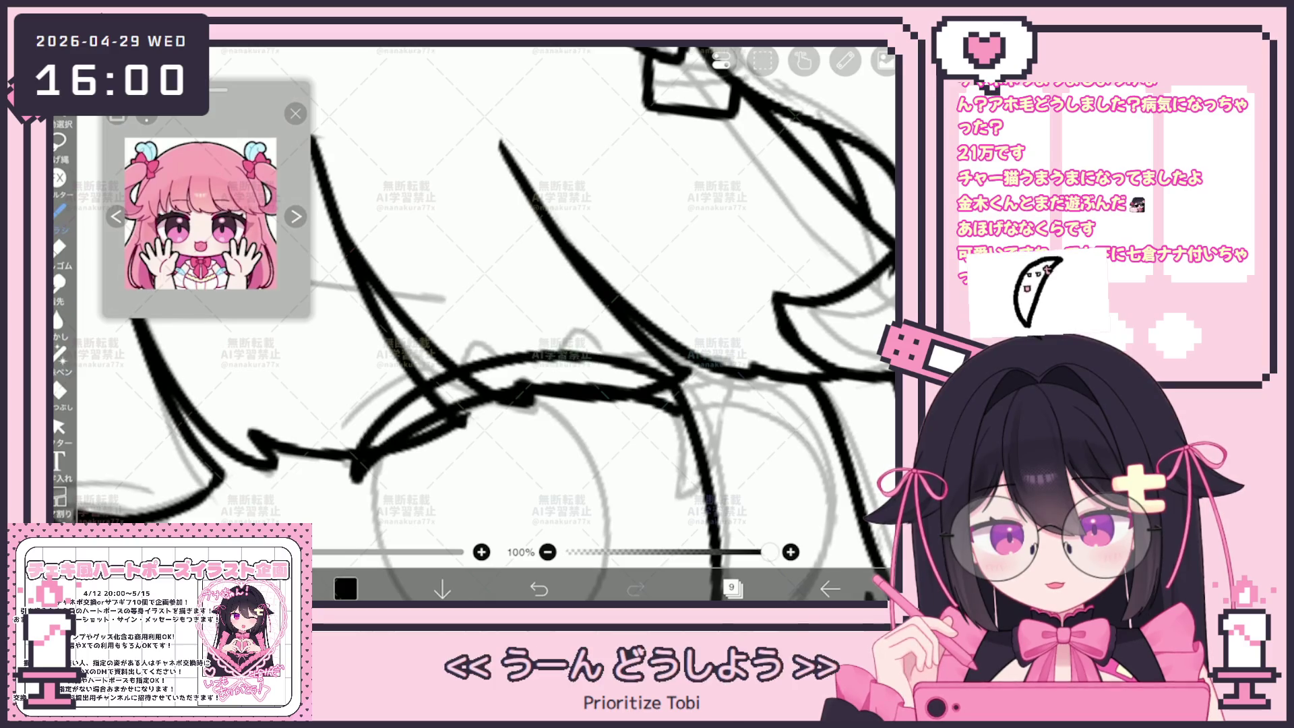
{"action": "key", "text": "ctrl+z"}
{"action": "left_click_drag", "start_coordinate": [354, 449], "coordinate": [374, 431]}
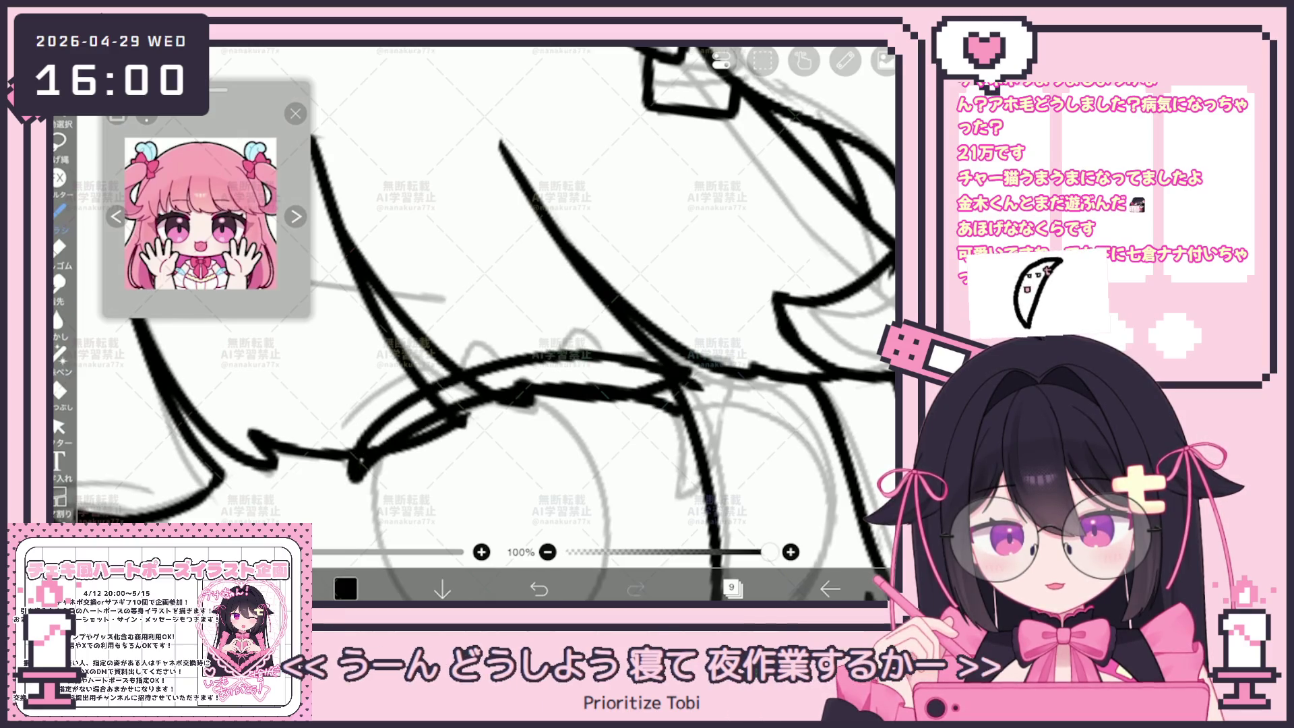
{"action": "left_click_drag", "start_coordinate": [458, 375], "coordinate": [643, 344]}
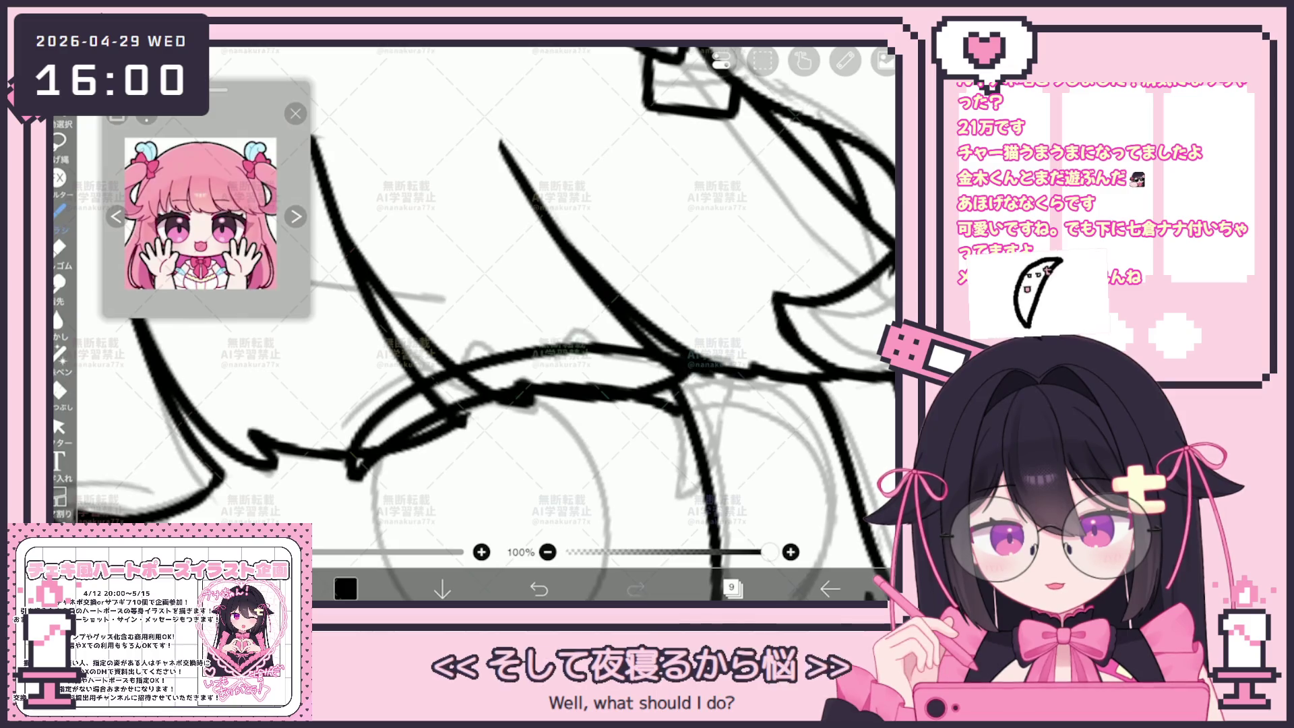
{"action": "key", "text": "ctrl+z"}
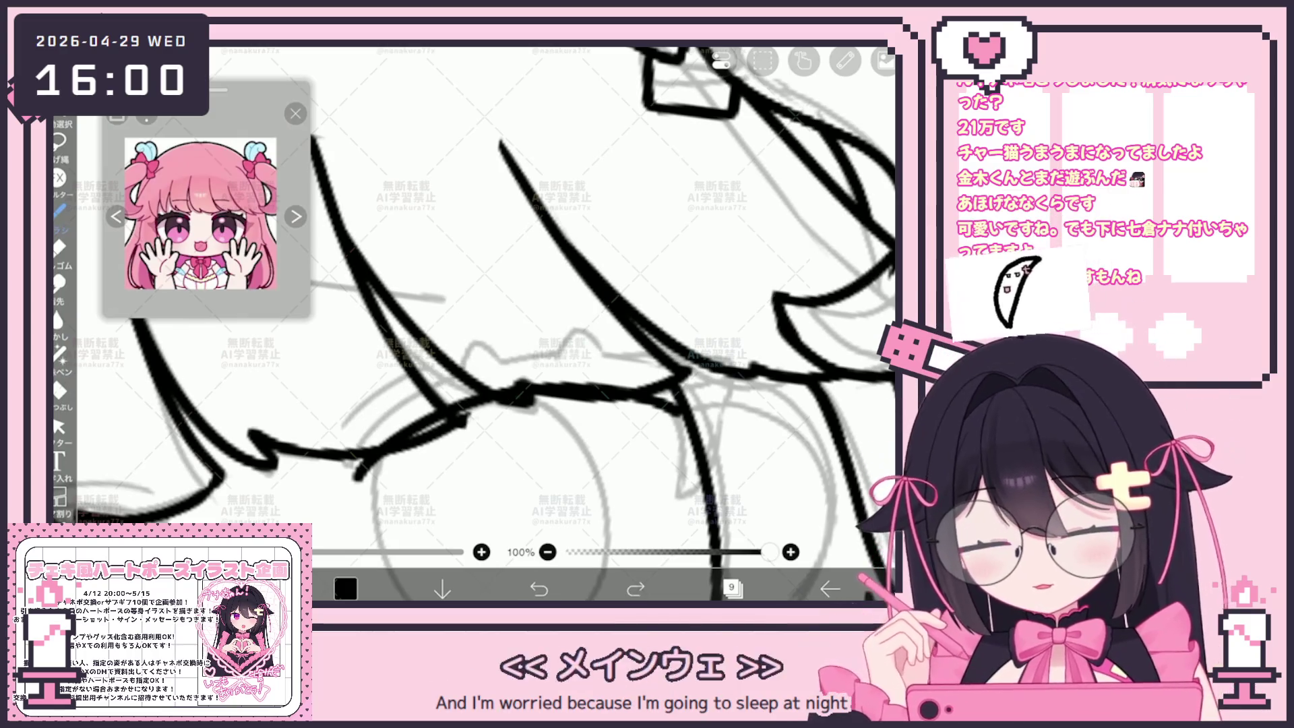
{"action": "left_click_drag", "start_coordinate": [378, 421], "coordinate": [704, 371]}
{"action": "key", "text": "ctrl+z"}
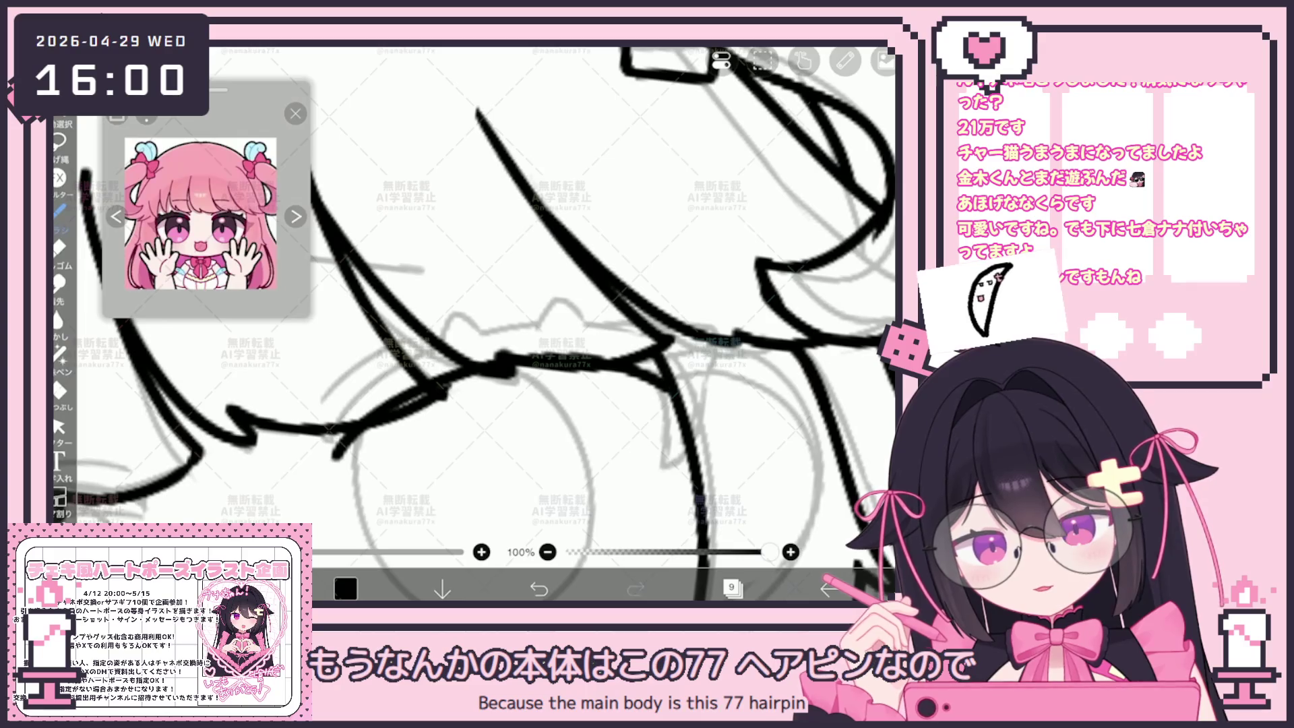
{"action": "key", "text": "ctrl+z"}
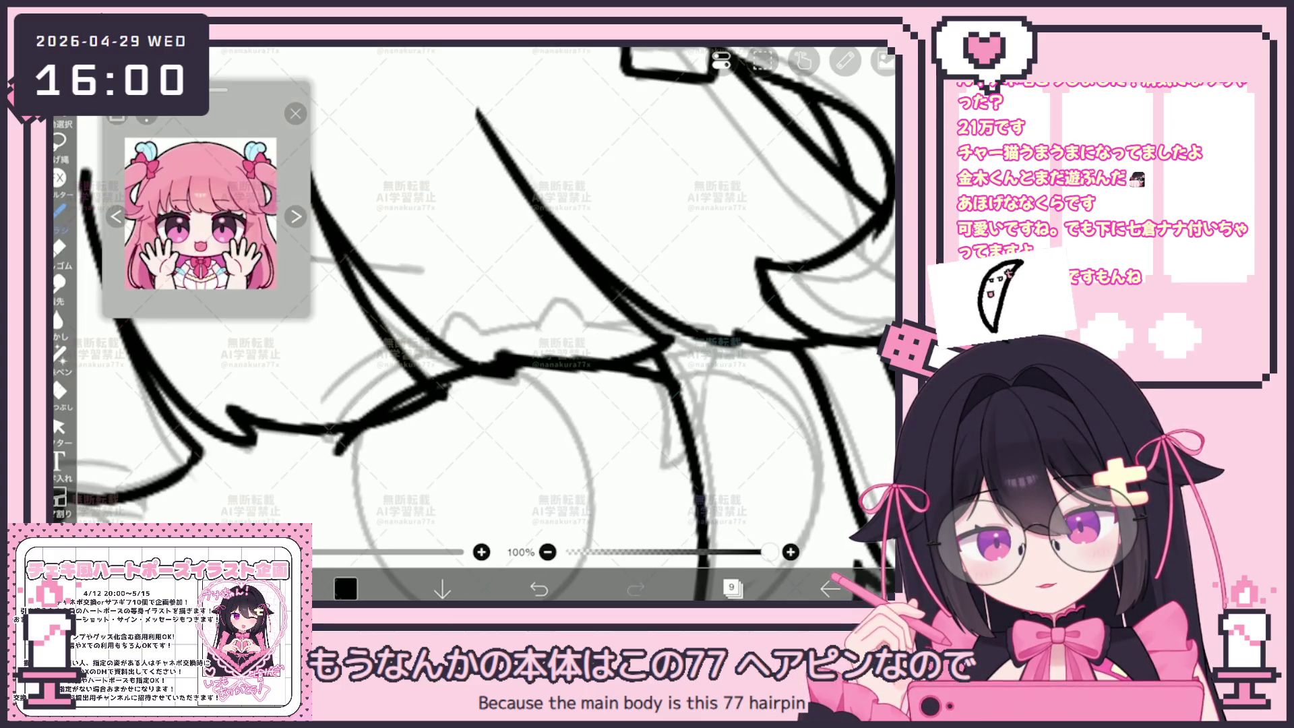
{"action": "key", "text": "ctrl+z"}
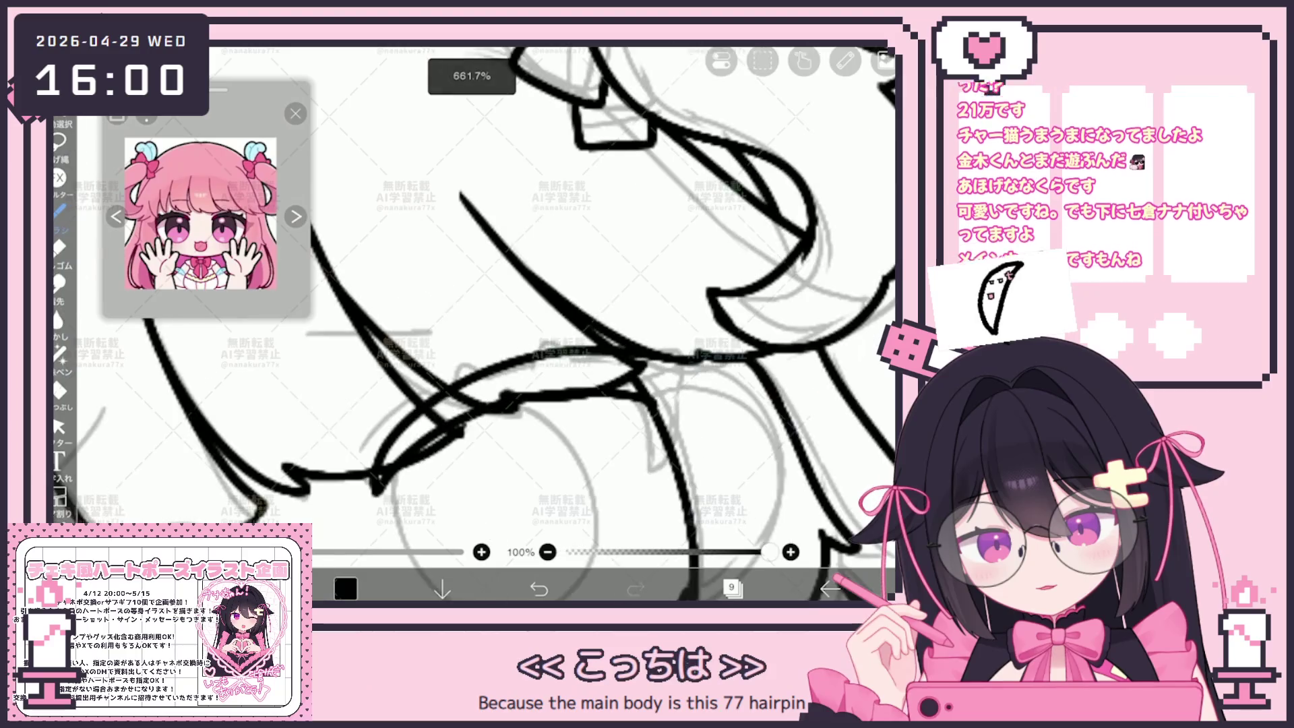
Step: Ink the long curved strand rising to the right and redraw its short diagonal stroke
{"action": "mouse_move", "coordinate": [358, 472]}
{"action": "left_mouse_down"}
{"action": "mouse_move", "coordinate": [412, 398]}
{"action": "mouse_move", "coordinate": [674, 341]}
{"action": "left_mouse_up"}
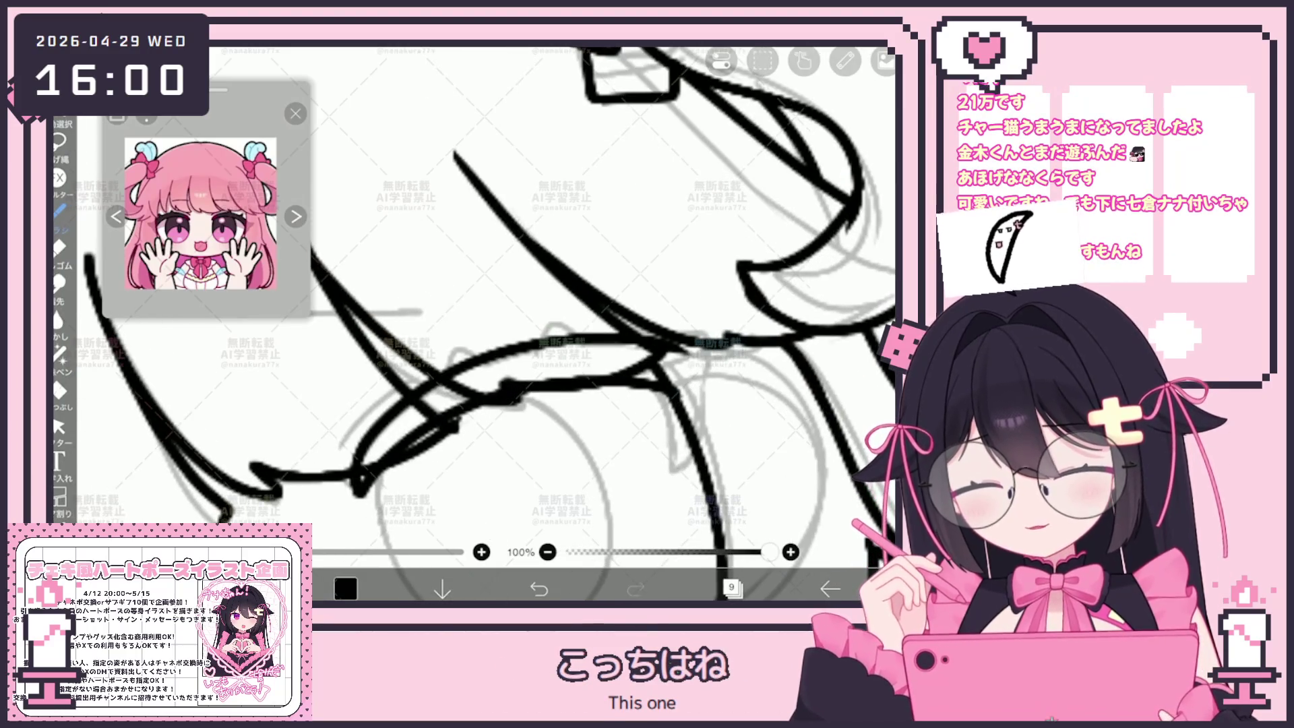
{"action": "scroll", "coordinate": [472, 324], "scroll_direction": "up", "scroll_amount": 2}
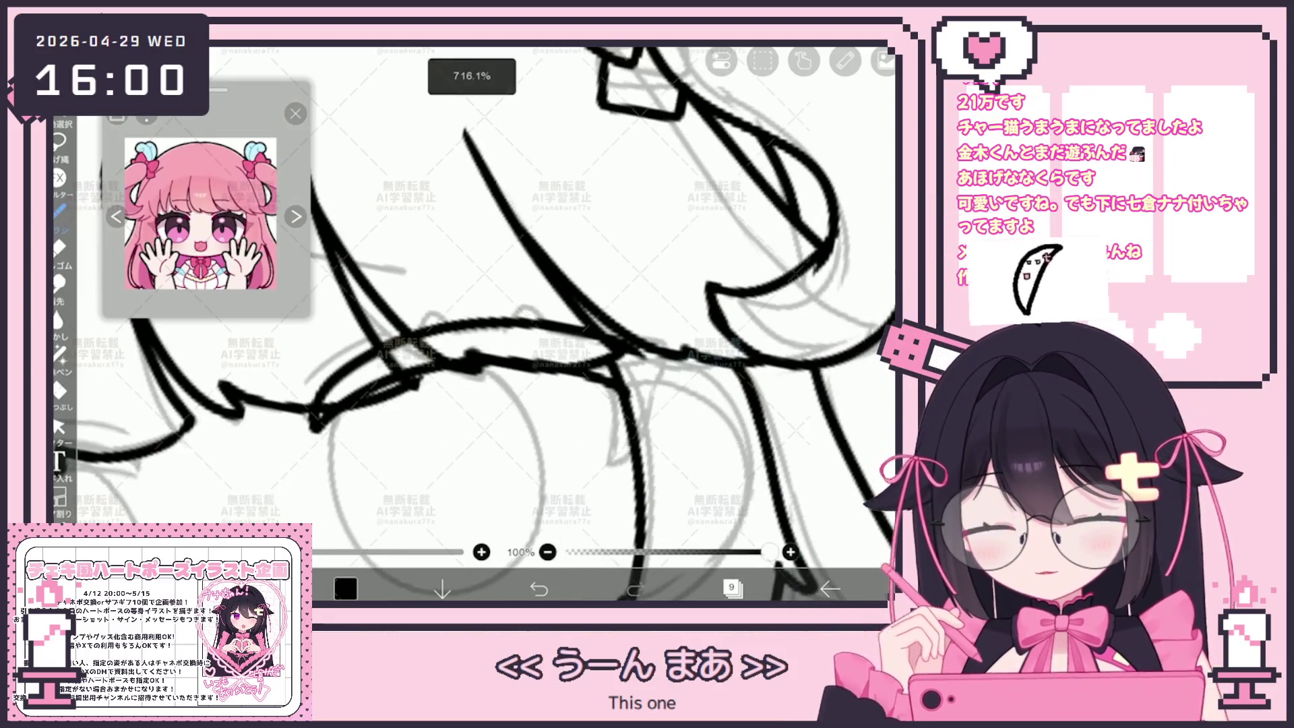
{"action": "scroll", "coordinate": [472, 323], "scroll_direction": "up", "scroll_amount": 2}
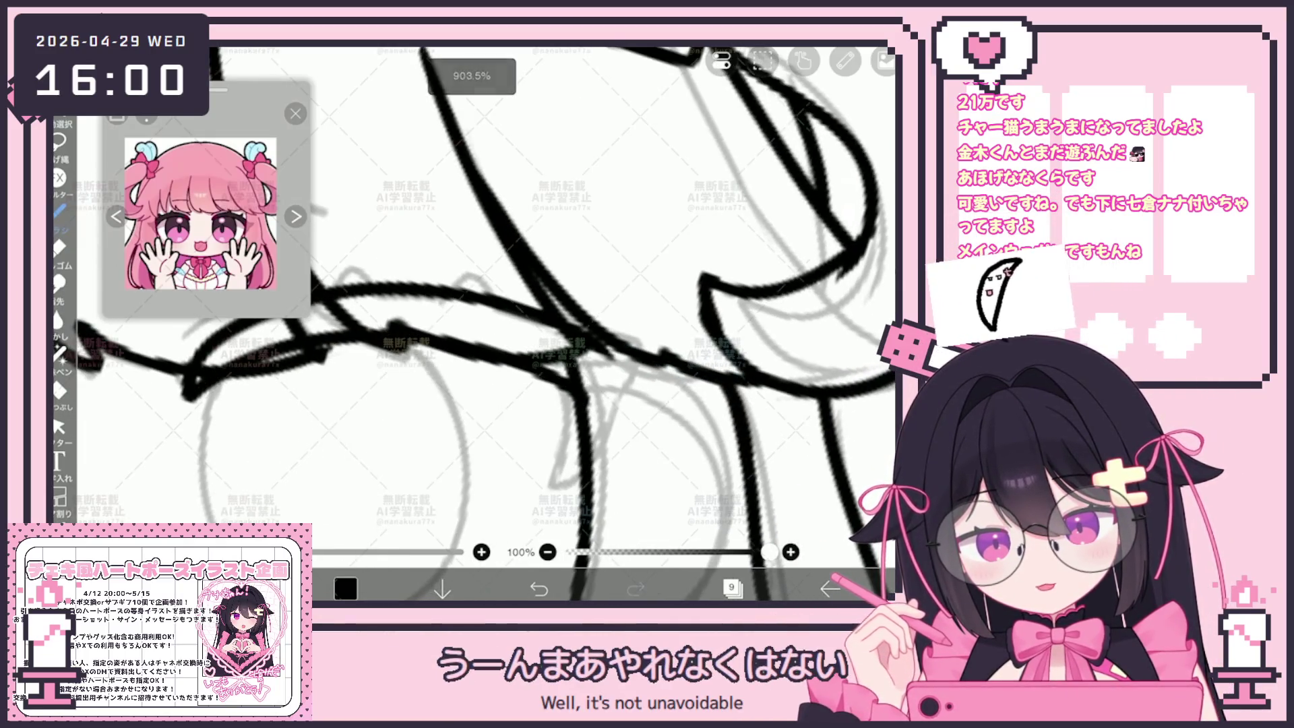
{"action": "key", "text": "ctrl+z"}
{"action": "left_click_drag", "start_coordinate": [660, 365], "coordinate": [565, 491]}
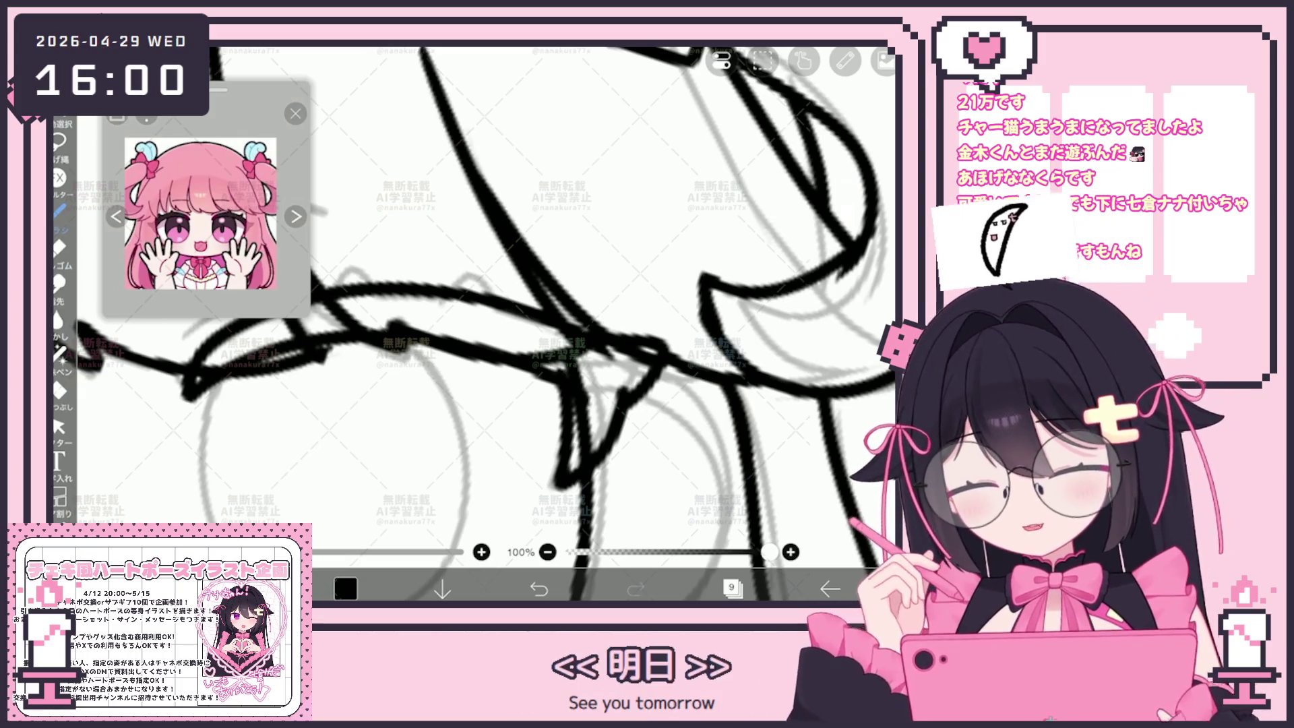
{"action": "left_click", "coordinate": [59, 426]}
{"action": "scroll", "coordinate": [486, 324], "scroll_direction": "up", "scroll_amount": 2}
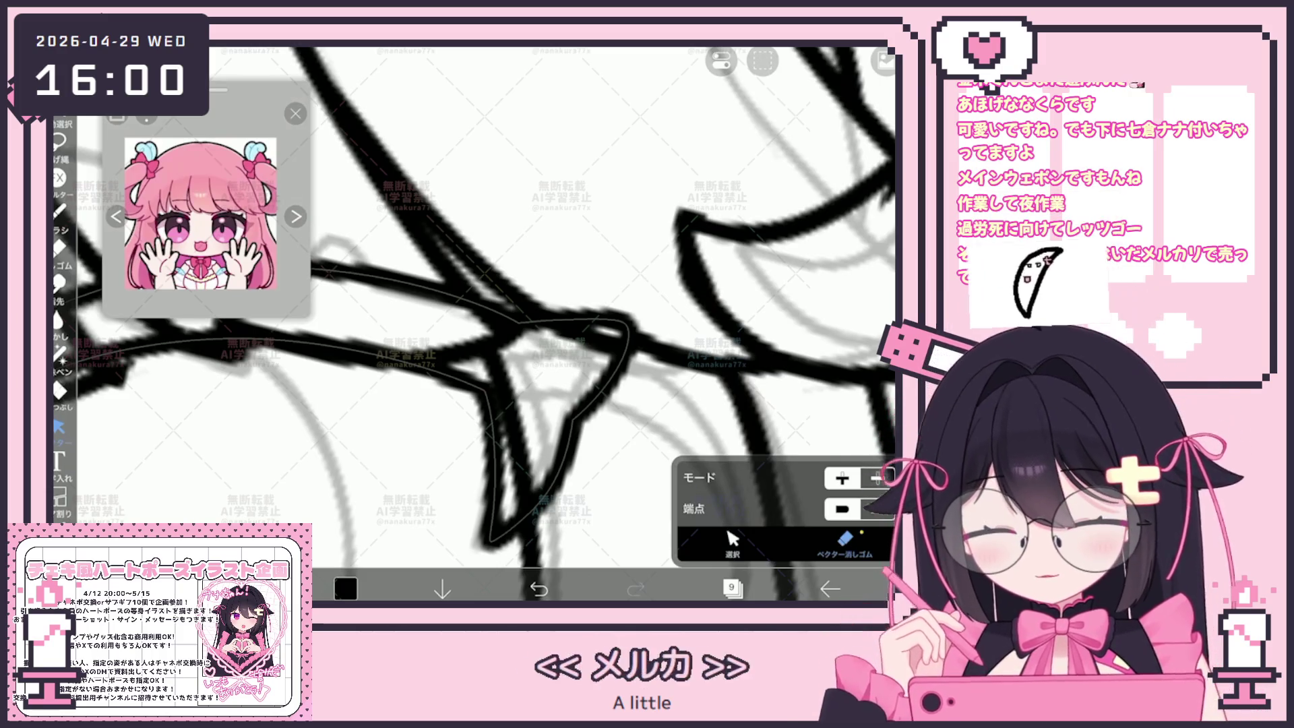
Step: Add a short brush stroke to the hair strand in the bangs
{"action": "left_click", "coordinate": [60, 210]}
{"action": "scroll", "coordinate": [472, 324], "scroll_direction": "up", "scroll_amount": 3}
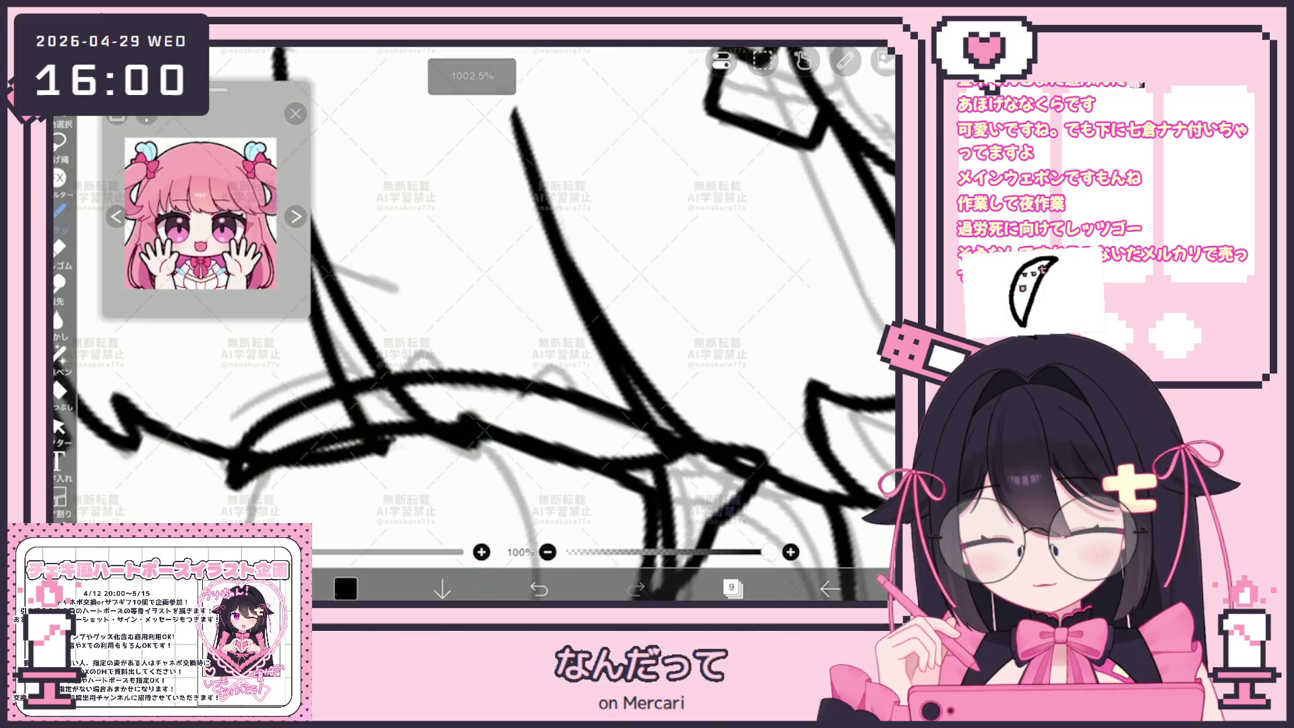
{"action": "left_click_drag", "start_coordinate": [539, 386], "coordinate": [577, 389]}
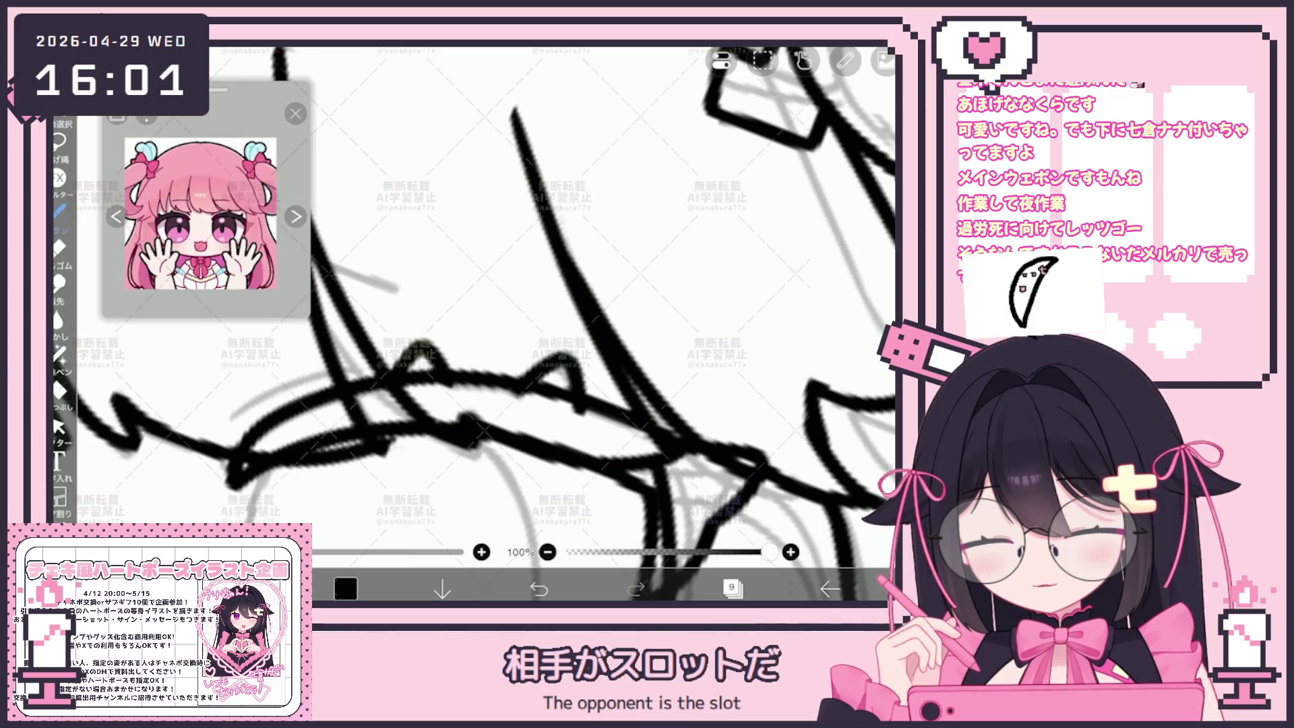
Step: Erase the two overlapping stray segments in the bangs with the Vector Eraser
{"action": "left_click", "coordinate": [59, 426]}
{"action": "left_click", "coordinate": [733, 539]}
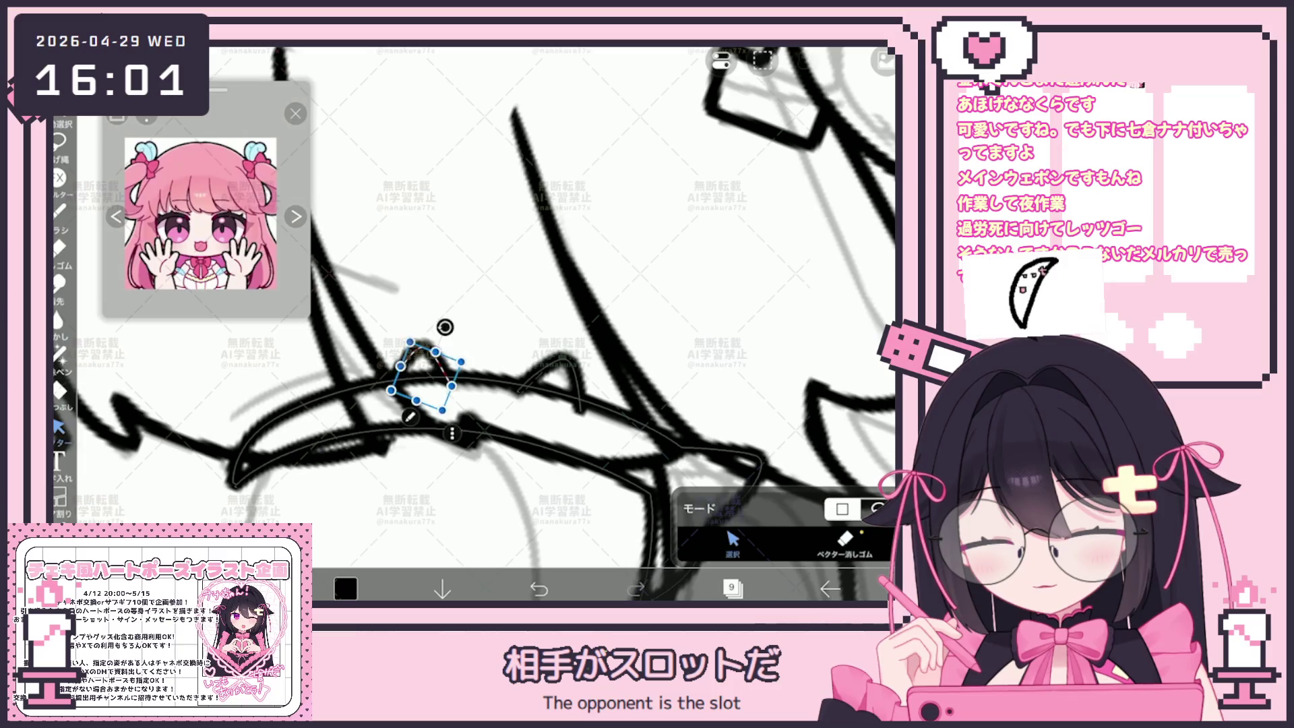
{"action": "left_click", "coordinate": [845, 539]}
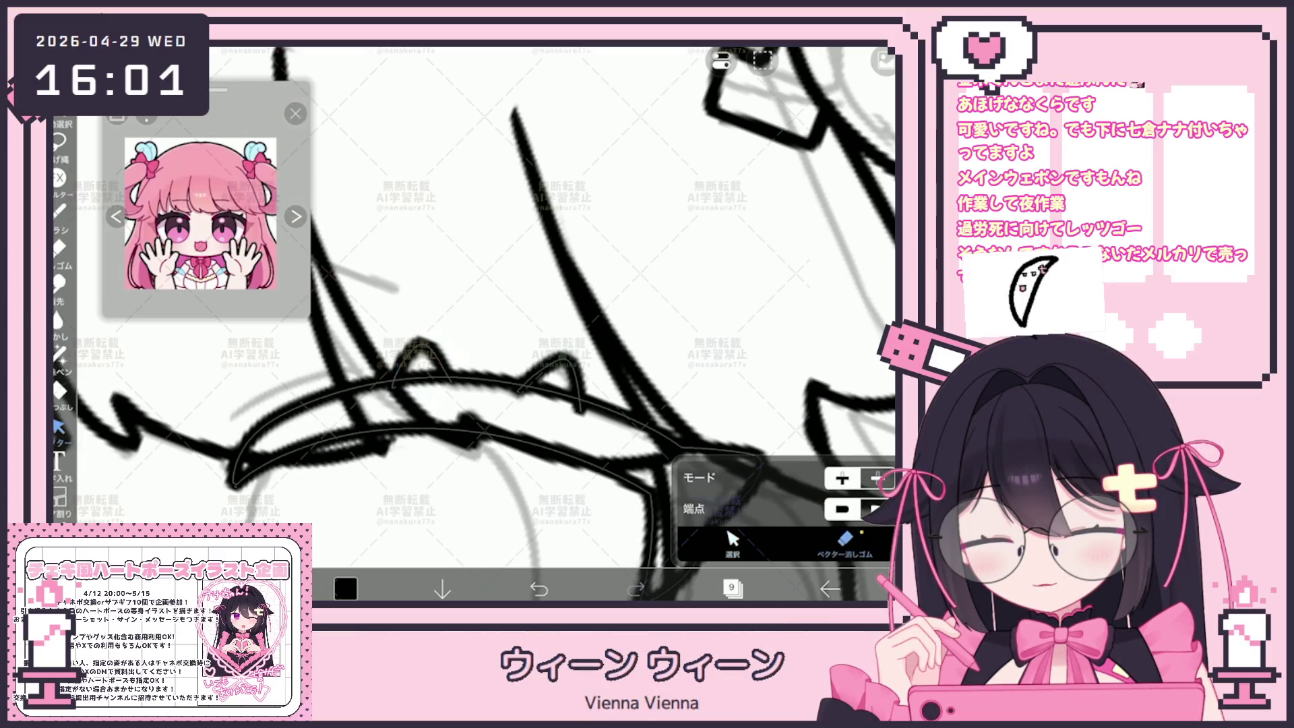
{"action": "left_click", "coordinate": [425, 378]}
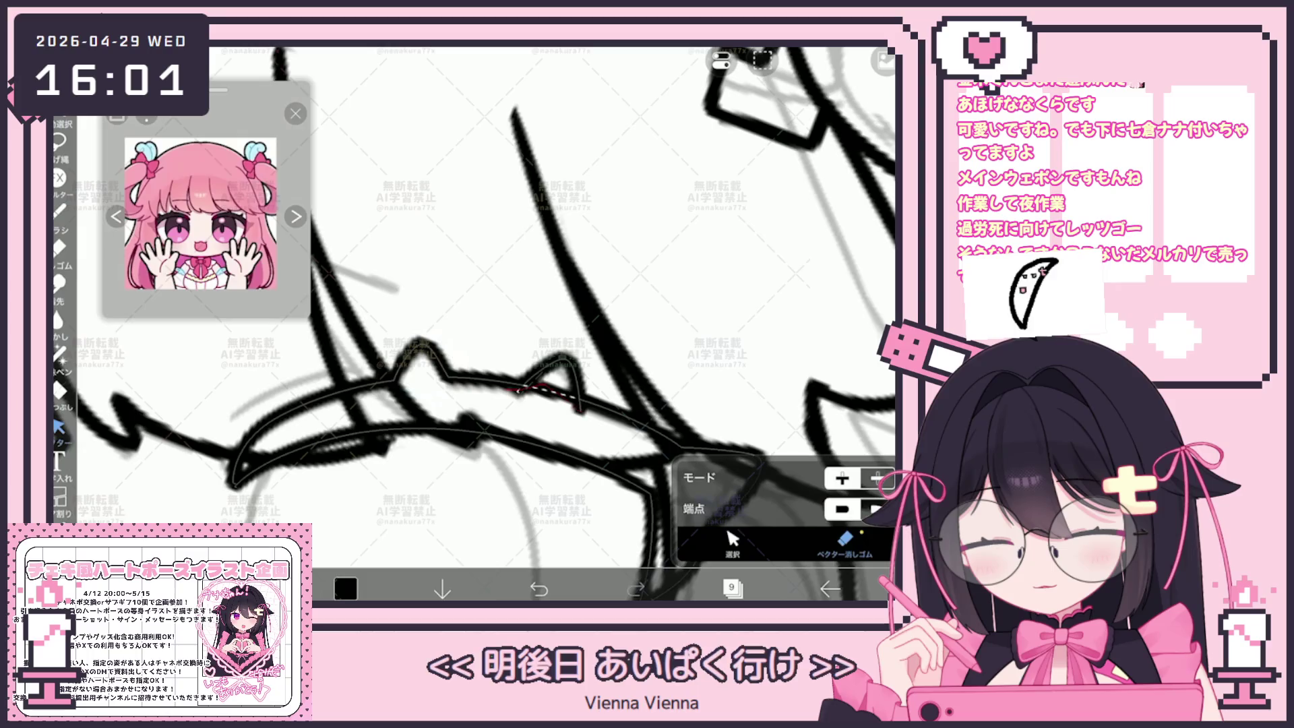
{"action": "left_click", "coordinate": [579, 404]}
{"action": "scroll", "coordinate": [472, 323], "scroll_direction": "down", "scroll_amount": 5}
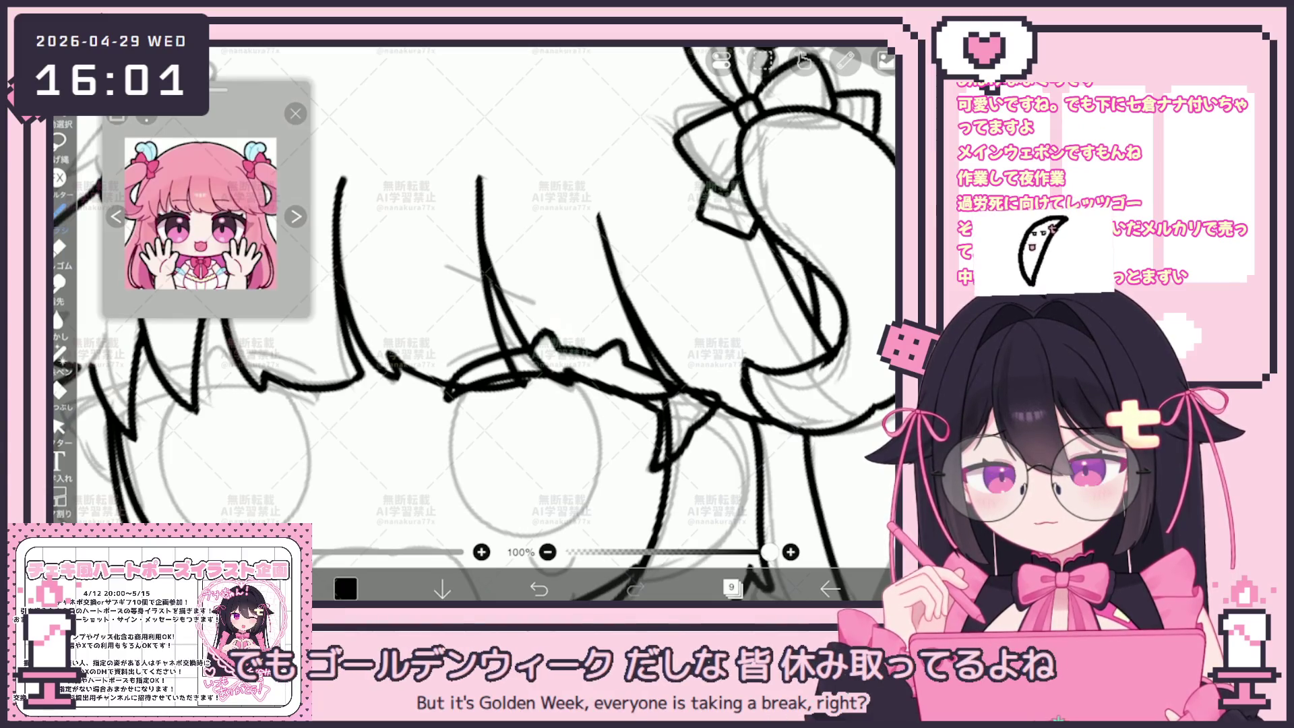
Step: Ink a curved stroke along the bangs, then undo the recent strokes
{"action": "scroll", "coordinate": [485, 303], "scroll_direction": "up", "scroll_amount": 3}
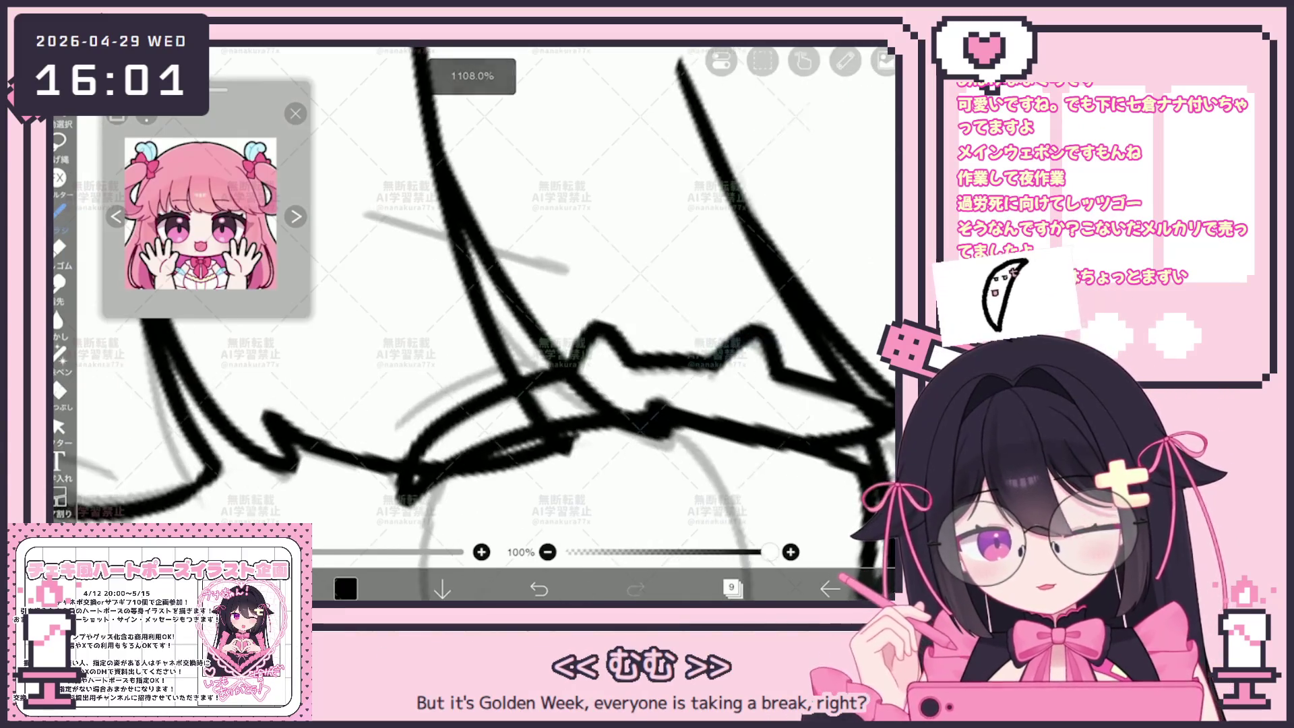
{"action": "left_click_drag", "start_coordinate": [391, 423], "coordinate": [500, 352]}
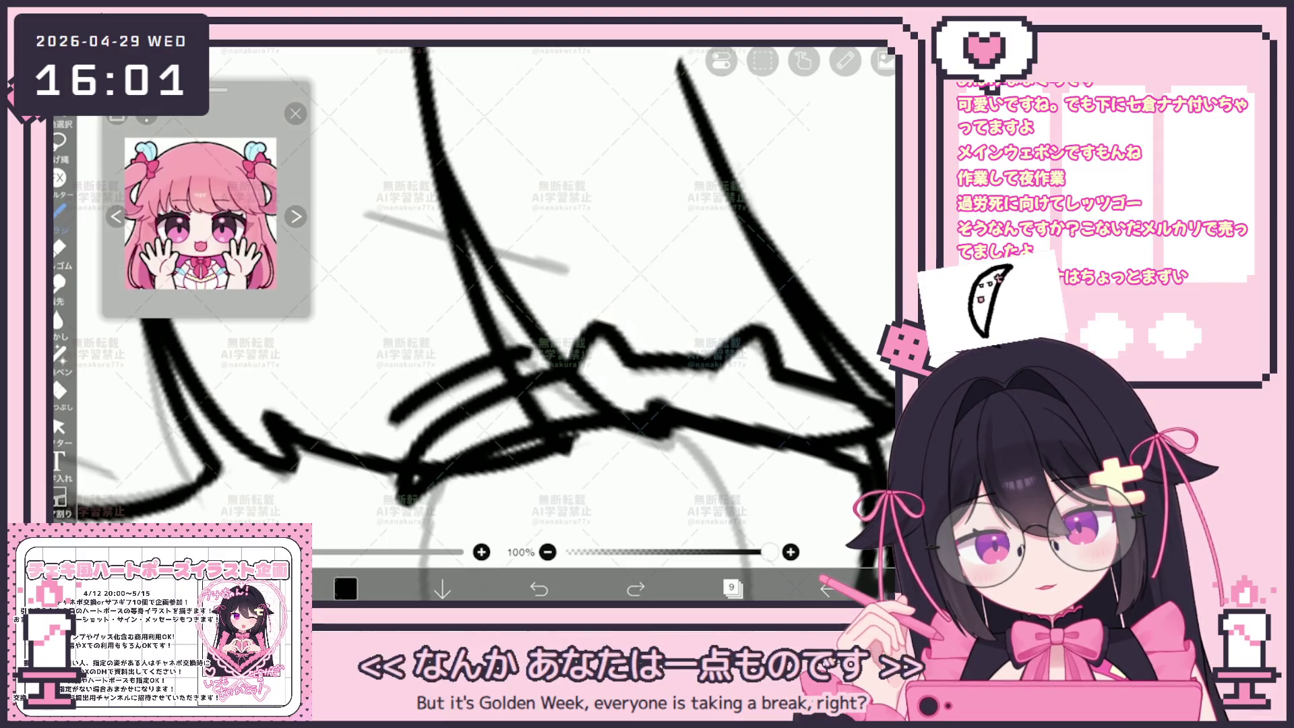
{"action": "scroll", "coordinate": [485, 303], "scroll_direction": "down", "scroll_amount": 5}
{"action": "scroll", "coordinate": [485, 303], "scroll_direction": "up", "scroll_amount": 5}
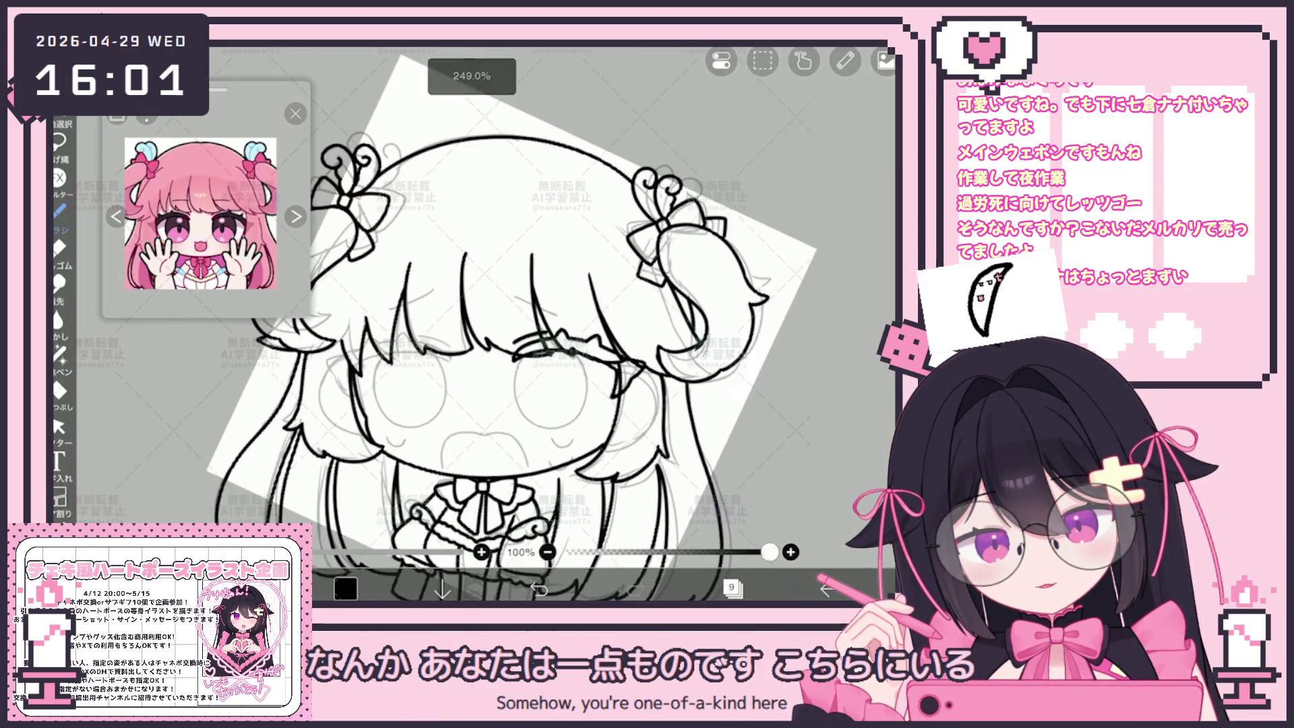
{"action": "scroll", "coordinate": [591, 323], "scroll_direction": "left", "scroll_amount": 3}
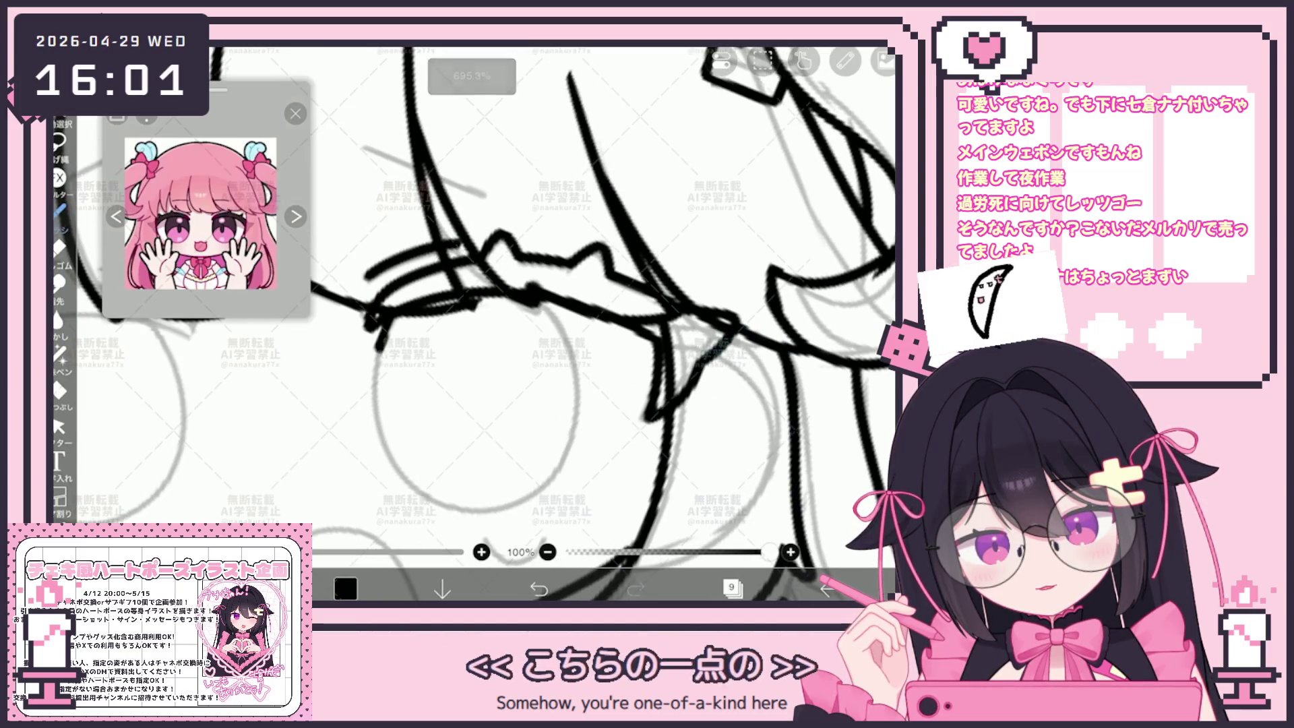
{"action": "key", "text": "ctrl+z"}
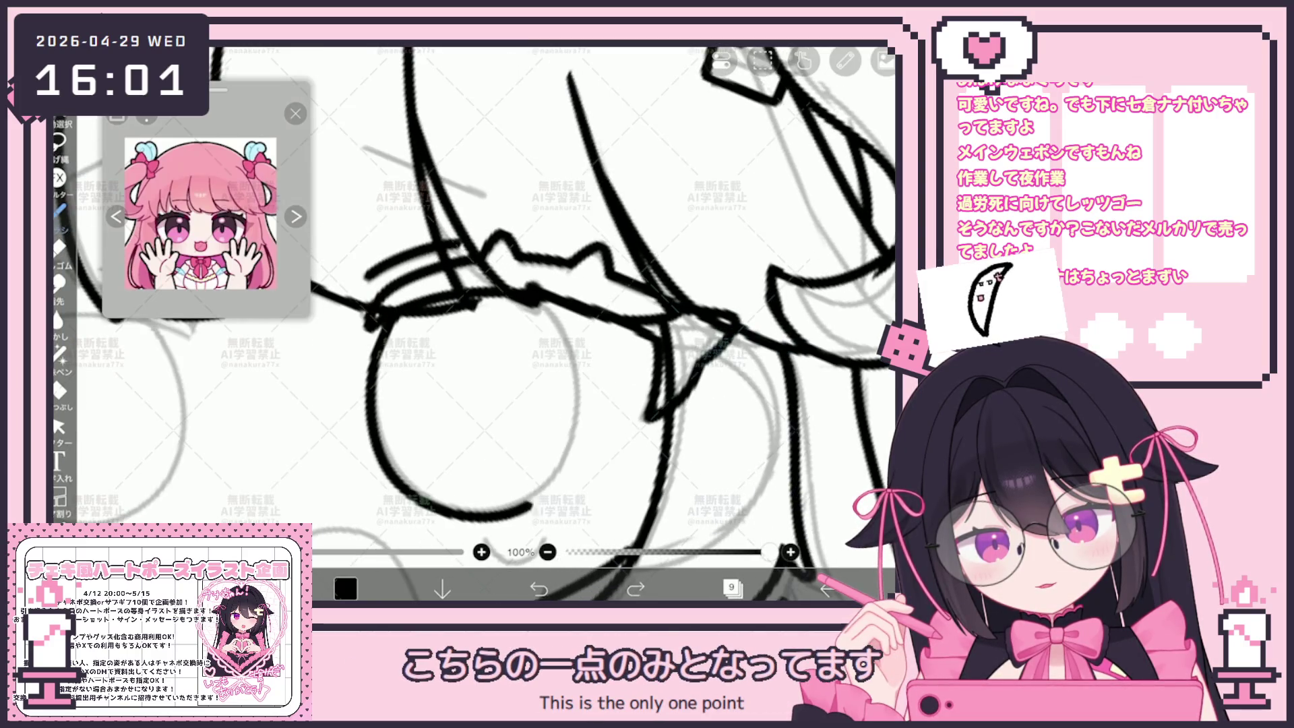
{"action": "key", "text": "ctrl+z"}
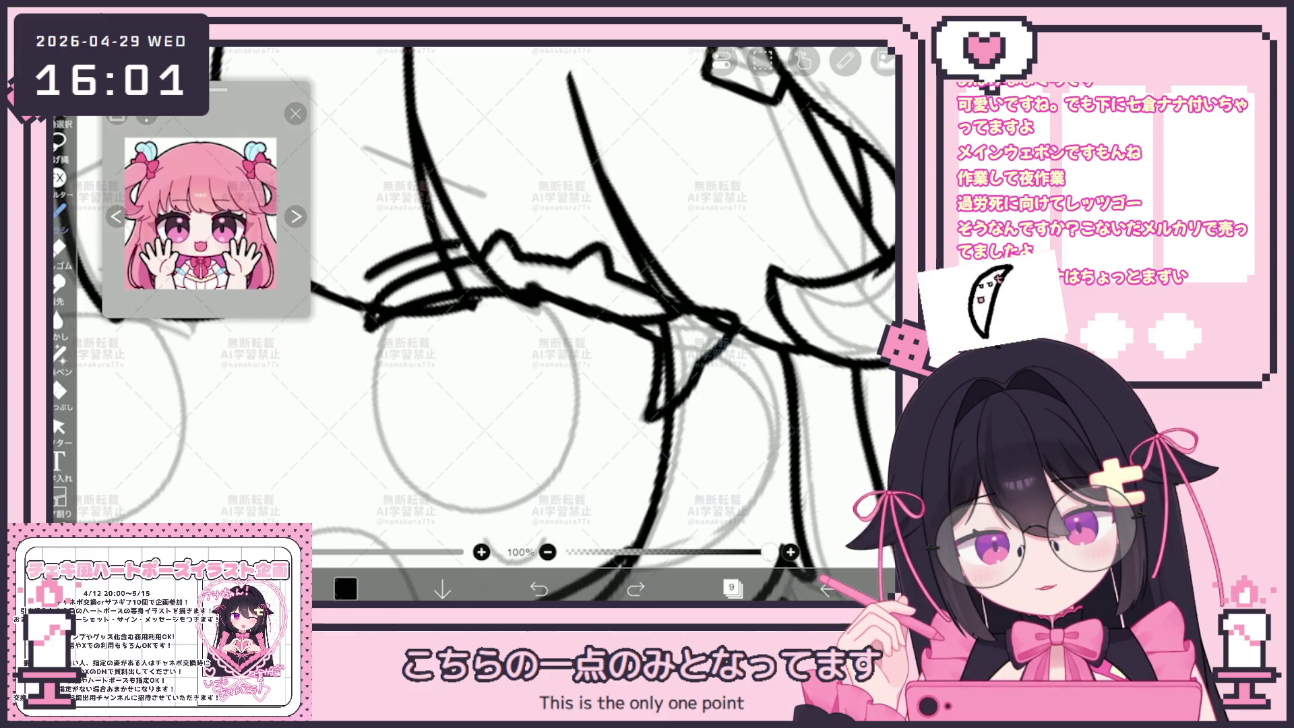
Step: Trace the left arc of the right eye's circle over the grey sketch, retrying several times
{"action": "left_click_drag", "start_coordinate": [385, 316], "coordinate": [428, 505]}
{"action": "key", "text": "ctrl+z"}
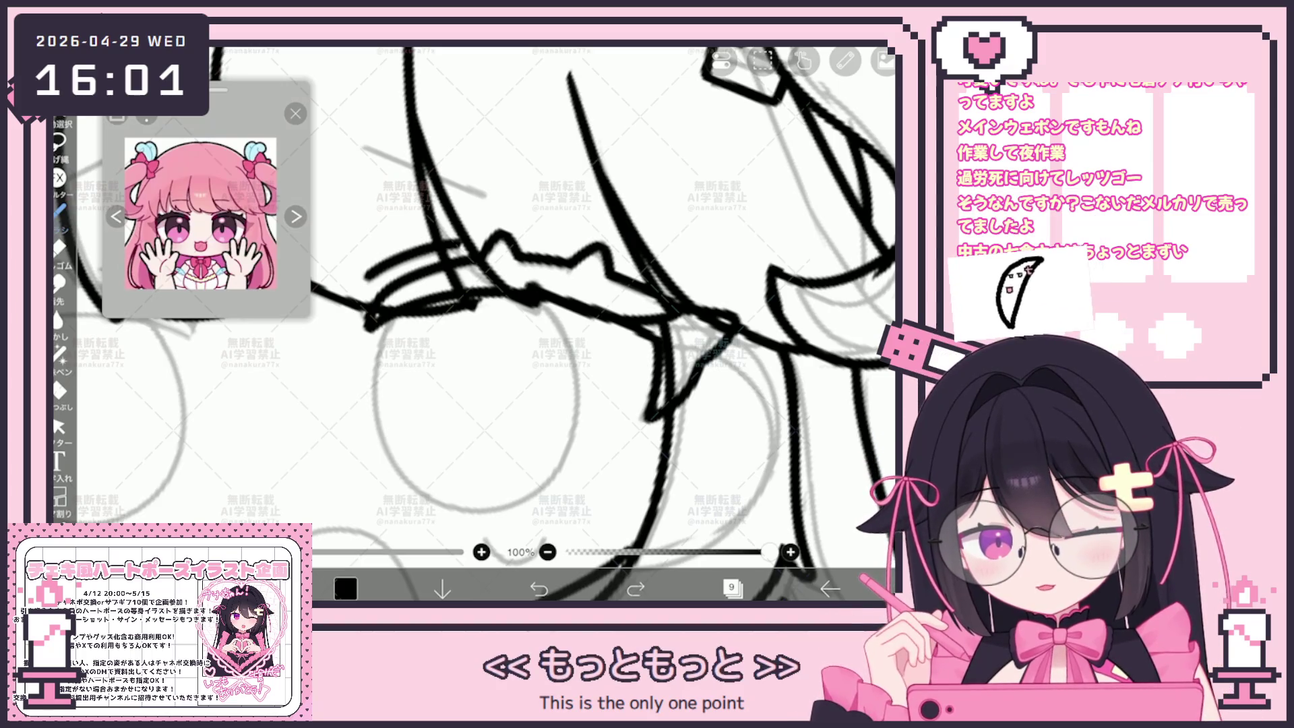
{"action": "key", "text": "ctrl+z"}
{"action": "mouse_move", "coordinate": [375, 322]}
{"action": "left_mouse_down"}
{"action": "mouse_move", "coordinate": [394, 448]}
{"action": "mouse_move", "coordinate": [438, 502]}
{"action": "mouse_move", "coordinate": [564, 355]}
{"action": "left_mouse_up"}
{"action": "key", "text": "ctrl+z"}
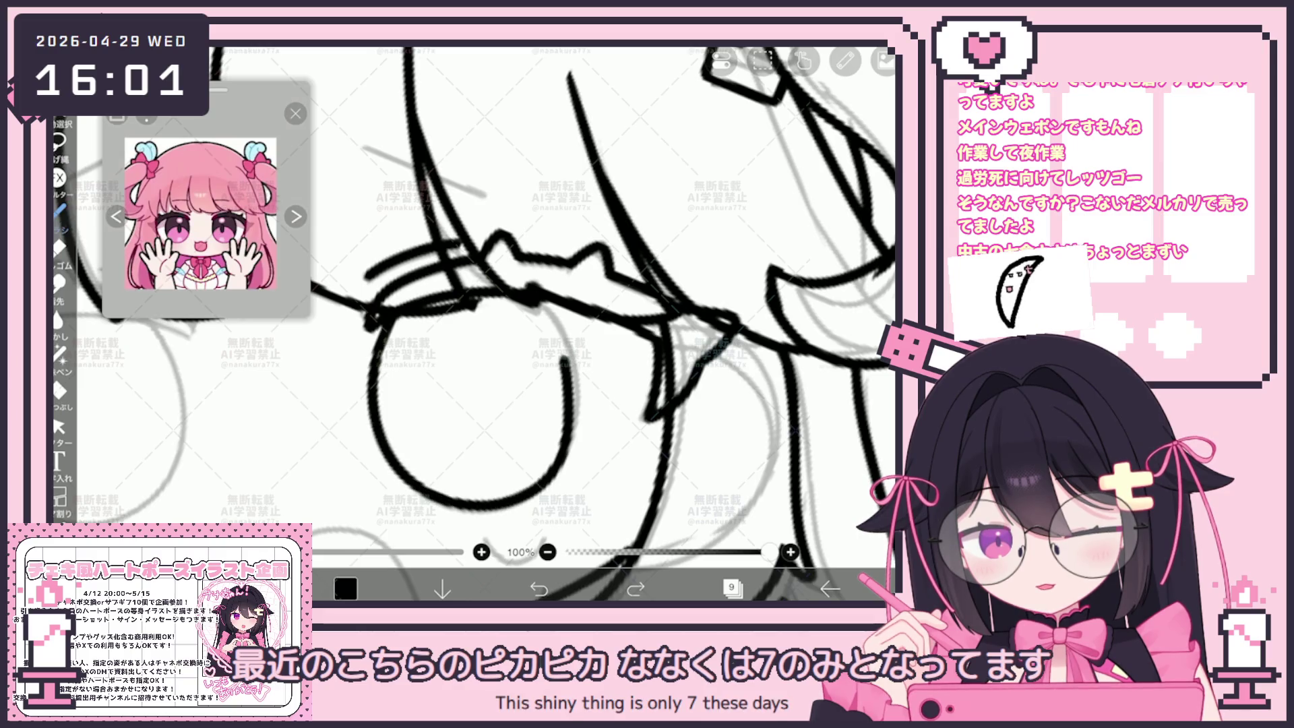
{"action": "left_click", "coordinate": [539, 589]}
{"action": "mouse_move", "coordinate": [386, 321]}
{"action": "left_mouse_down"}
{"action": "mouse_move", "coordinate": [404, 480]}
{"action": "mouse_move", "coordinate": [576, 399]}
{"action": "mouse_move", "coordinate": [549, 303]}
{"action": "left_mouse_up"}
{"action": "left_click", "coordinate": [539, 589]}
{"action": "mouse_move", "coordinate": [388, 318]}
{"action": "left_mouse_down"}
{"action": "mouse_move", "coordinate": [378, 463]}
{"action": "mouse_move", "coordinate": [578, 398]}
{"action": "mouse_move", "coordinate": [549, 303]}
{"action": "left_mouse_up"}
Step: Redraw the whole eye circle in one stroke starting from the top-left
{"action": "left_click", "coordinate": [539, 588]}
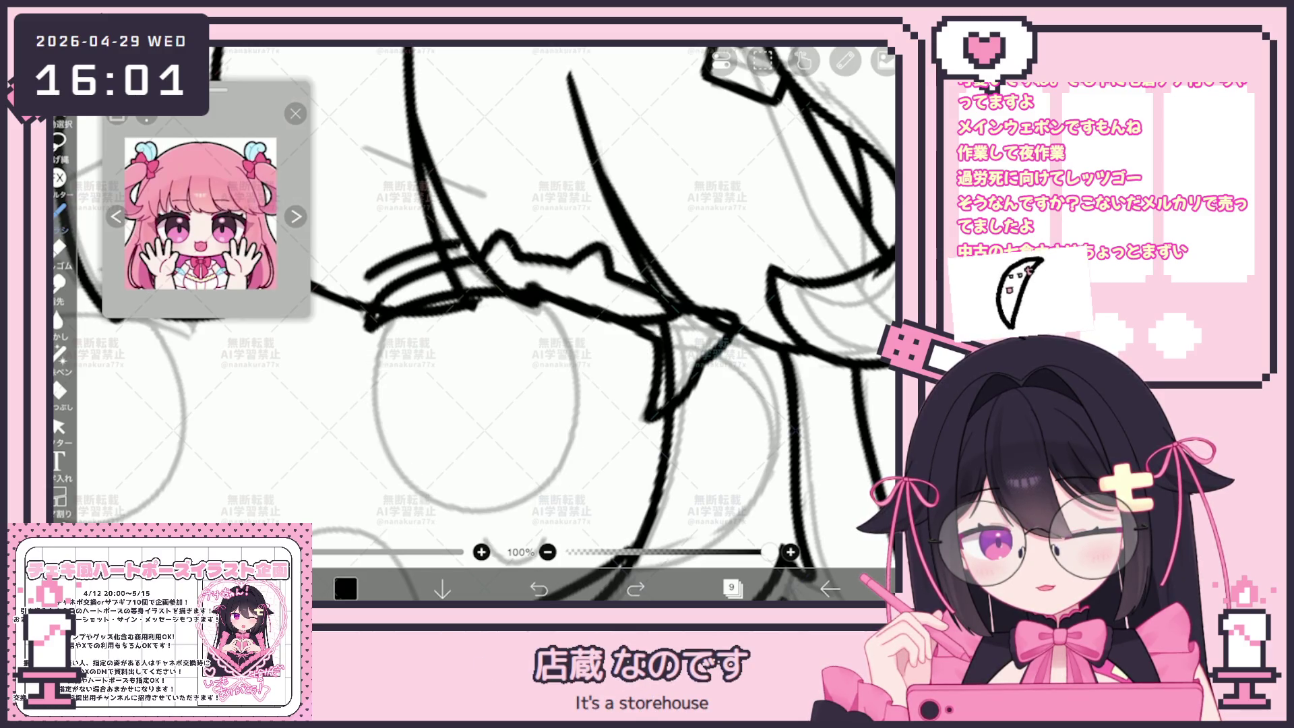
{"action": "left_click_drag", "start_coordinate": [577, 387], "coordinate": [549, 304]}
{"action": "left_click", "coordinate": [539, 588]}
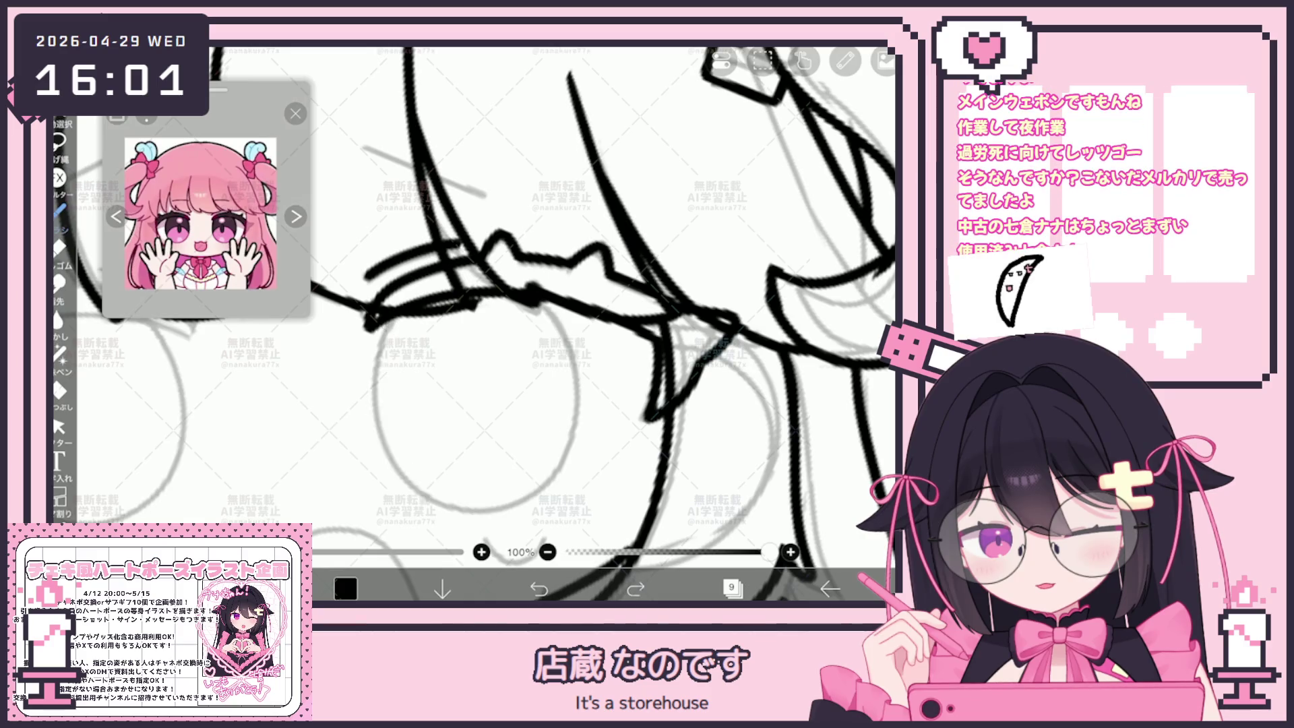
{"action": "left_click", "coordinate": [540, 589]}
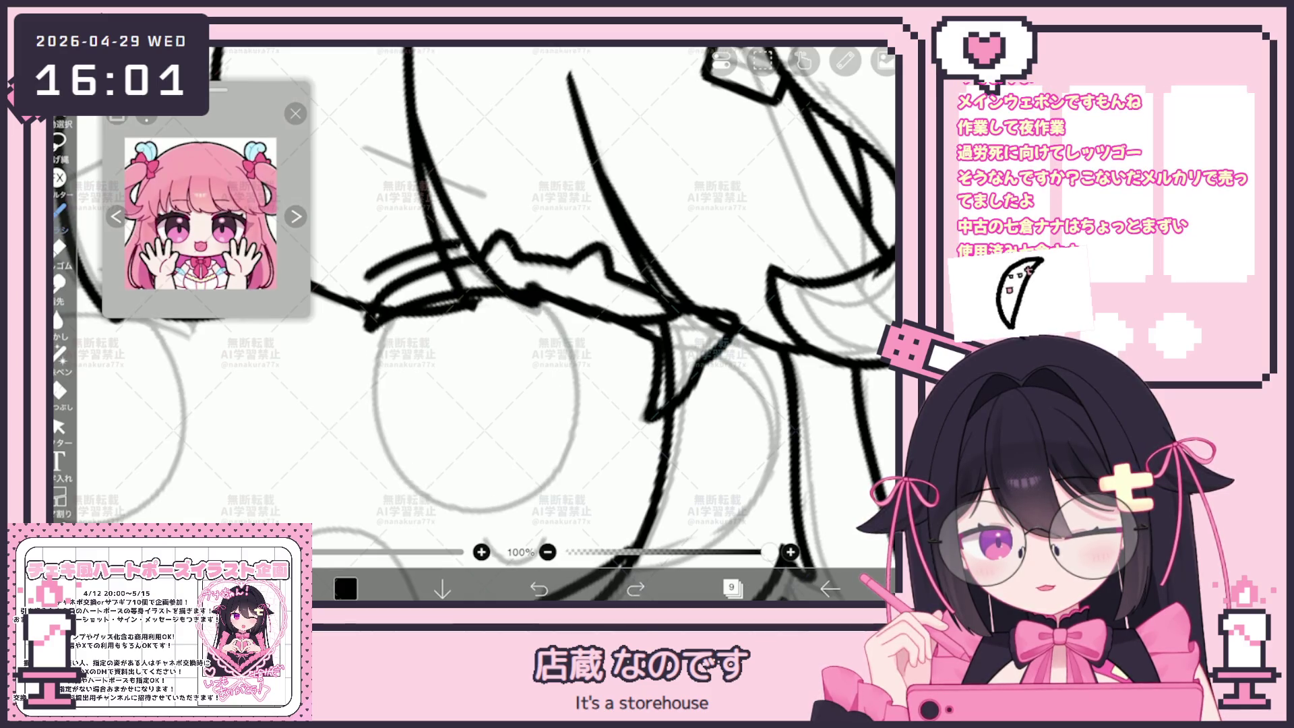
{"action": "mouse_move", "coordinate": [388, 316]}
{"action": "left_mouse_down"}
{"action": "mouse_move", "coordinate": [374, 354]}
{"action": "mouse_move", "coordinate": [432, 516]}
{"action": "mouse_move", "coordinate": [549, 303]}
{"action": "left_mouse_up"}
{"action": "left_click", "coordinate": [539, 588]}
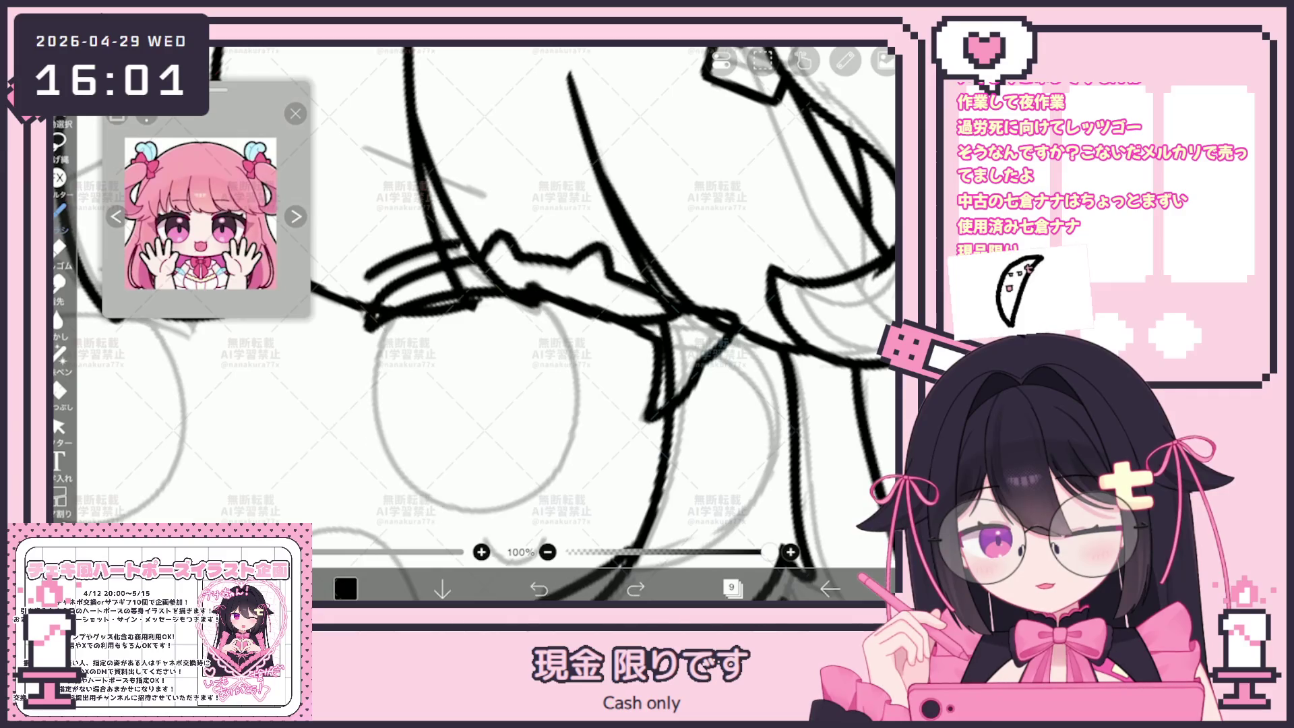
{"action": "mouse_move", "coordinate": [381, 318]}
{"action": "left_mouse_down"}
{"action": "mouse_move", "coordinate": [375, 415]}
{"action": "mouse_move", "coordinate": [572, 434]}
{"action": "left_mouse_up"}
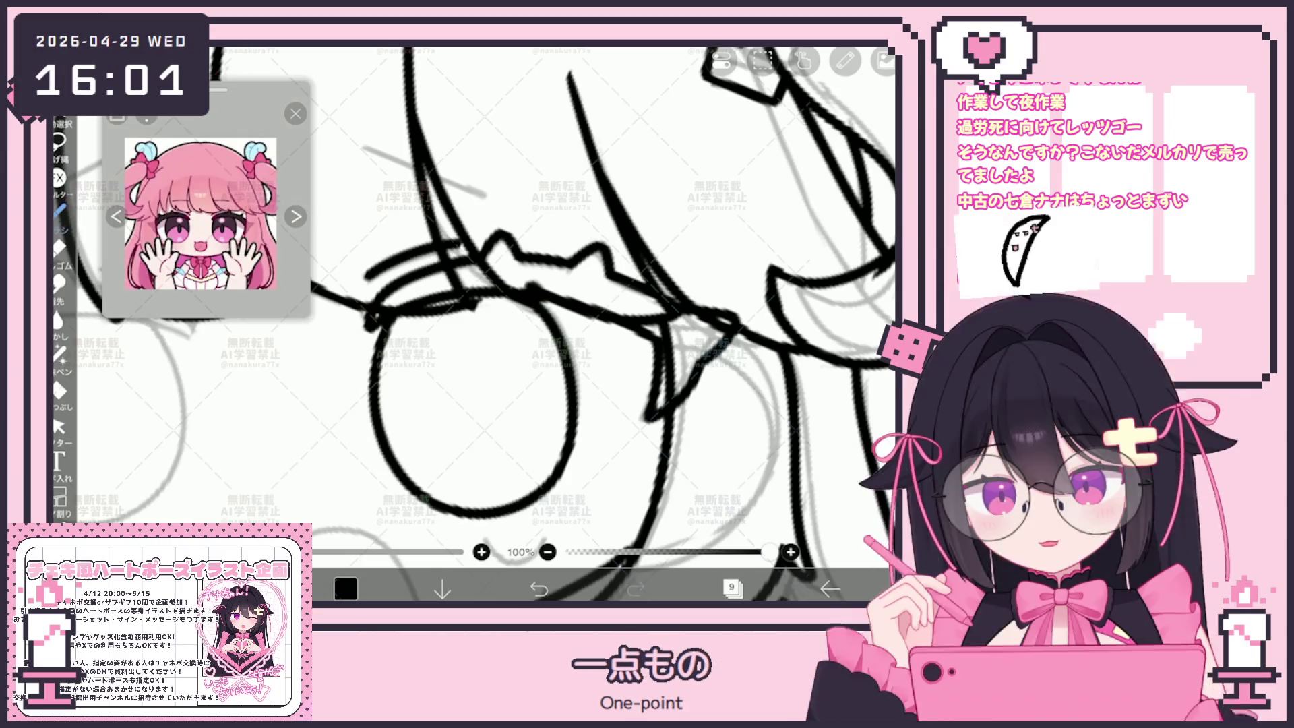
Step: Select the inked eye circle, widen it slightly, then clear it away
{"action": "left_click", "coordinate": [60, 426]}
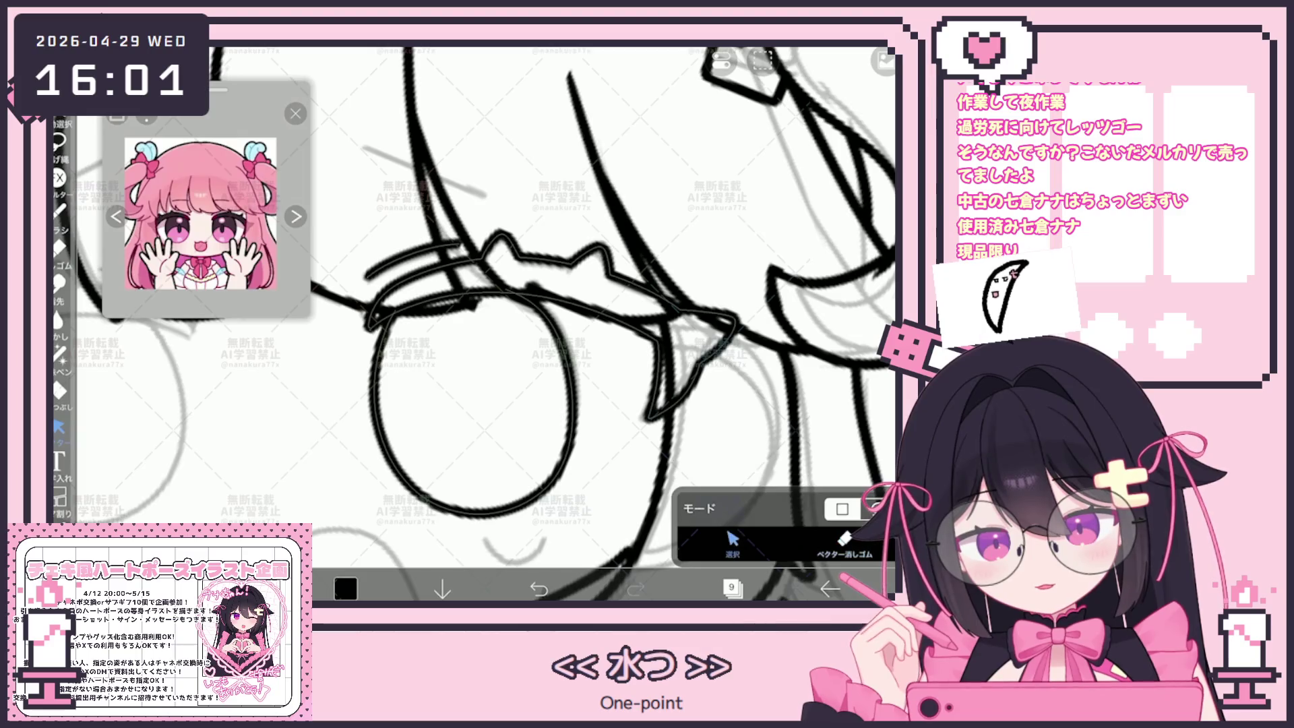
{"action": "left_click", "coordinate": [376, 418]}
{"action": "left_click_drag", "start_coordinate": [573, 439], "coordinate": [569, 432]}
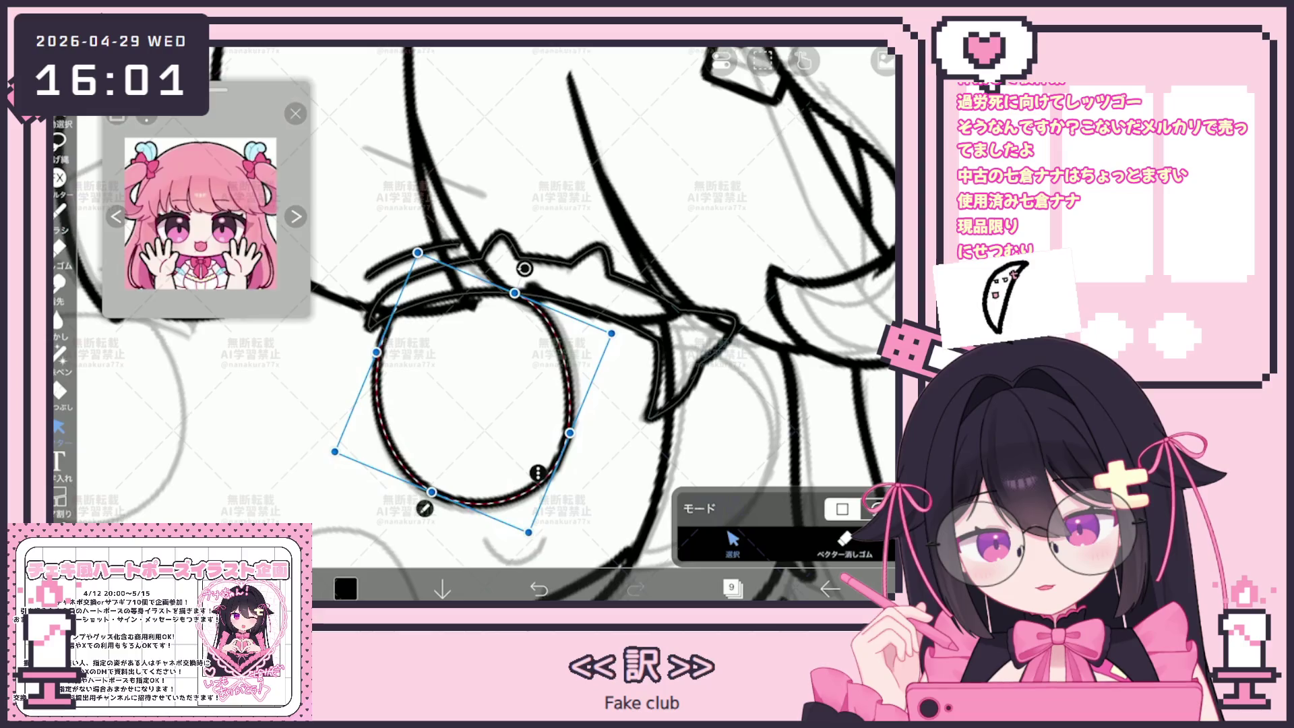
{"action": "left_click", "coordinate": [762, 61]}
{"action": "left_click", "coordinate": [762, 168]}
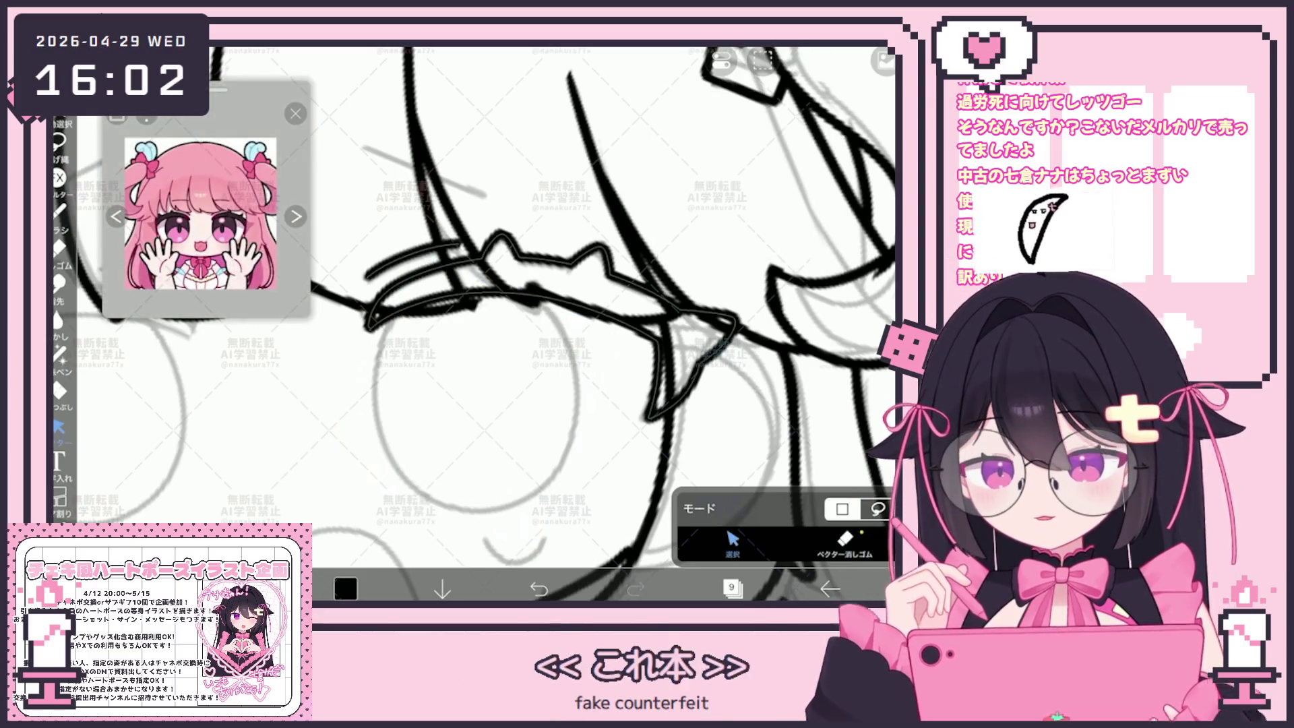
{"action": "left_click", "coordinate": [60, 209]}
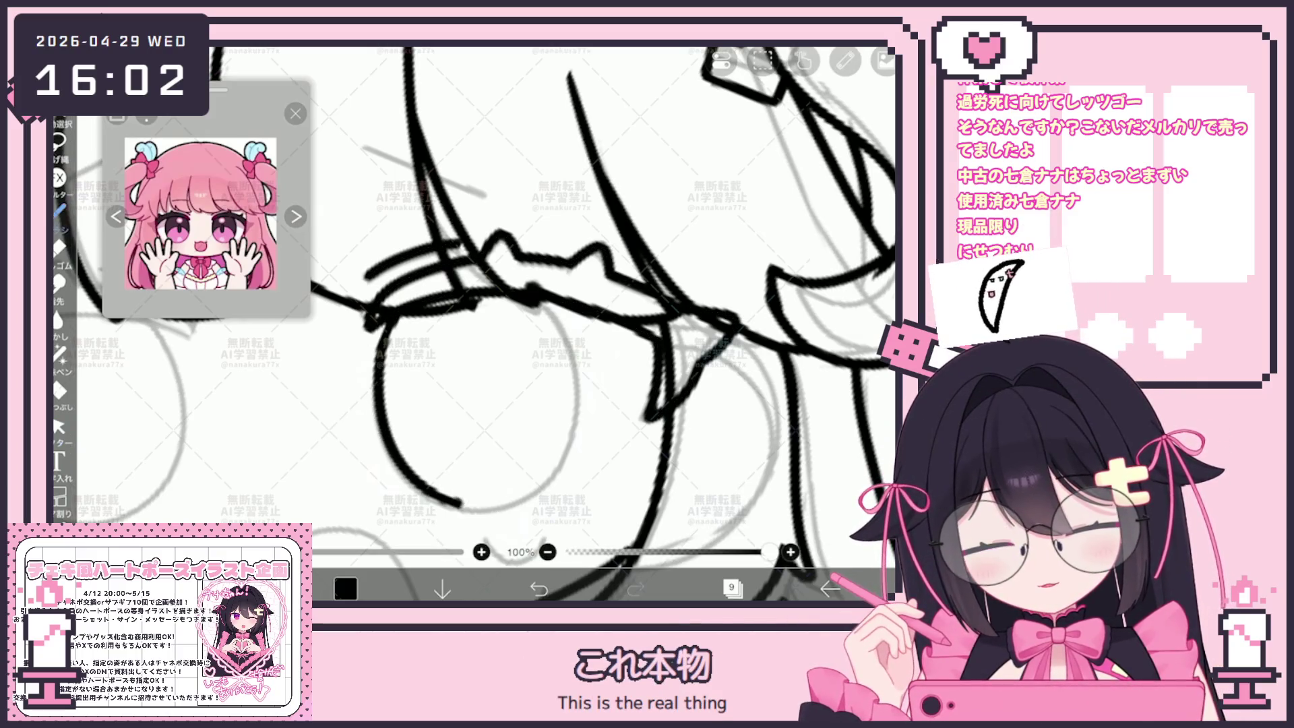
{"action": "left_click", "coordinate": [59, 426]}
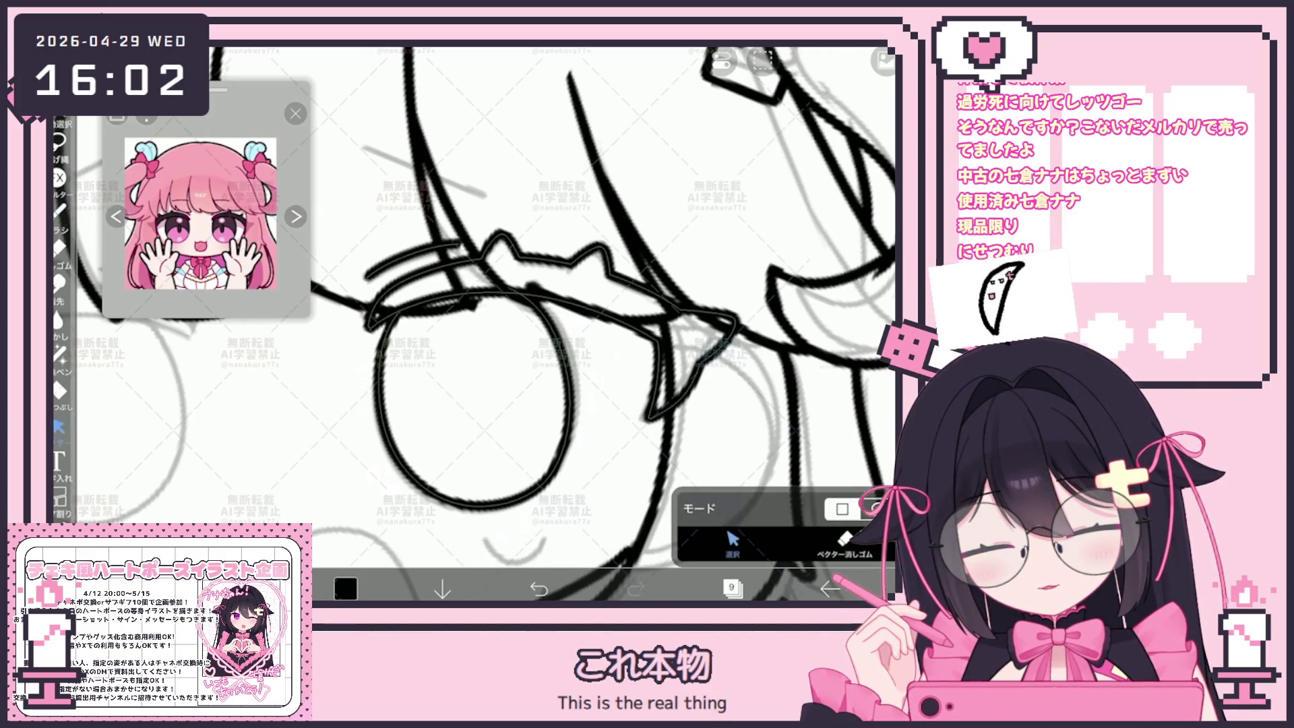
{"action": "left_click", "coordinate": [384, 404]}
{"action": "left_click", "coordinate": [803, 61]}
{"action": "left_click", "coordinate": [765, 182]}
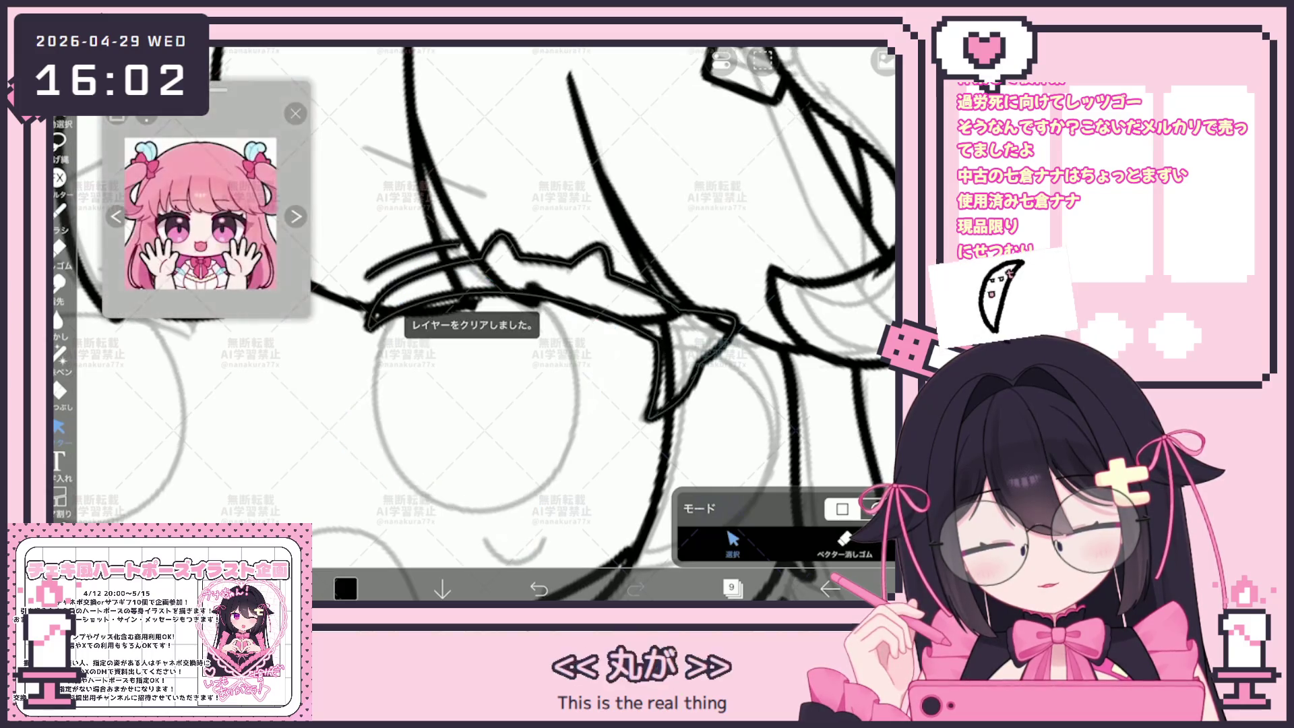
{"action": "left_click", "coordinate": [60, 209]}
Step: Trace a fresh eye circle over the grey guide, undoing the unsatisfying attempts
{"action": "scroll", "coordinate": [603, 323], "scroll_direction": "up", "scroll_amount": 1}
{"action": "mouse_move", "coordinate": [400, 286]}
{"action": "left_mouse_down"}
{"action": "mouse_move", "coordinate": [431, 513]}
{"action": "mouse_move", "coordinate": [563, 449]}
{"action": "left_mouse_up"}
{"action": "key", "text": "ctrl+z"}
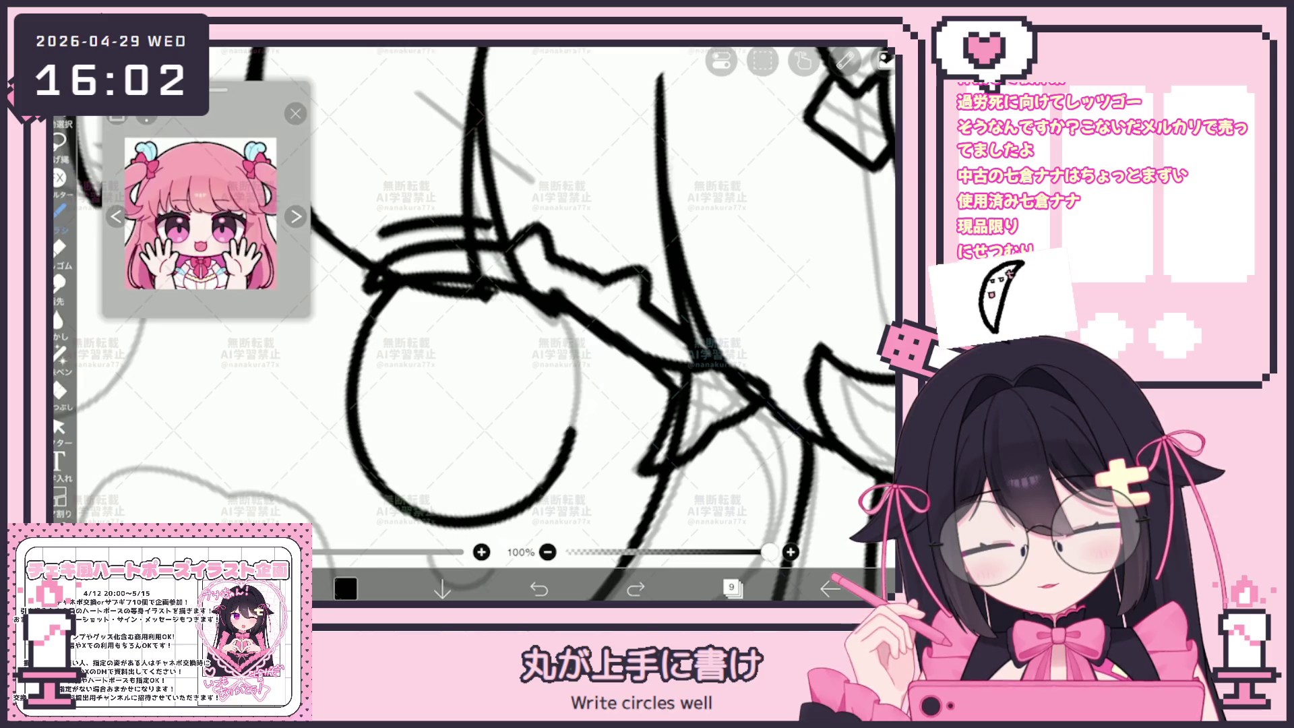
{"action": "key", "text": "ctrl+z"}
{"action": "mouse_move", "coordinate": [381, 285]}
{"action": "left_mouse_down"}
{"action": "mouse_move", "coordinate": [358, 472]}
{"action": "mouse_move", "coordinate": [499, 526]}
{"action": "left_mouse_up"}
{"action": "key", "text": "ctrl+z"}
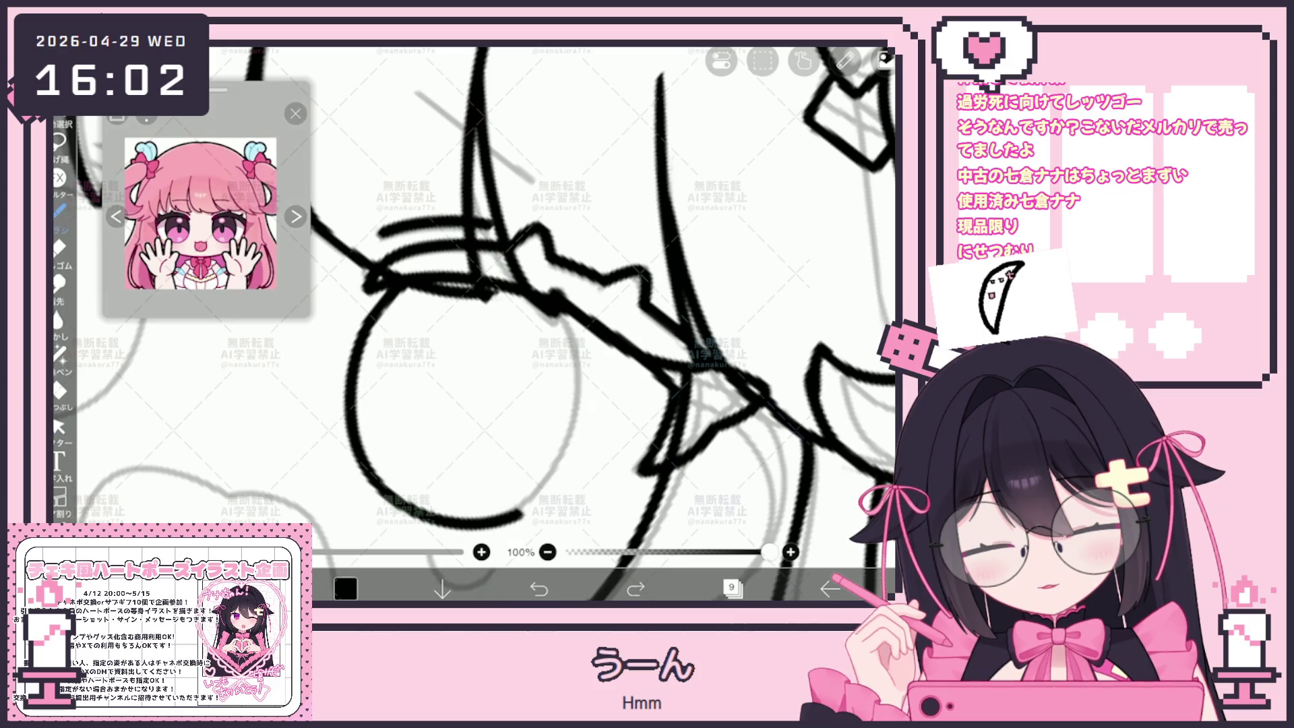
{"action": "key", "text": "ctrl+z"}
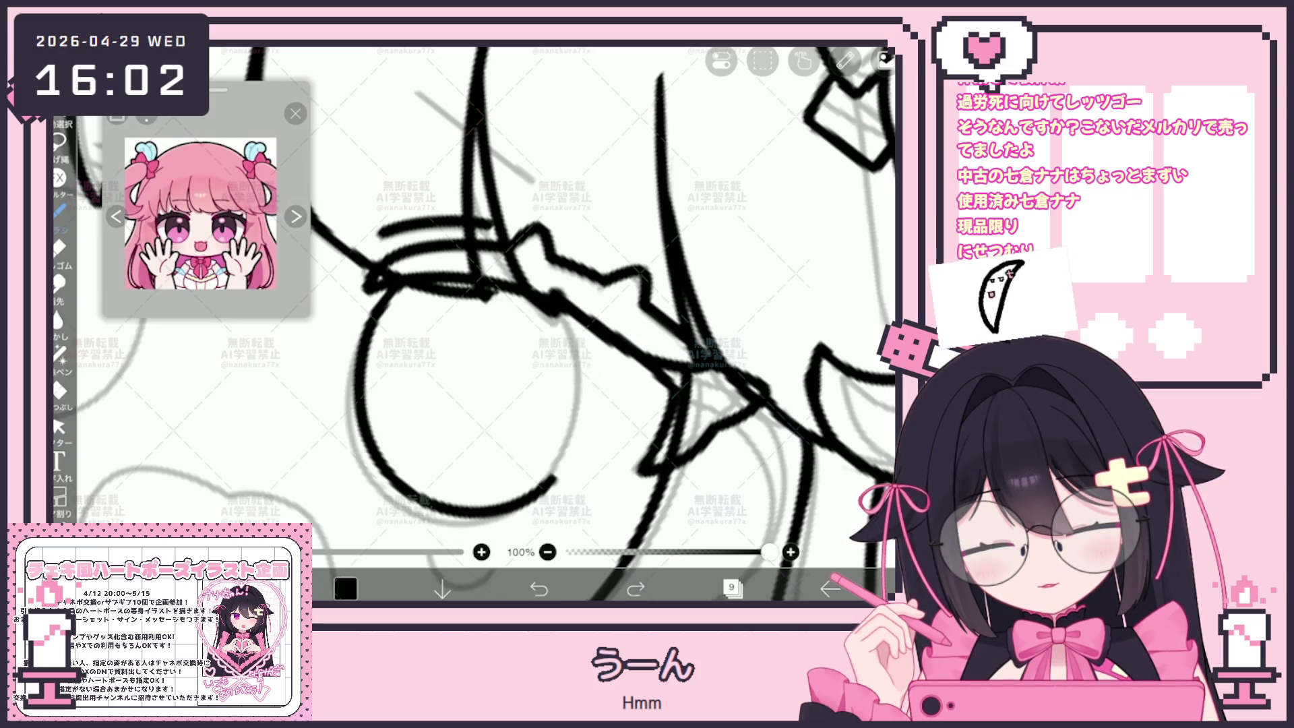
Step: Select the leftover inked eye circle and delete it
{"action": "left_click", "coordinate": [59, 426]}
{"action": "left_click", "coordinate": [355, 398]}
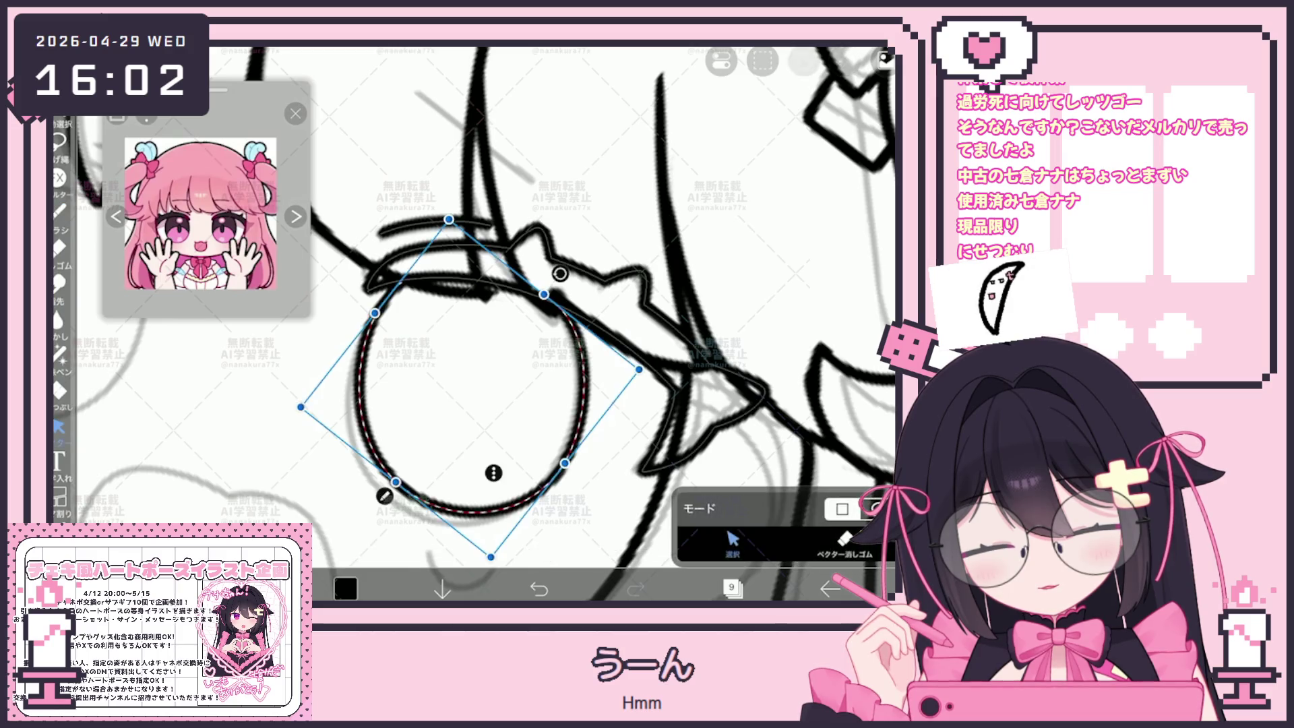
{"action": "scroll", "coordinate": [474, 324], "scroll_direction": "down", "scroll_amount": 5}
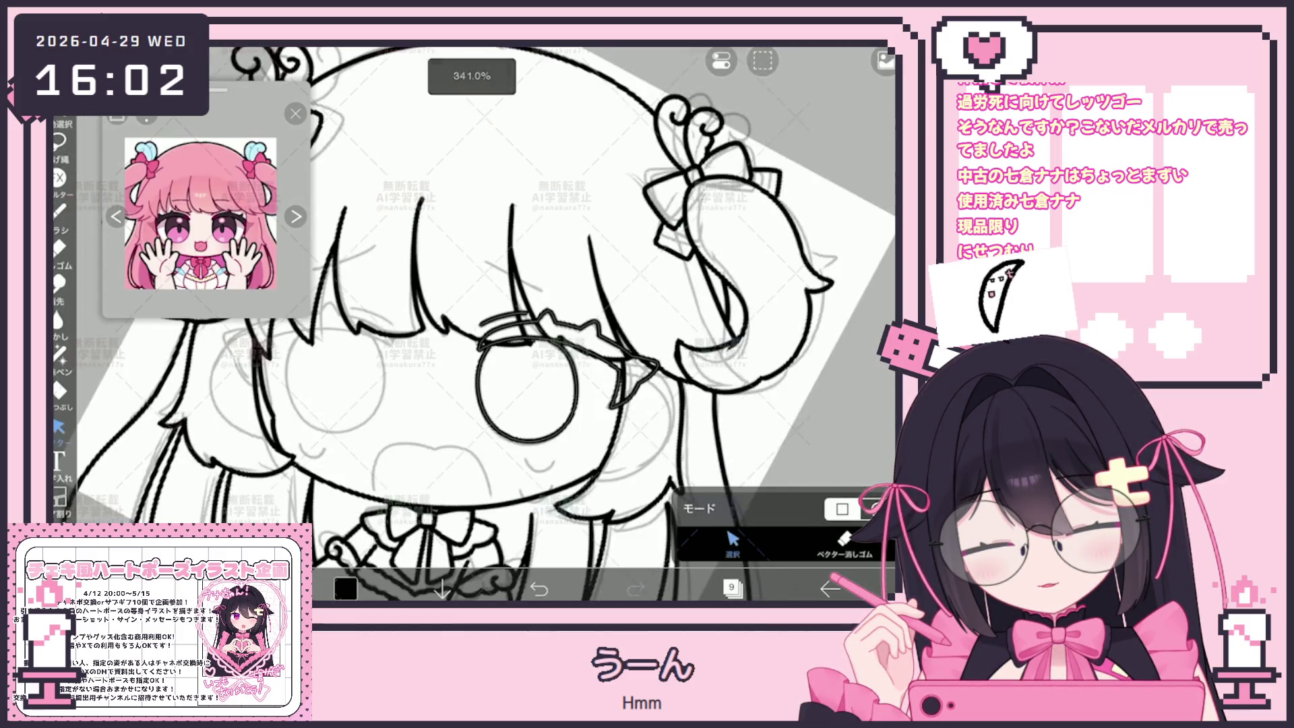
{"action": "scroll", "coordinate": [474, 324], "scroll_direction": "up", "scroll_amount": 3}
{"action": "left_click", "coordinate": [421, 404]}
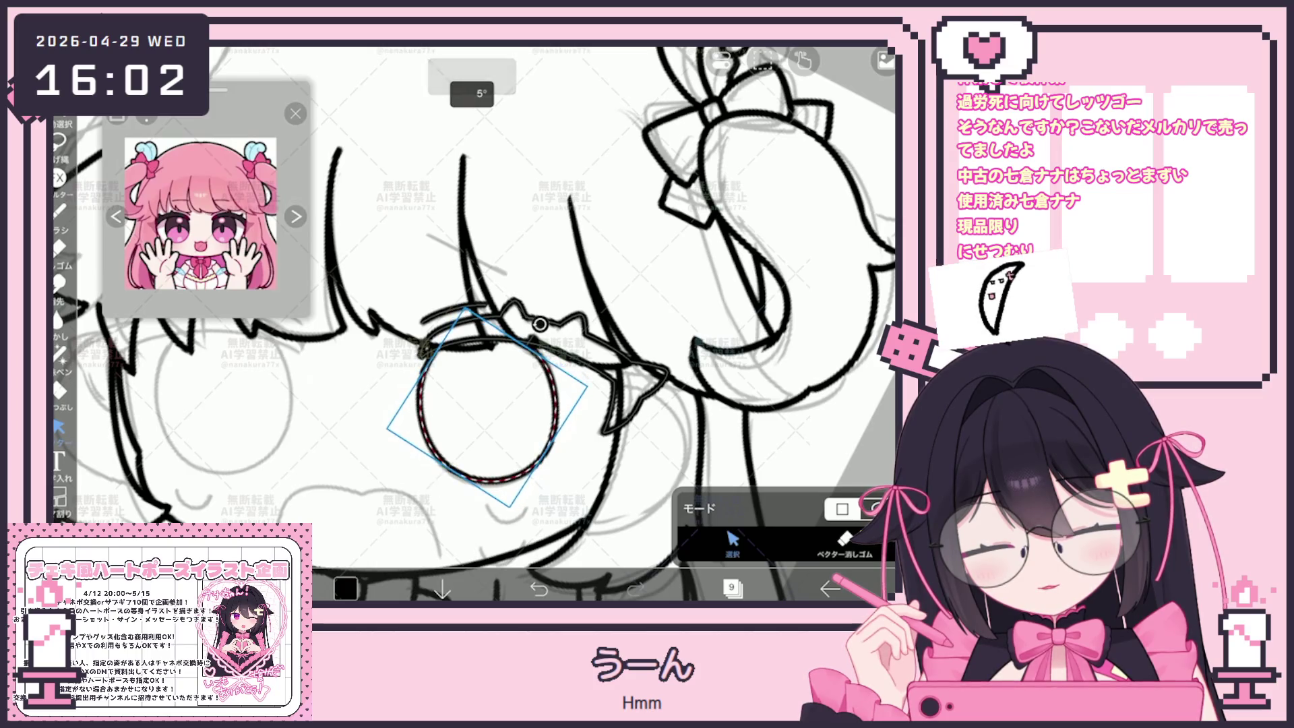
{"action": "scroll", "coordinate": [474, 324], "scroll_direction": "down", "scroll_amount": 5}
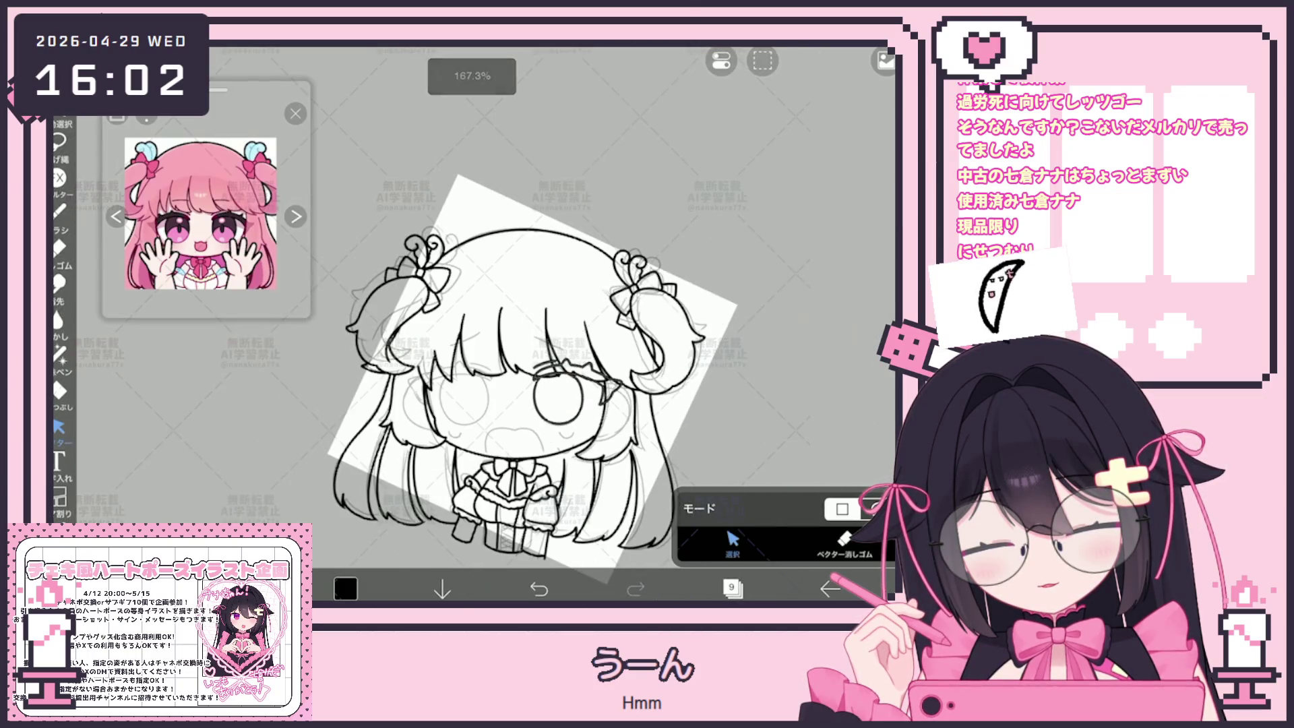
{"action": "scroll", "coordinate": [601, 408], "scroll_direction": "up", "scroll_amount": 5}
{"action": "left_click", "coordinate": [492, 405]}
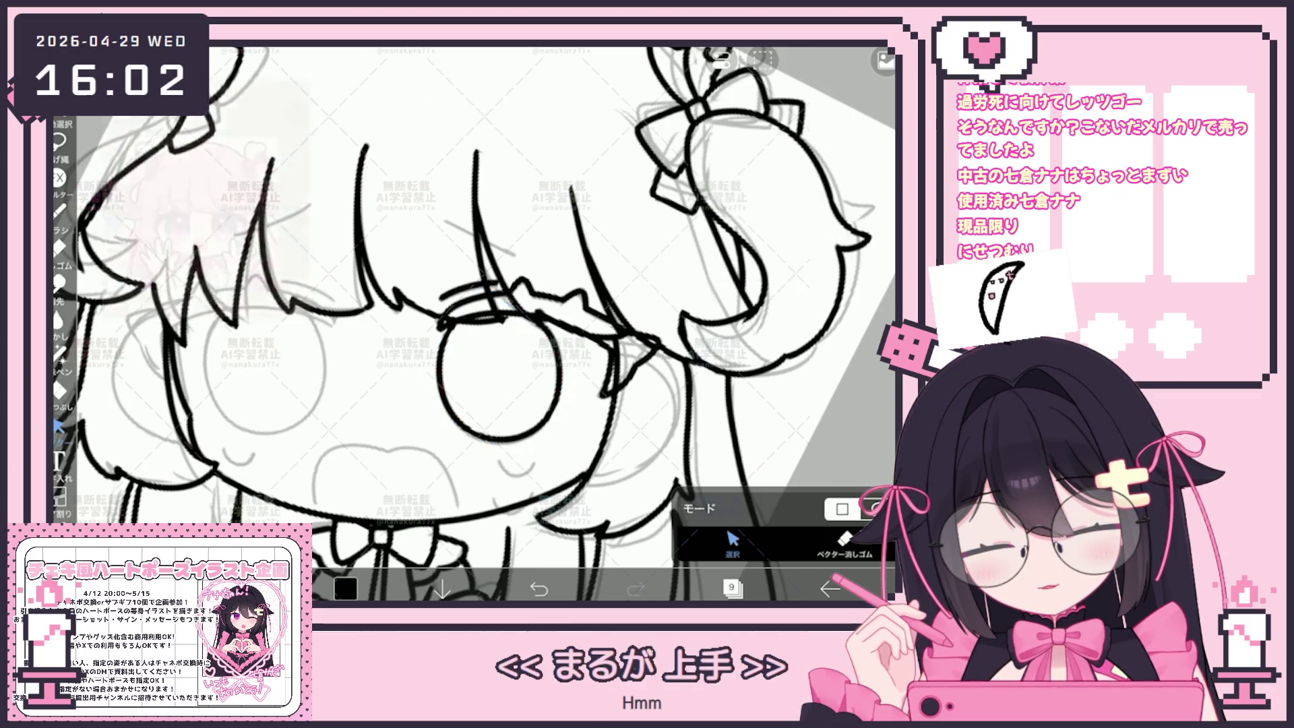
{"action": "key", "text": "Delete"}
Step: Ink the eye outline around the guide again, redrawing it as one stroke
{"action": "scroll", "coordinate": [474, 323], "scroll_direction": "up", "scroll_amount": 5}
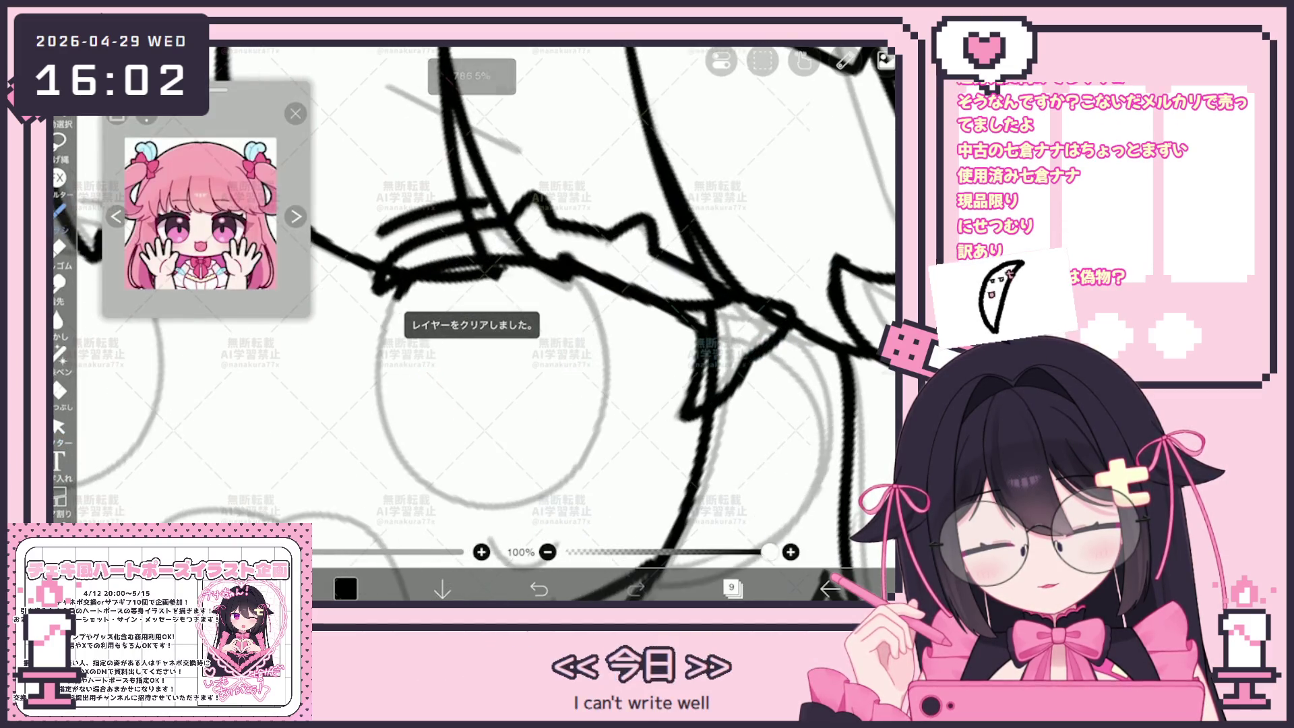
{"action": "left_click_drag", "start_coordinate": [412, 282], "coordinate": [384, 424]}
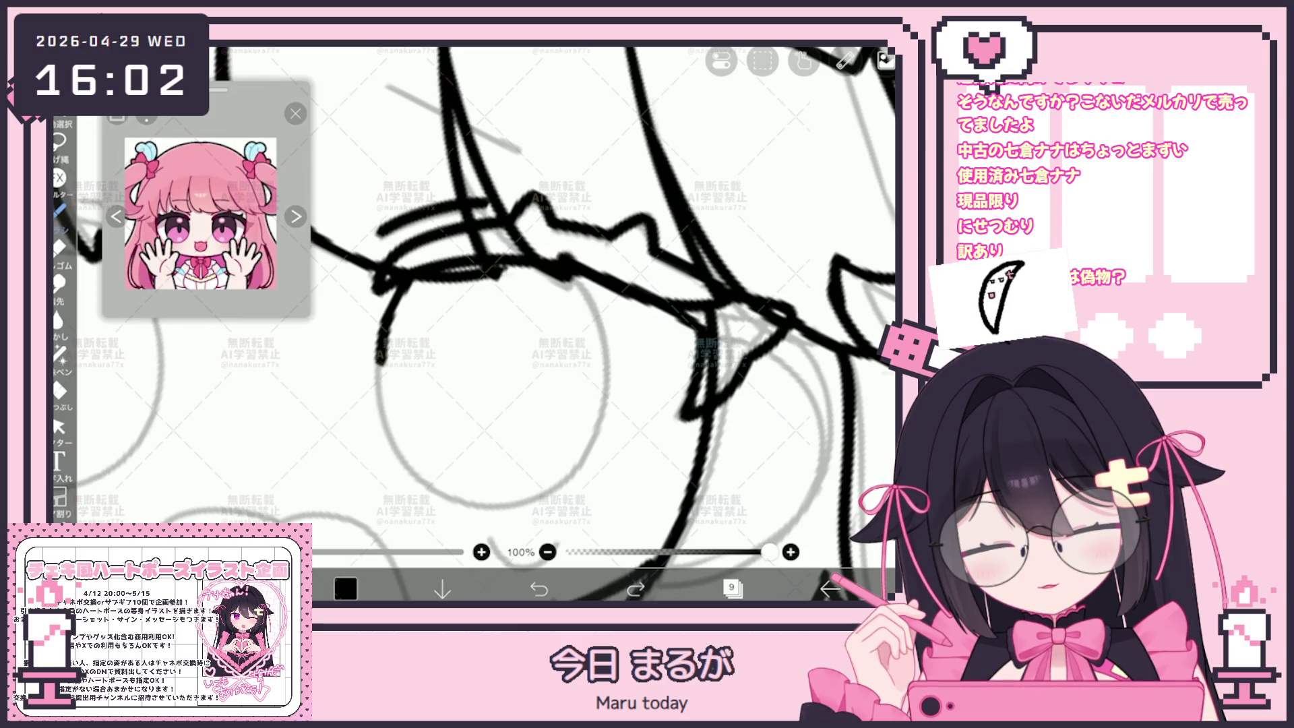
{"action": "mouse_move", "coordinate": [381, 364]}
{"action": "left_mouse_down"}
{"action": "mouse_move", "coordinate": [573, 480]}
{"action": "mouse_move", "coordinate": [567, 279]}
{"action": "left_mouse_up"}
{"action": "key", "text": "ctrl+z"}
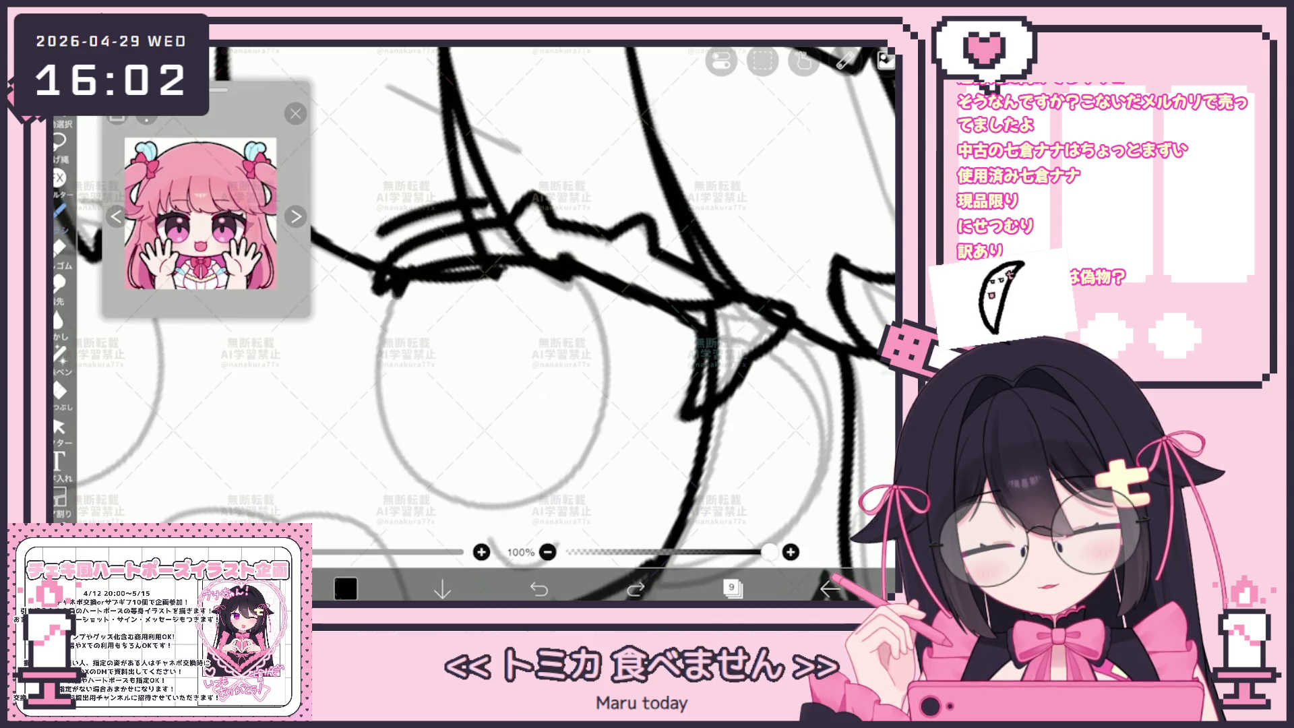
{"action": "left_click_drag", "start_coordinate": [398, 283], "coordinate": [563, 472]}
{"action": "key", "text": "ctrl+z"}
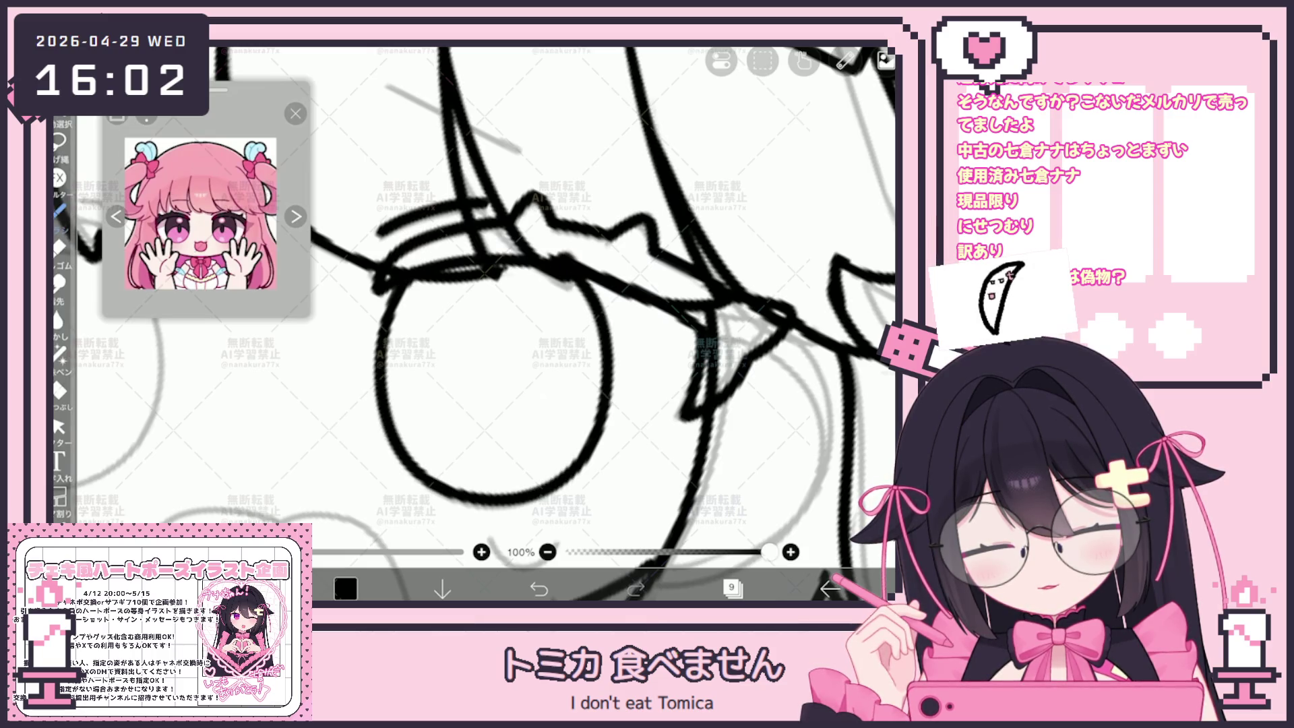
Step: Tilt the inked eye circle slightly to match the sketch and bring up the layer list
{"action": "left_click", "coordinate": [59, 426]}
{"action": "left_click", "coordinate": [384, 377]}
{"action": "left_click_drag", "start_coordinate": [564, 233], "coordinate": [557, 230]}
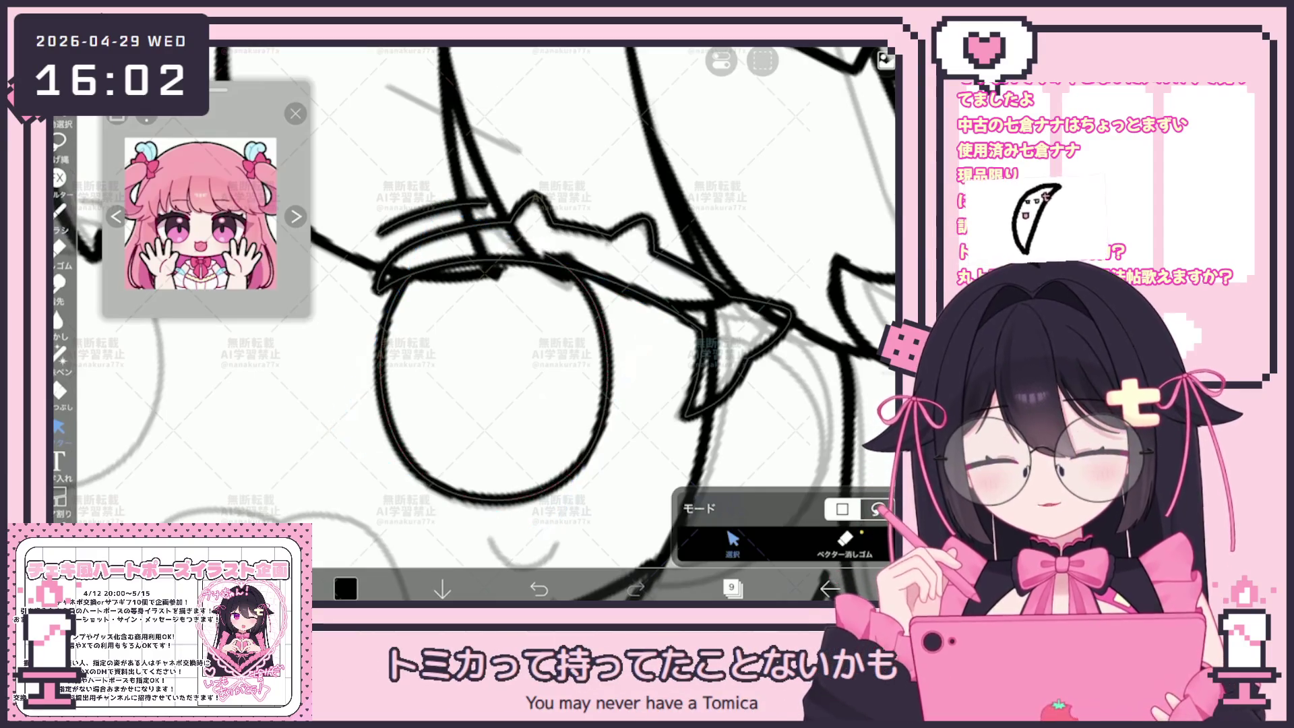
{"action": "scroll", "coordinate": [471, 323], "scroll_direction": "down", "scroll_amount": 5}
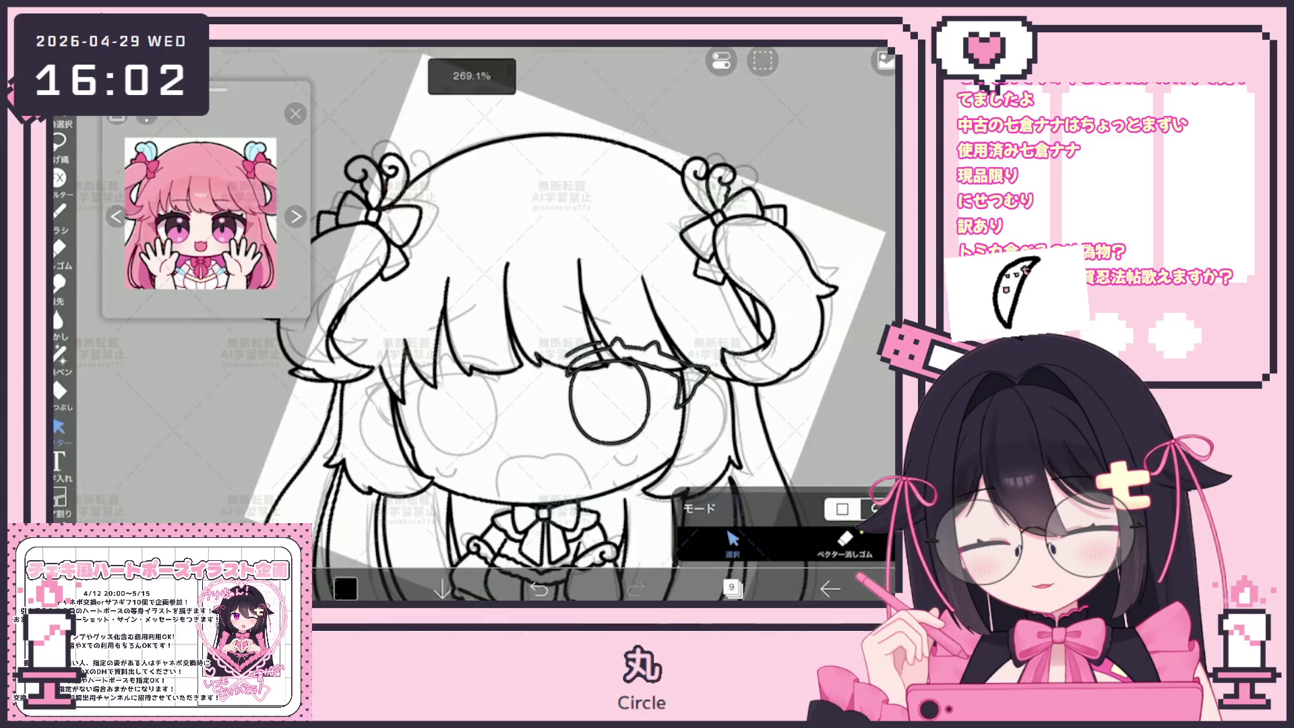
{"action": "scroll", "coordinate": [546, 378], "scroll_direction": "up", "scroll_amount": 3}
{"action": "left_click", "coordinate": [482, 404]}
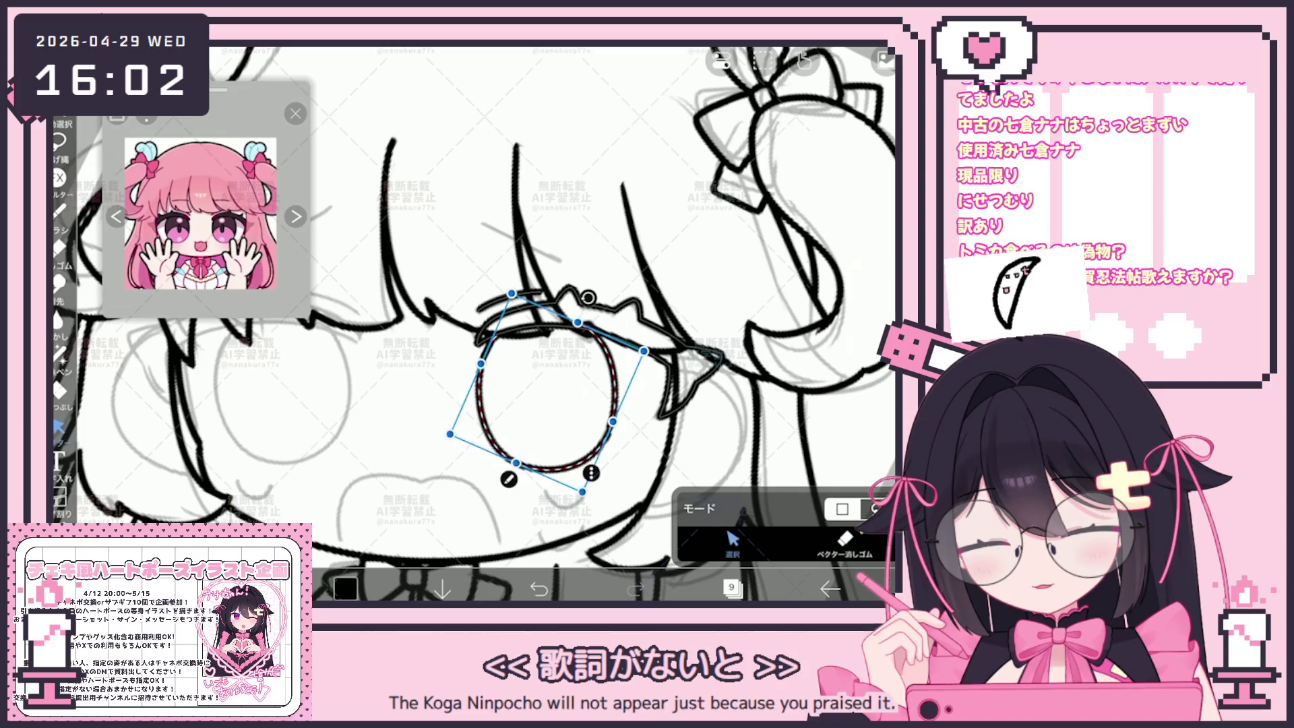
{"action": "scroll", "coordinate": [659, 333], "scroll_direction": "up", "scroll_amount": 4}
{"action": "scroll", "coordinate": [472, 324], "scroll_direction": "down", "scroll_amount": 2}
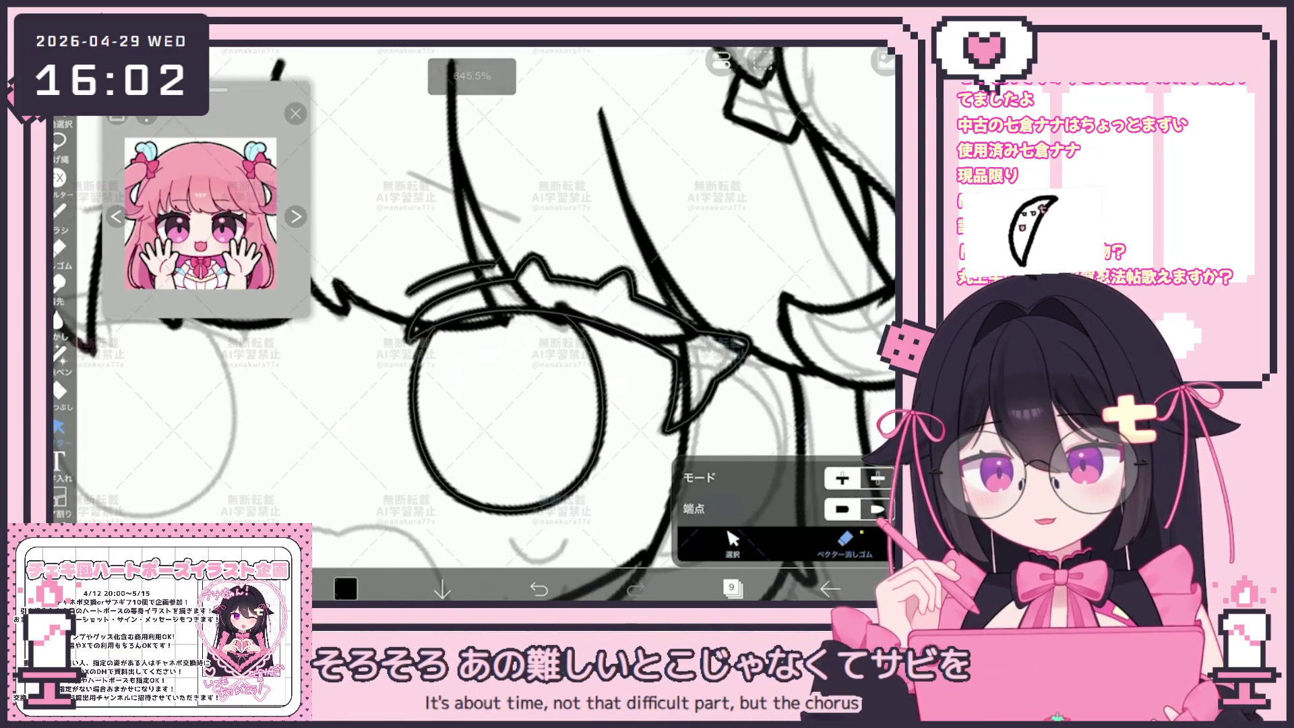
{"action": "scroll", "coordinate": [472, 323], "scroll_direction": "down", "scroll_amount": 4}
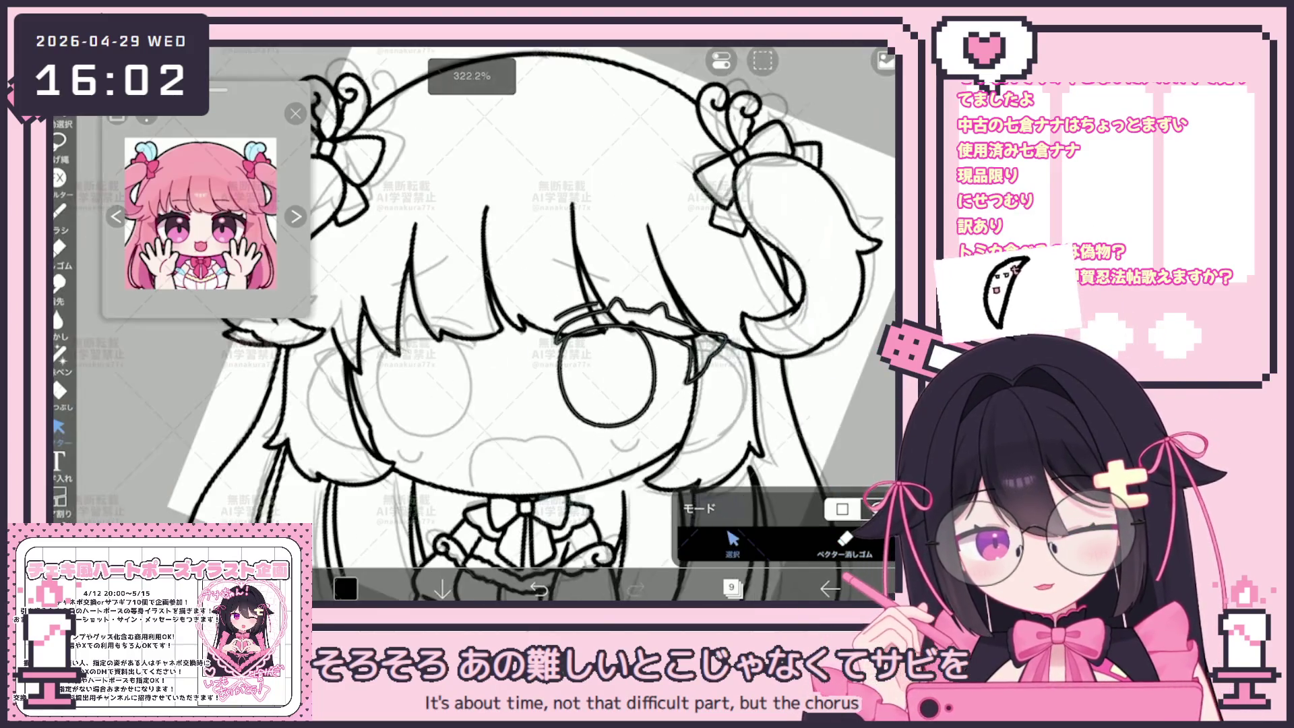
{"action": "left_click", "coordinate": [731, 588]}
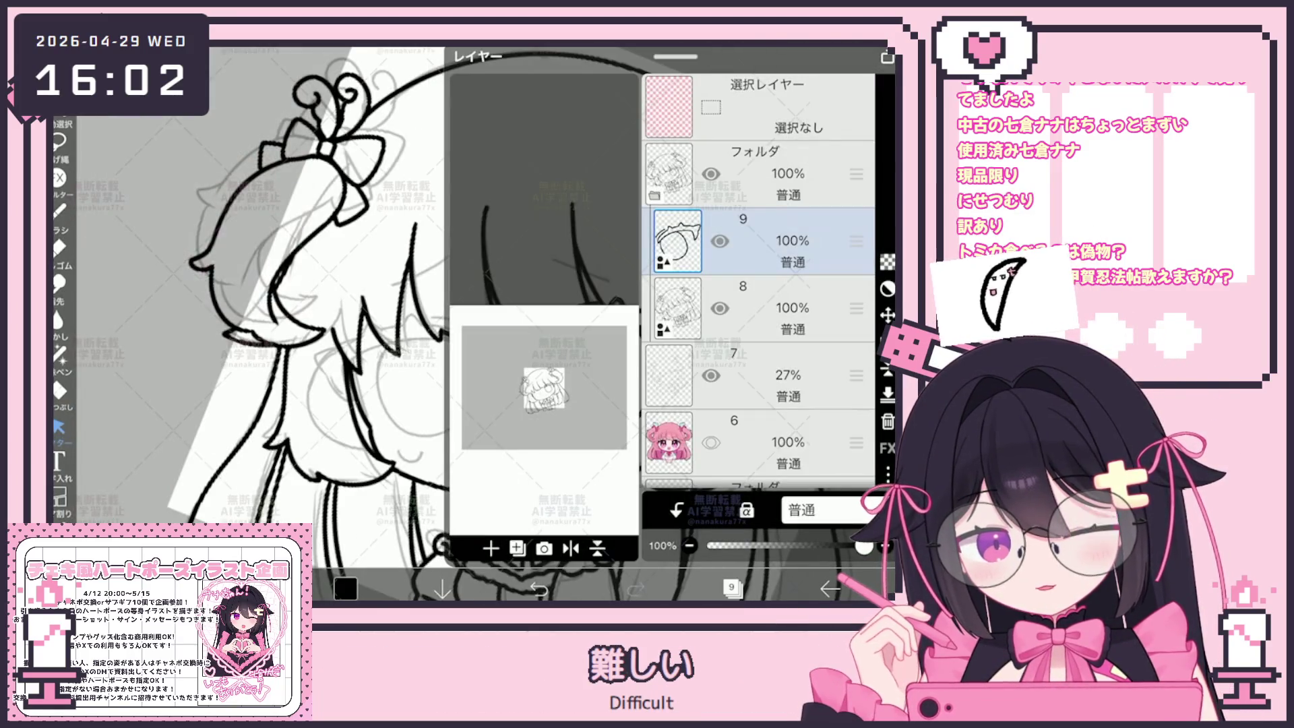
Step: Add a new layer above layer 9
{"action": "left_click", "coordinate": [491, 548]}
{"action": "left_click", "coordinate": [520, 428]}
{"action": "left_click", "coordinate": [731, 588]}
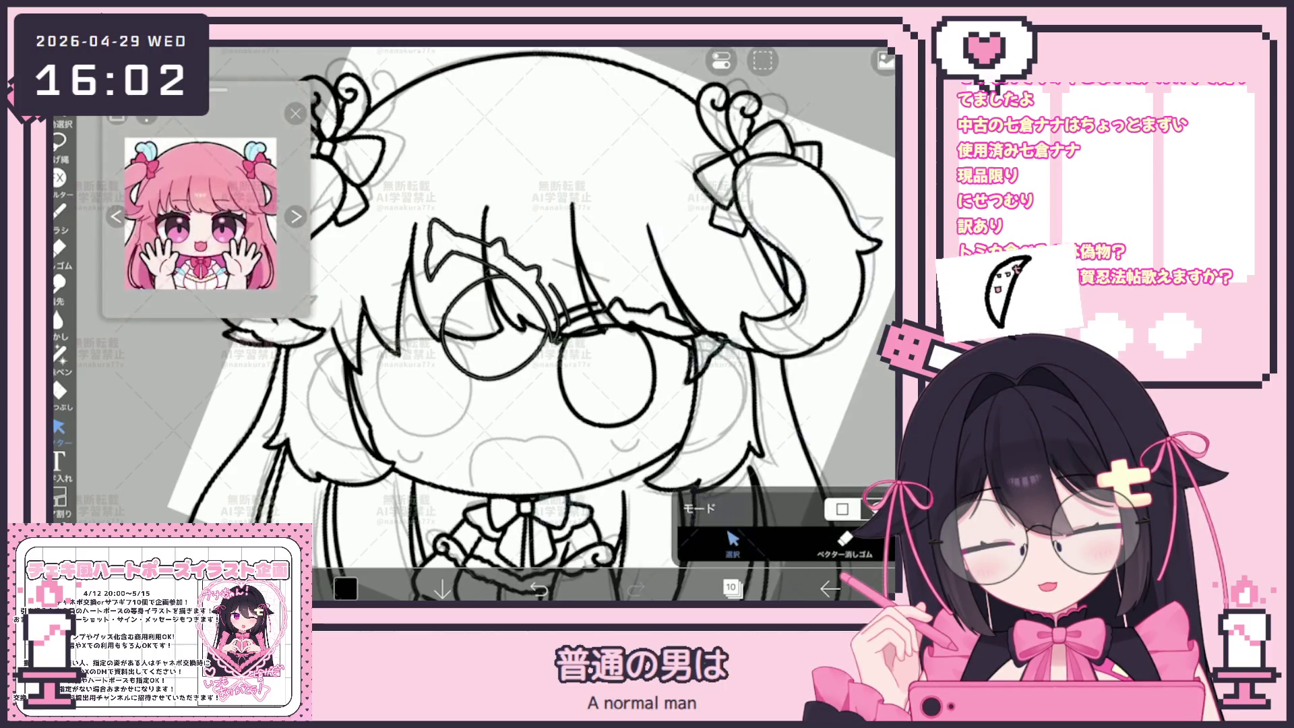
Step: Move and rotate the circle onto the left eye, then clear the layer
{"action": "left_click", "coordinate": [485, 317]}
{"action": "mouse_move", "coordinate": [485, 317]}
{"action": "left_mouse_down"}
{"action": "mouse_move", "coordinate": [526, 350]}
{"action": "mouse_move", "coordinate": [412, 377]}
{"action": "left_mouse_up"}
{"action": "mouse_move", "coordinate": [335, 302]}
{"action": "left_mouse_down"}
{"action": "mouse_move", "coordinate": [318, 325]}
{"action": "mouse_move", "coordinate": [357, 296]}
{"action": "left_mouse_up"}
{"action": "scroll", "coordinate": [532, 323], "scroll_direction": "down", "scroll_amount": 1}
{"action": "scroll", "coordinate": [532, 324], "scroll_direction": "up", "scroll_amount": 2}
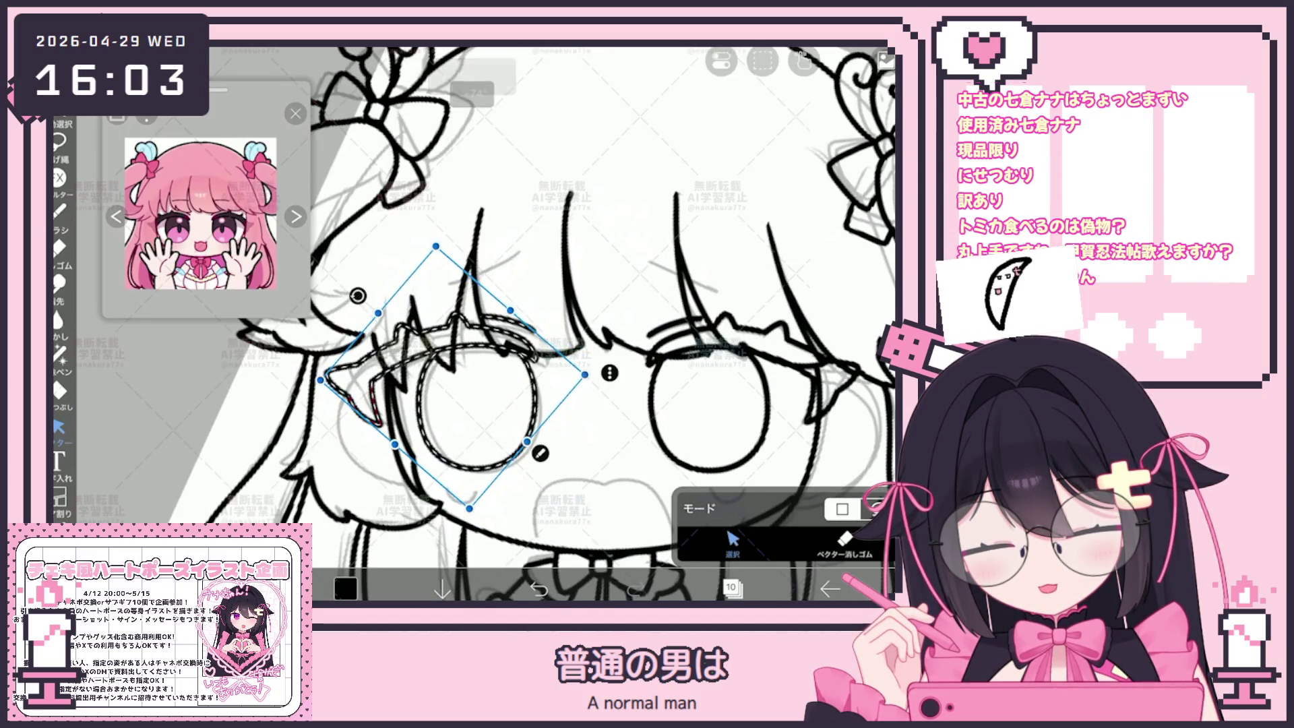
{"action": "left_click_drag", "start_coordinate": [472, 391], "coordinate": [484, 405]}
{"action": "key", "text": "Return"}
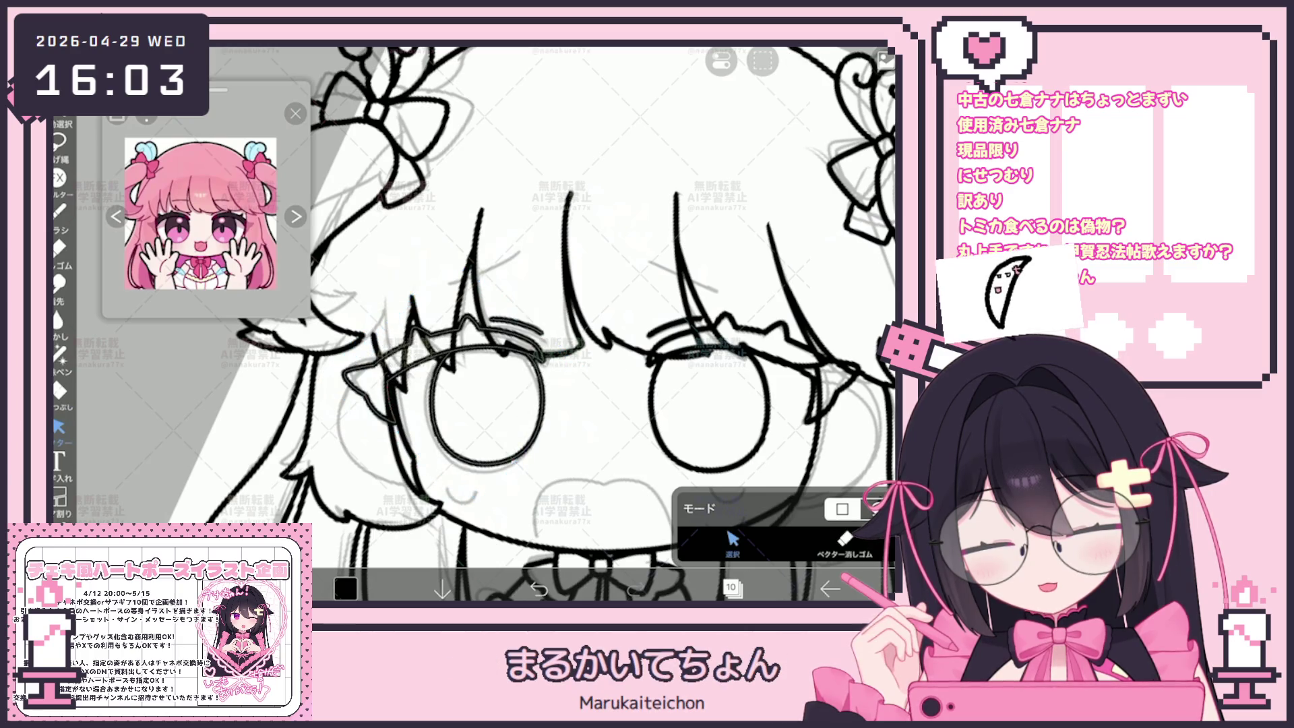
{"action": "left_click", "coordinate": [763, 61]}
{"action": "left_click", "coordinate": [694, 202]}
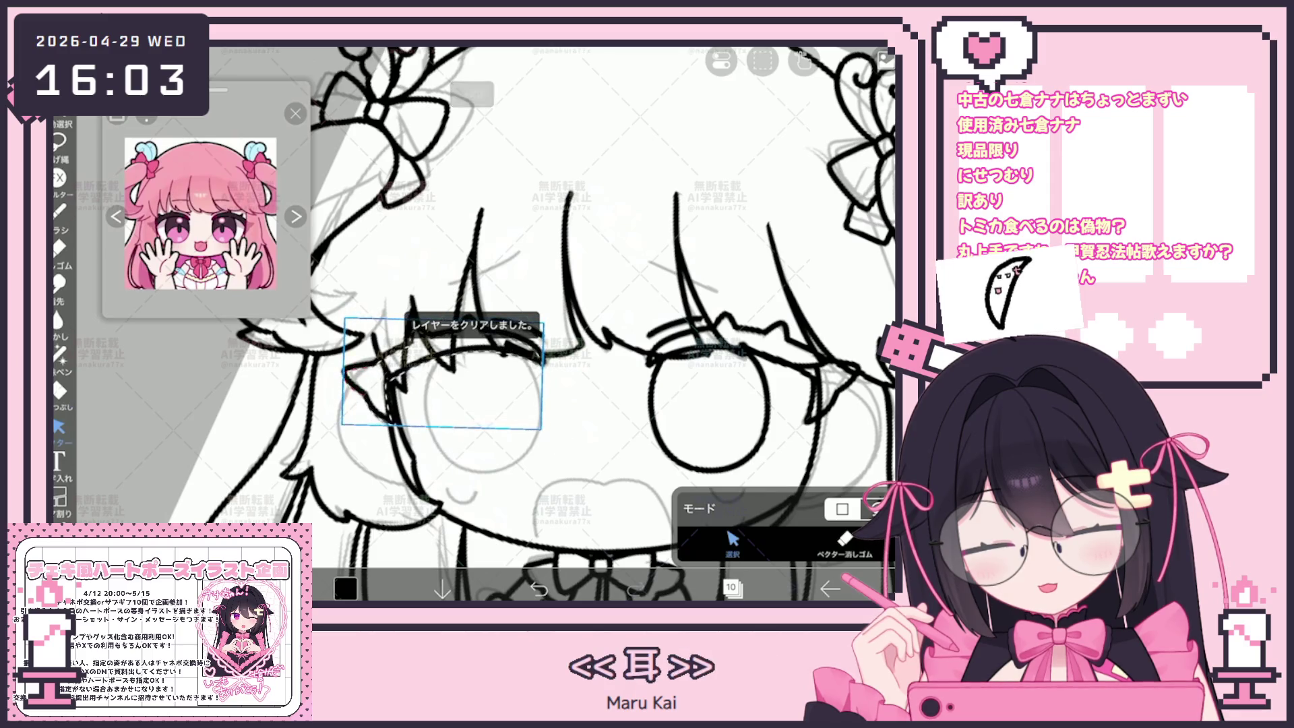
Step: Undo the earlier attempts and ink a single round black outline around the left eye
{"action": "left_click", "coordinate": [804, 60]}
{"action": "left_click", "coordinate": [59, 211]}
{"action": "scroll", "coordinate": [482, 401], "scroll_direction": "up", "scroll_amount": 5}
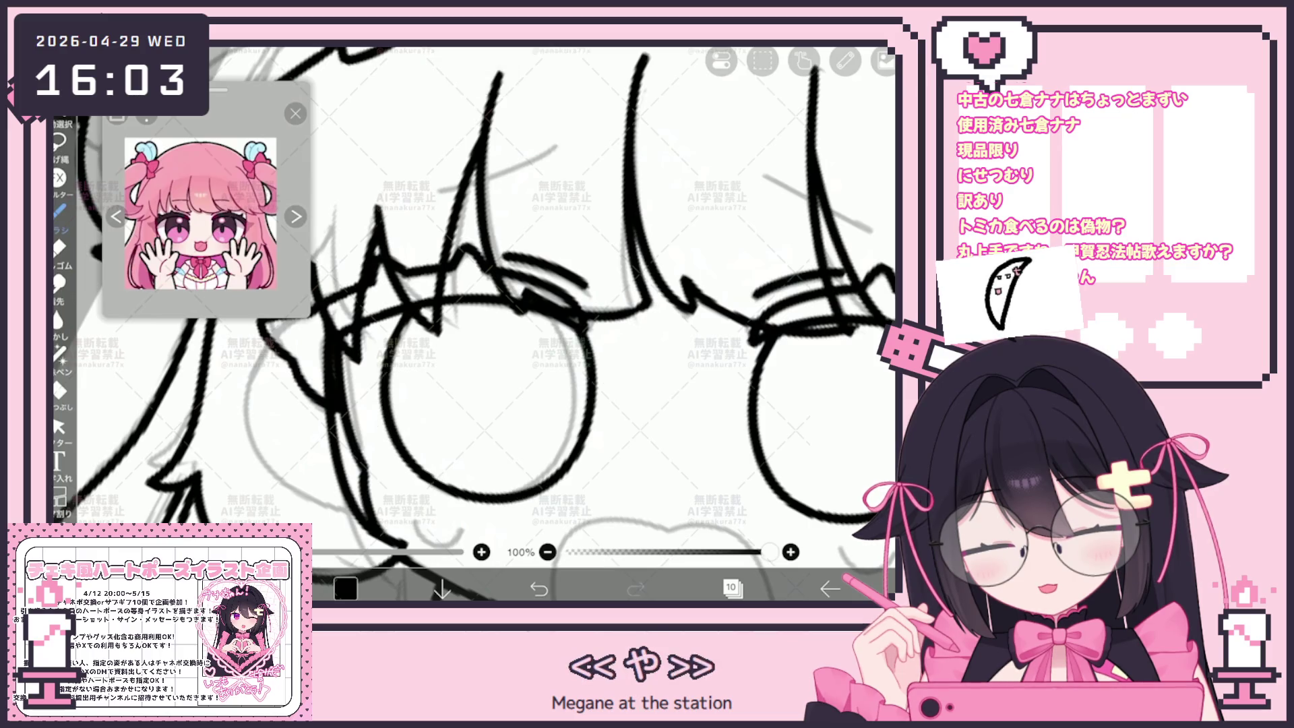
{"action": "key", "text": "ctrl+z"}
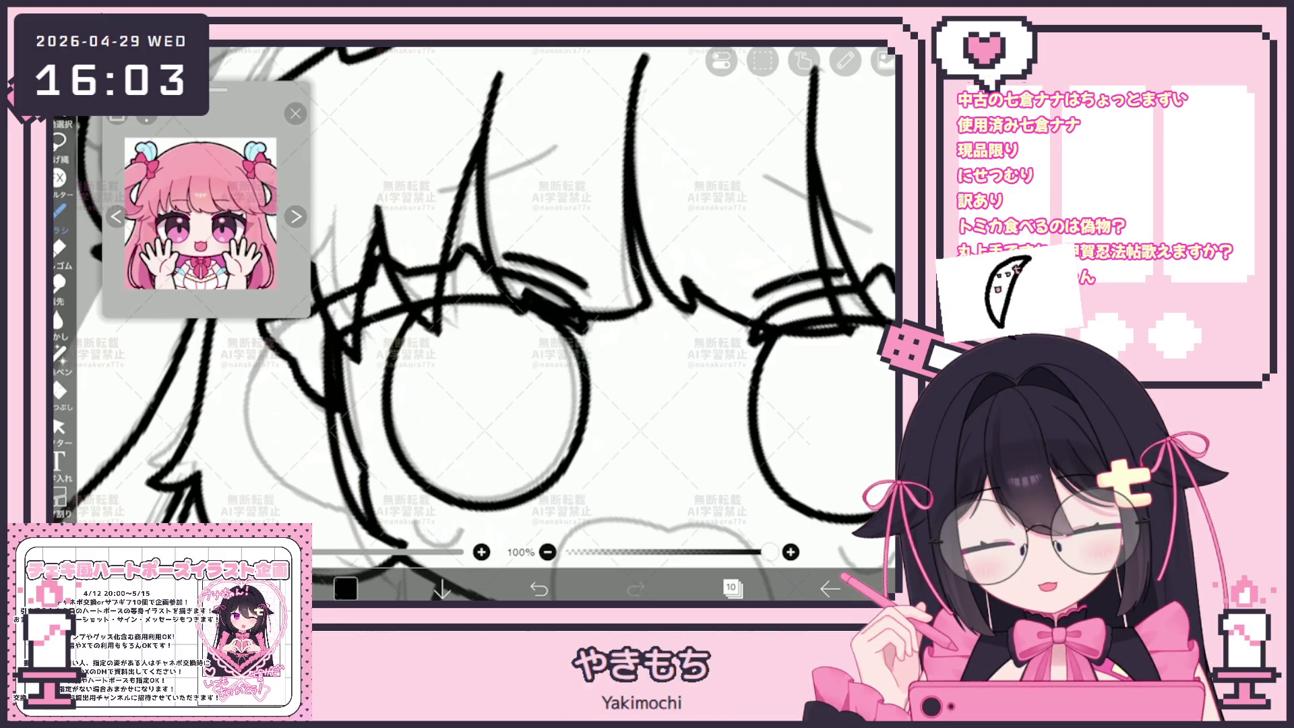
{"action": "key", "text": "ctrl+z"}
{"action": "mouse_move", "coordinate": [394, 367]}
{"action": "left_mouse_down"}
{"action": "mouse_move", "coordinate": [567, 472]}
{"action": "mouse_move", "coordinate": [570, 317]}
{"action": "left_mouse_up"}
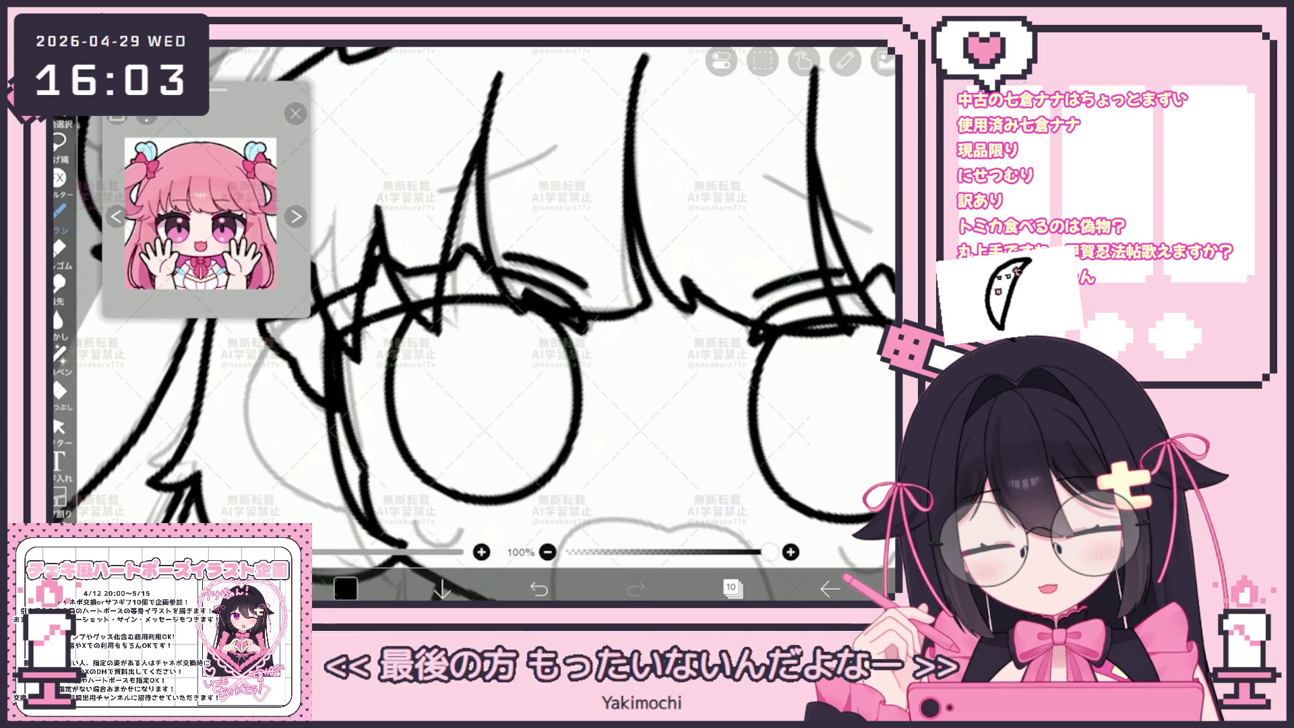
Step: Select the new left-eye circle stroke with the vector Select tool to check it
{"action": "left_click", "coordinate": [59, 427]}
{"action": "left_click", "coordinate": [579, 391]}
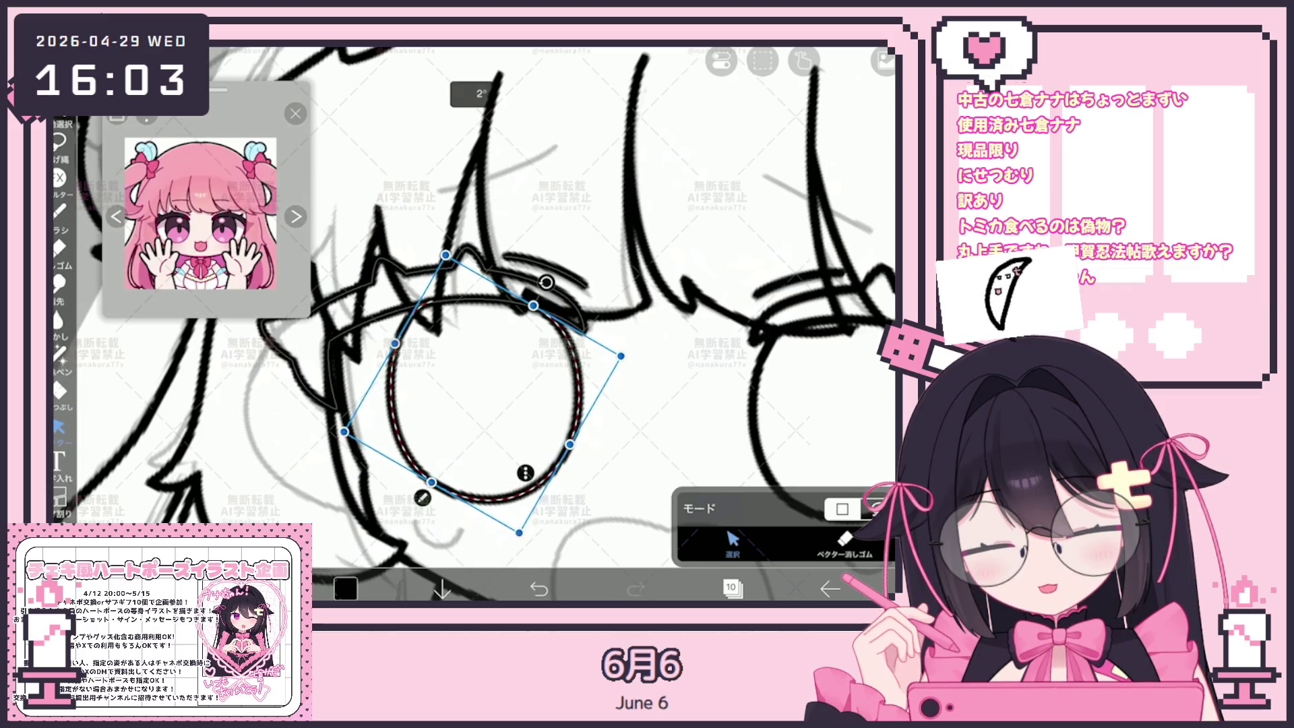
{"action": "left_click", "coordinate": [647, 405]}
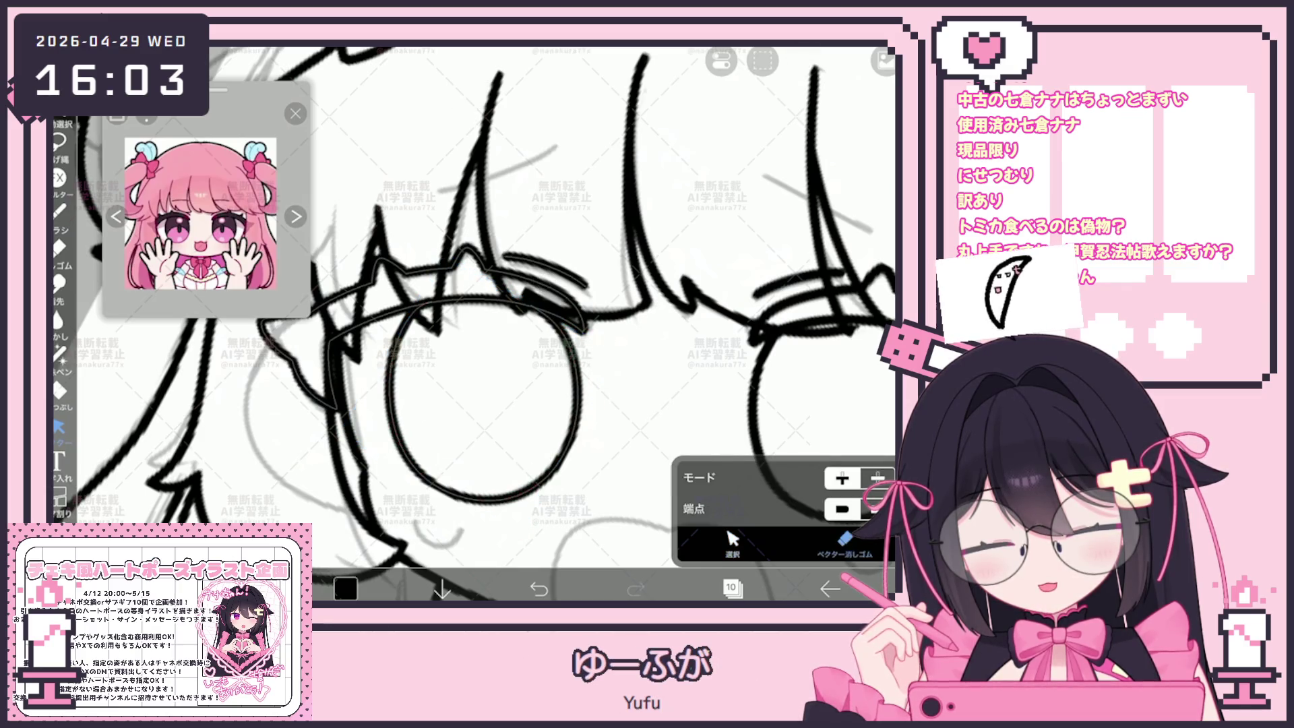
{"action": "scroll", "coordinate": [472, 323], "scroll_direction": "down", "scroll_amount": 3}
{"action": "scroll", "coordinate": [472, 323], "scroll_direction": "up", "scroll_amount": 4}
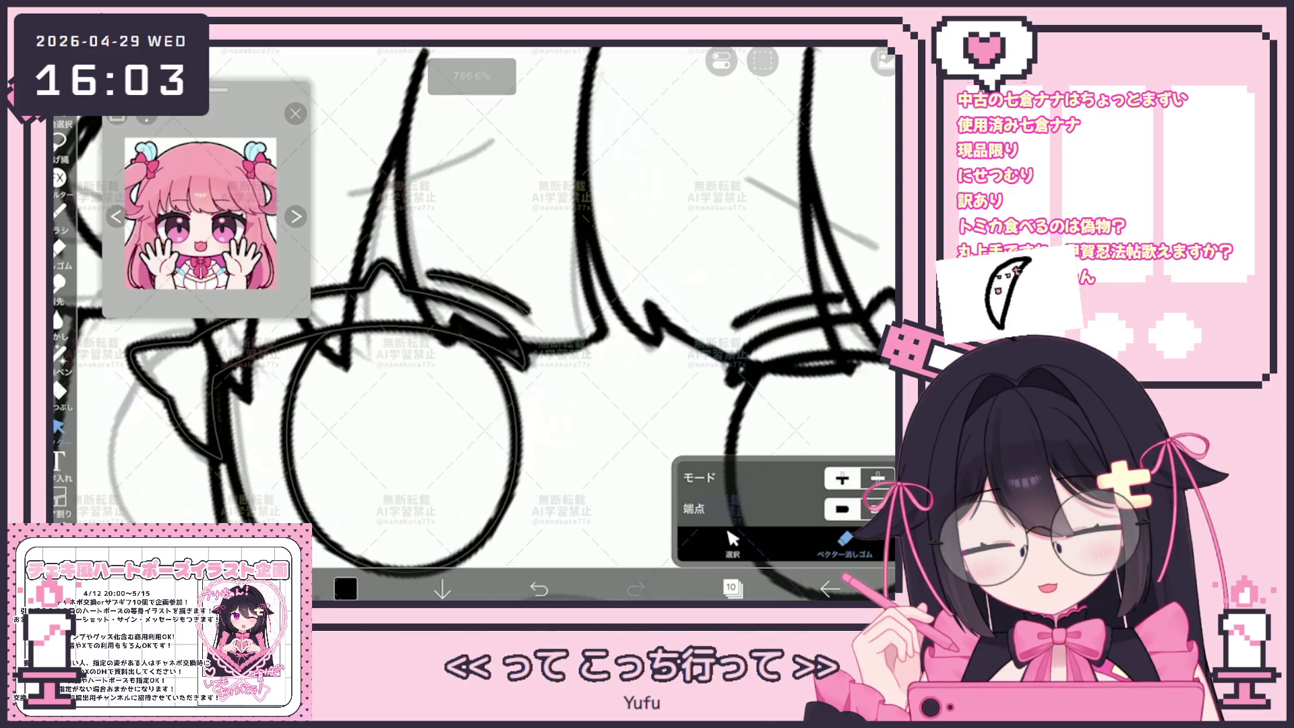
{"action": "scroll", "coordinate": [573, 324], "scroll_direction": "down", "scroll_amount": 5}
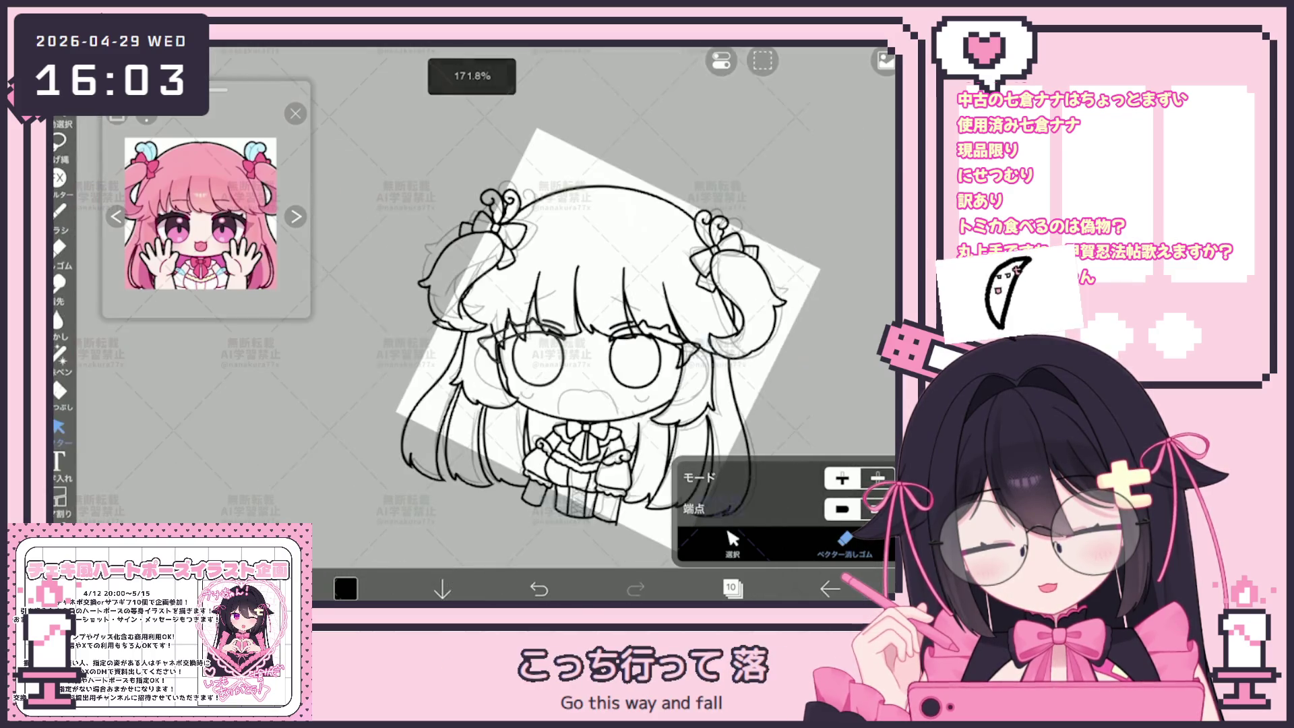
{"action": "scroll", "coordinate": [510, 341], "scroll_direction": "up", "scroll_amount": 5}
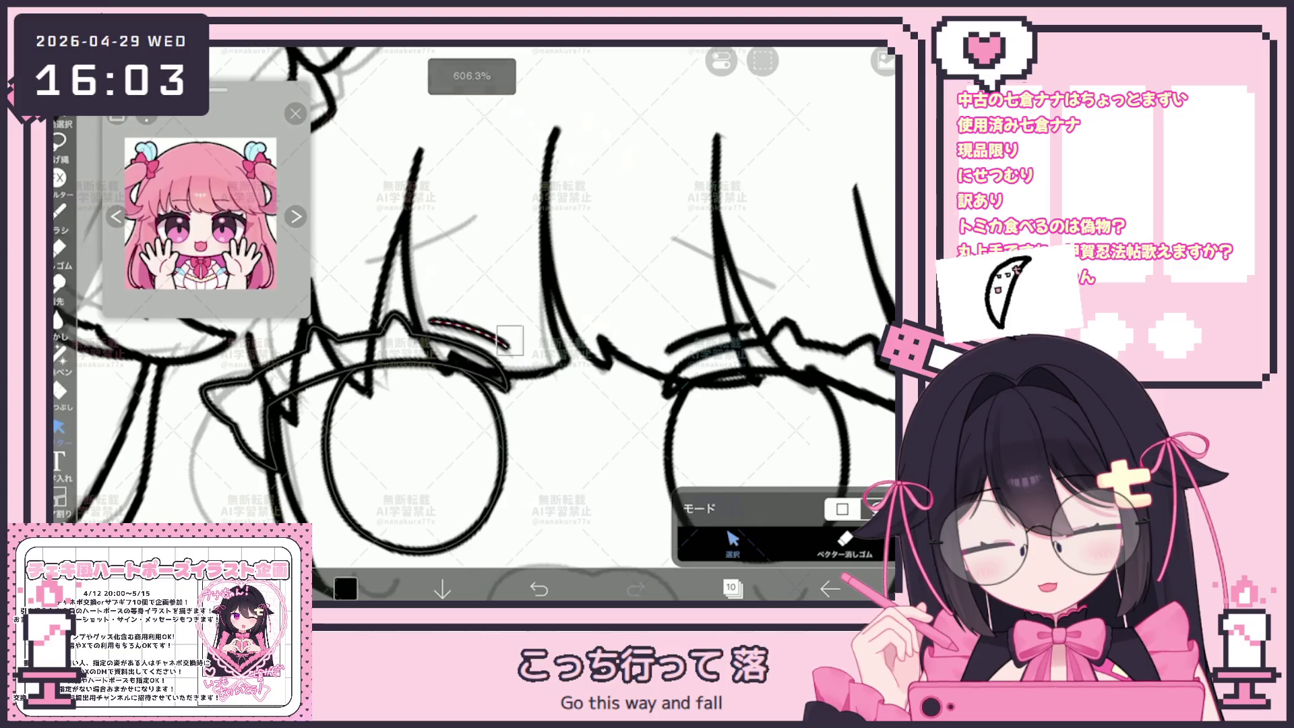
Step: Squash the left eye's lash strokes upward from the bottom so they match the right eye
{"action": "left_click", "coordinate": [502, 357]}
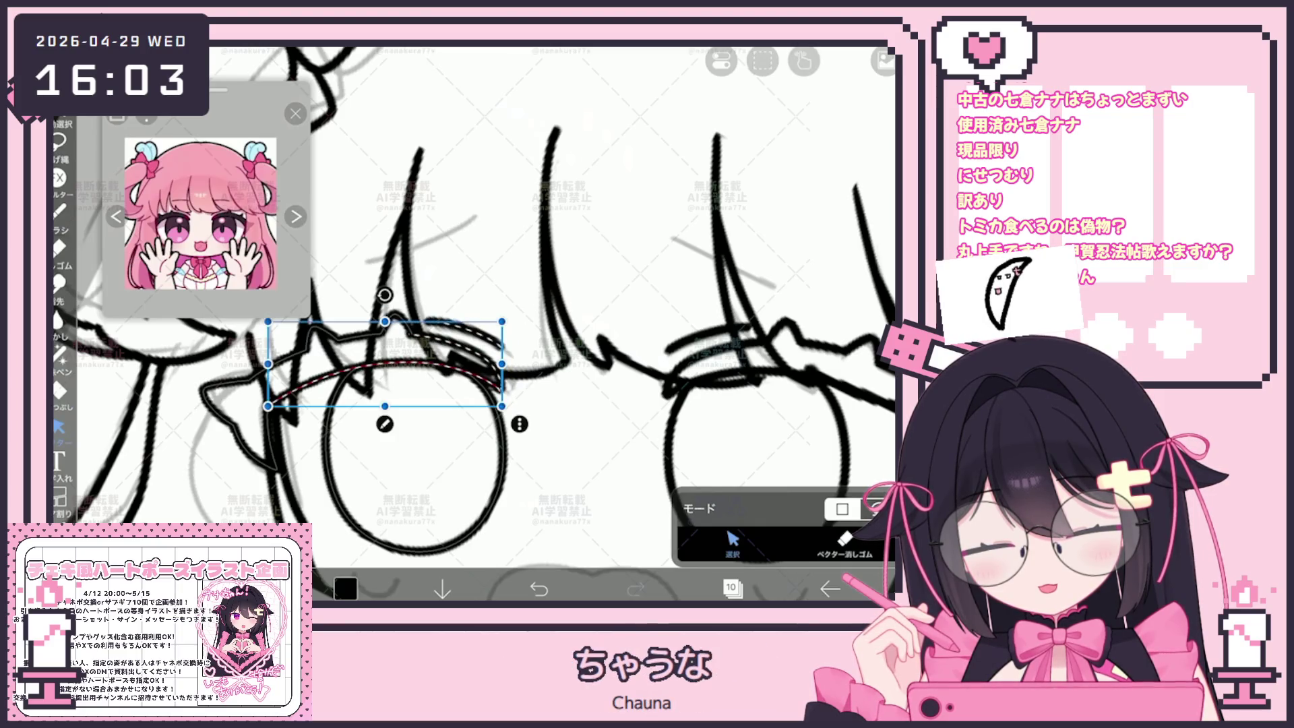
{"action": "scroll", "coordinate": [510, 324], "scroll_direction": "down", "scroll_amount": 5}
{"action": "scroll", "coordinate": [510, 324], "scroll_direction": "up", "scroll_amount": 5}
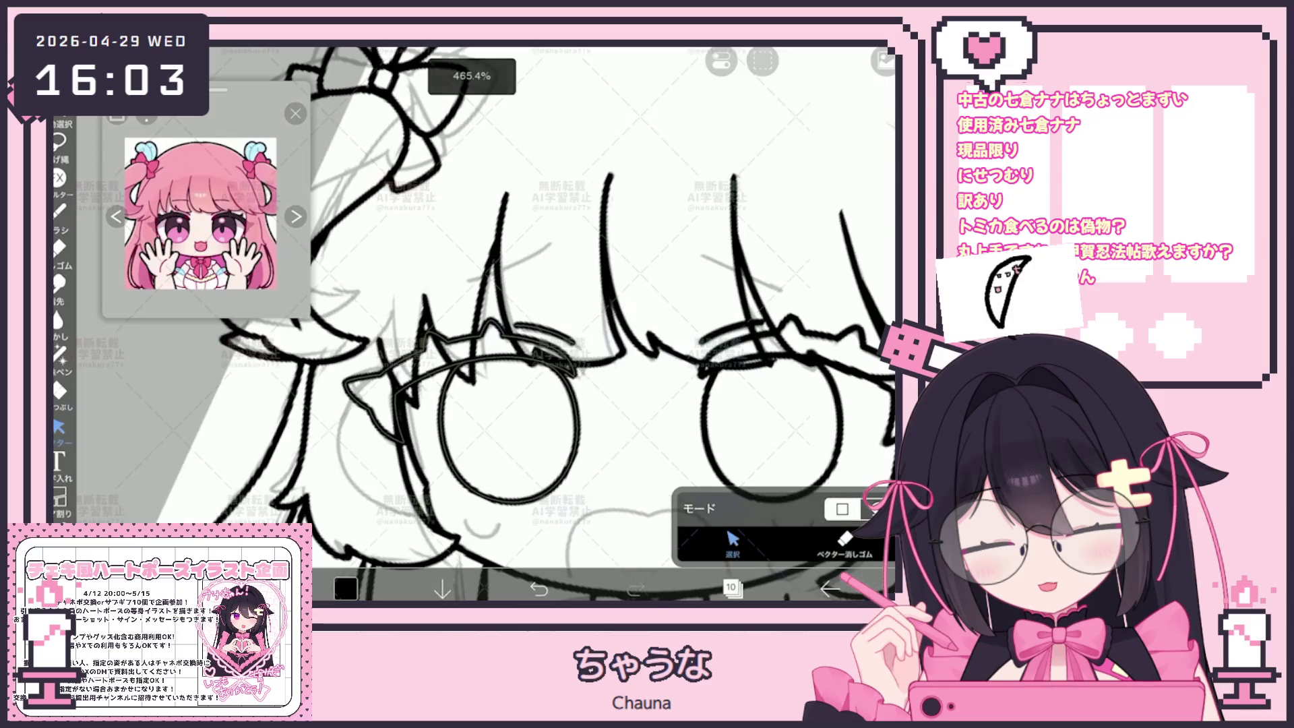
{"action": "left_click", "coordinate": [502, 357]}
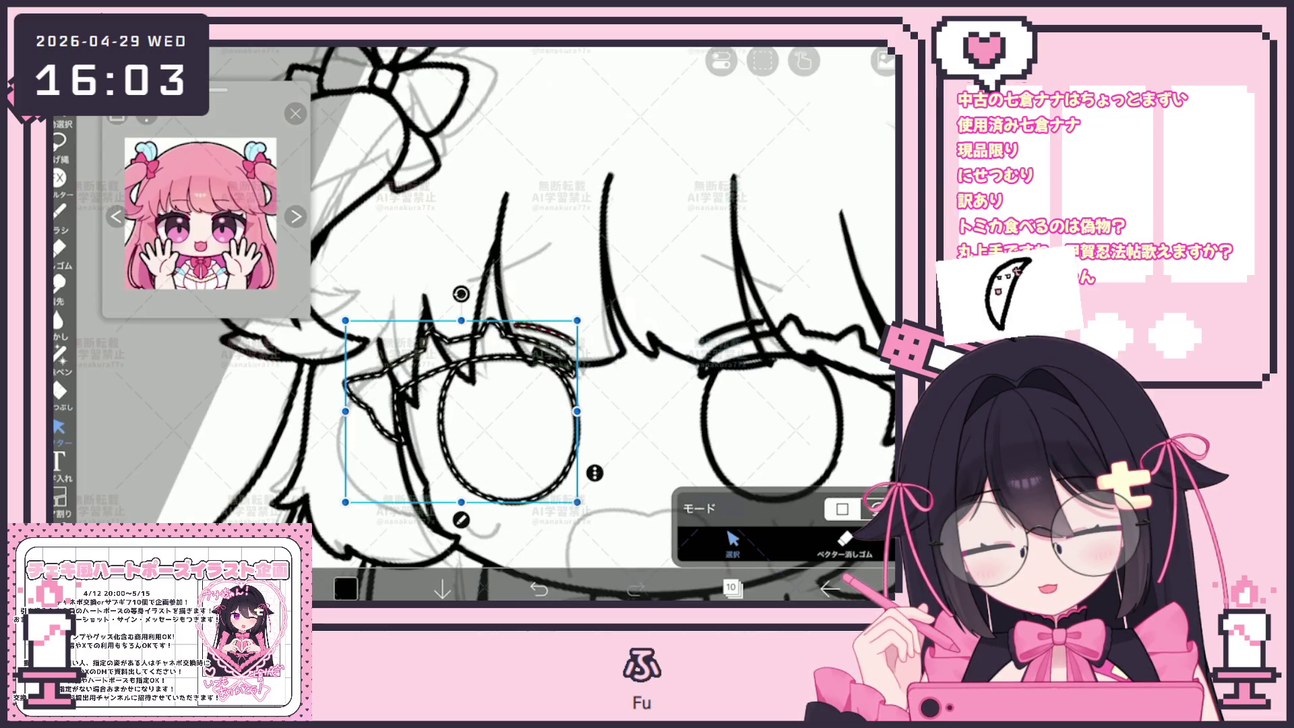
{"action": "left_click_drag", "start_coordinate": [461, 502], "coordinate": [460, 443]}
{"action": "left_click", "coordinate": [502, 378]}
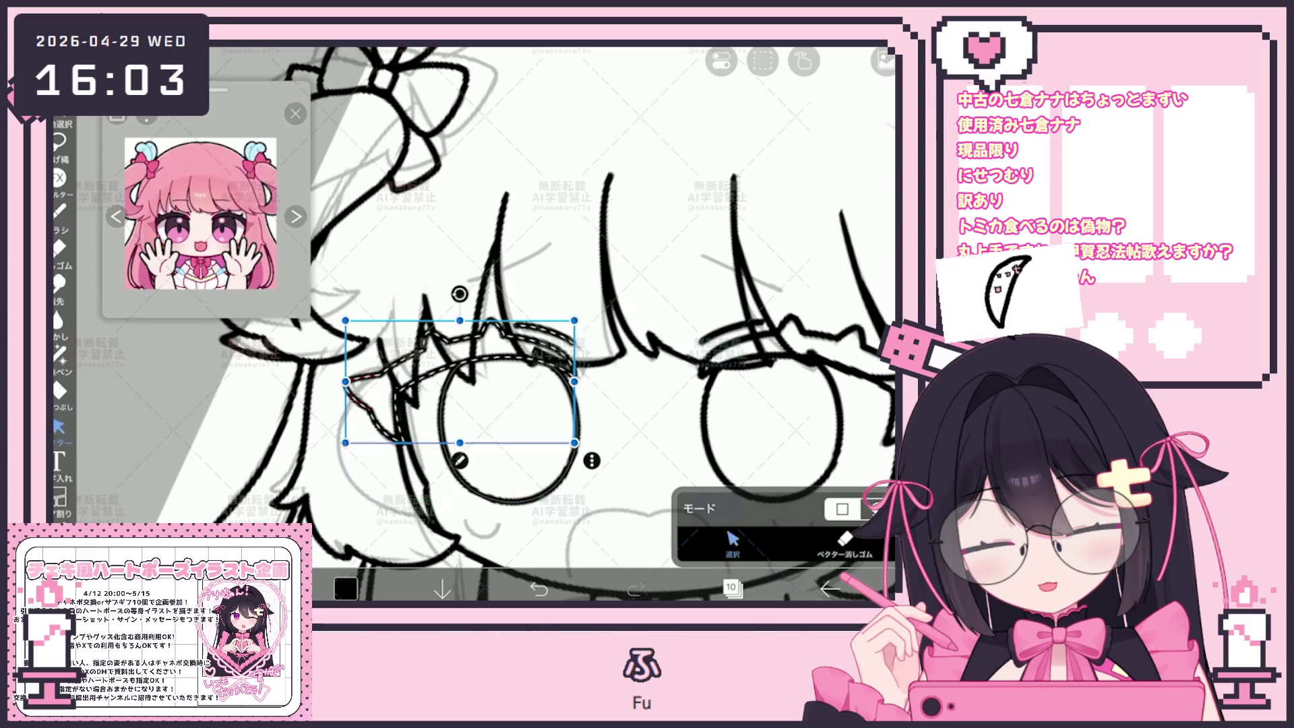
{"action": "scroll", "coordinate": [539, 323], "scroll_direction": "down", "scroll_amount": 2}
{"action": "scroll", "coordinate": [613, 324], "scroll_direction": "down", "scroll_amount": 3}
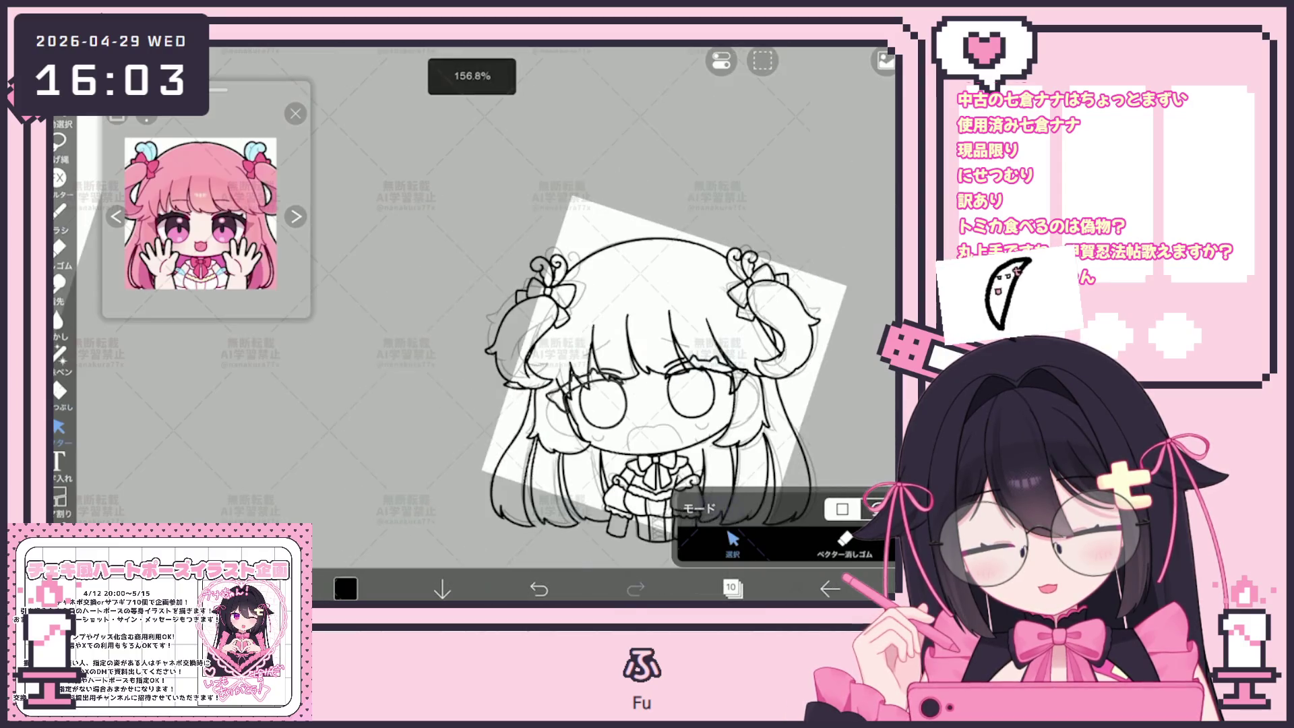
{"action": "scroll", "coordinate": [560, 324], "scroll_direction": "up", "scroll_amount": 4}
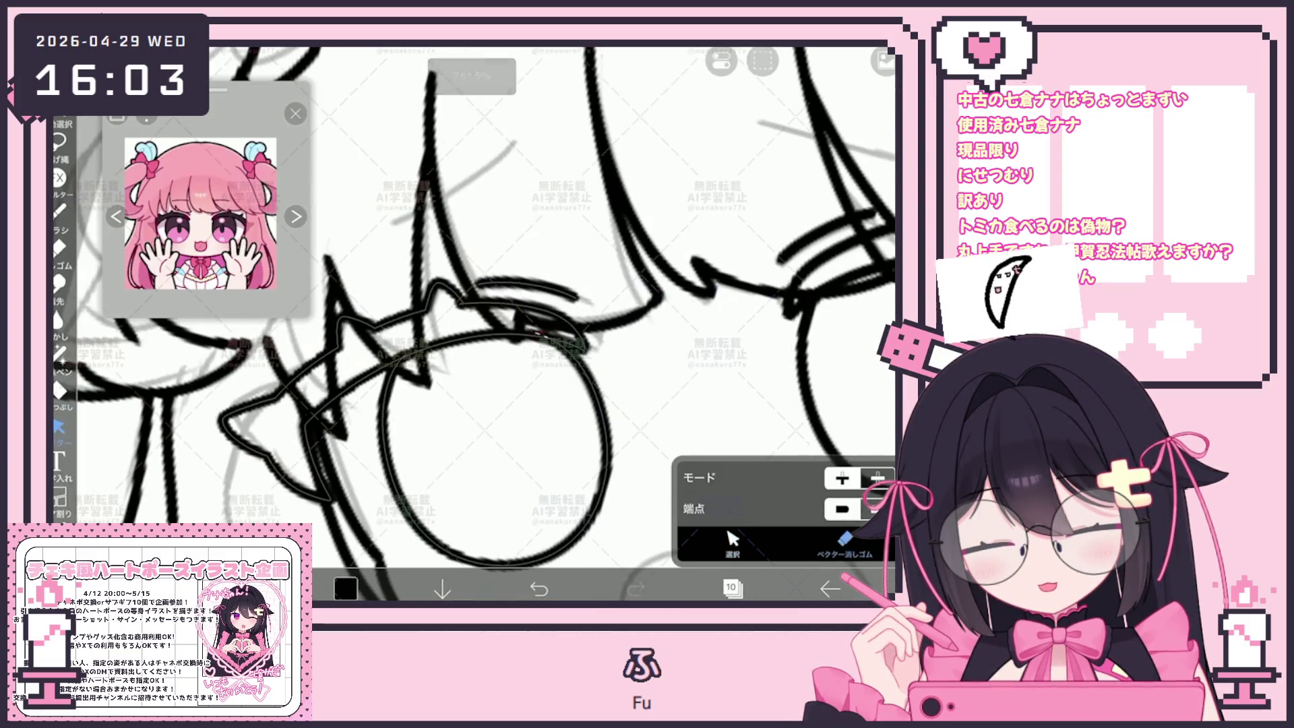
{"action": "scroll", "coordinate": [560, 324], "scroll_direction": "down", "scroll_amount": 3}
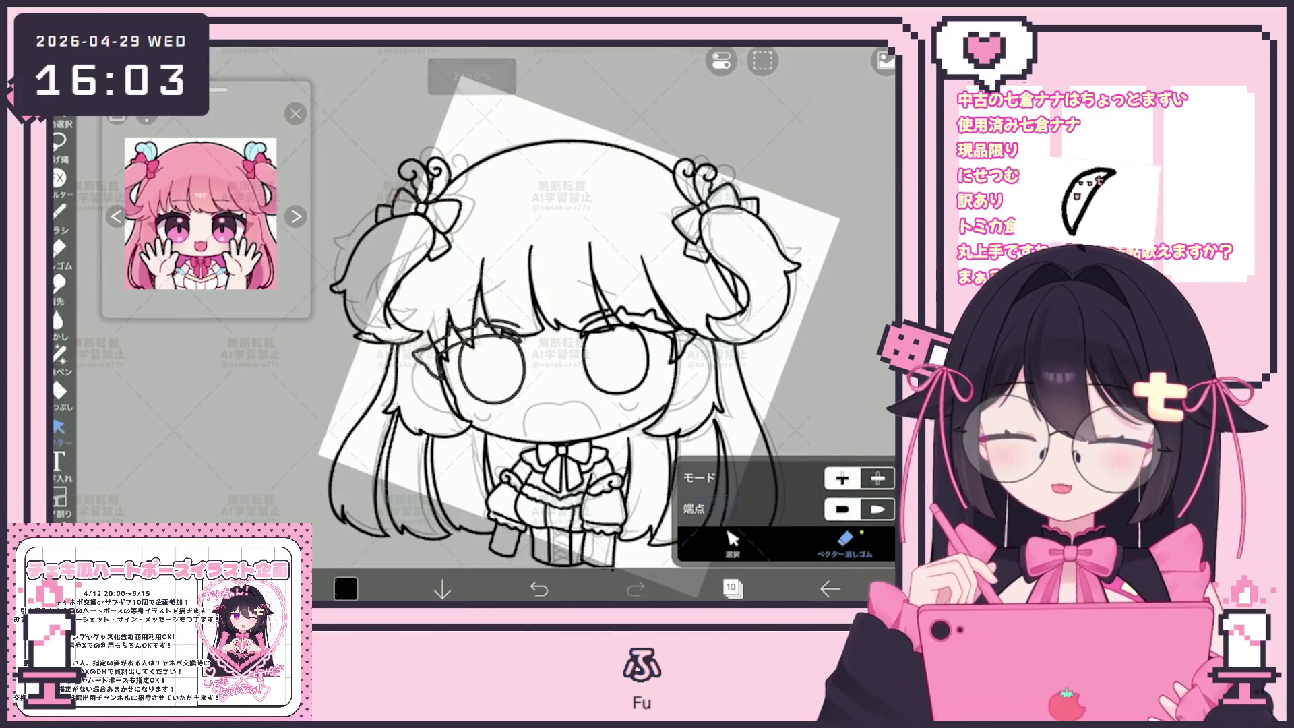
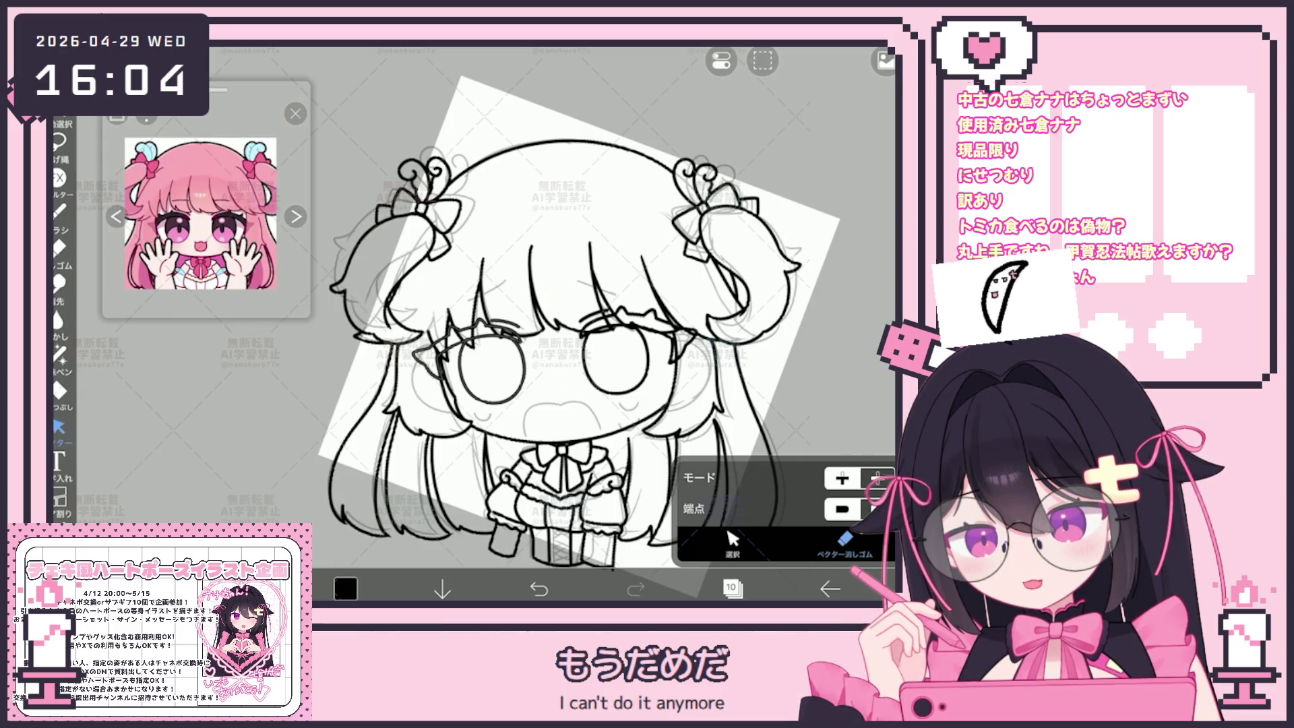
Step: Zoom onto the face, draw a curved mouth line, and undo it
{"action": "scroll", "coordinate": [475, 324], "scroll_direction": "up", "scroll_amount": 5}
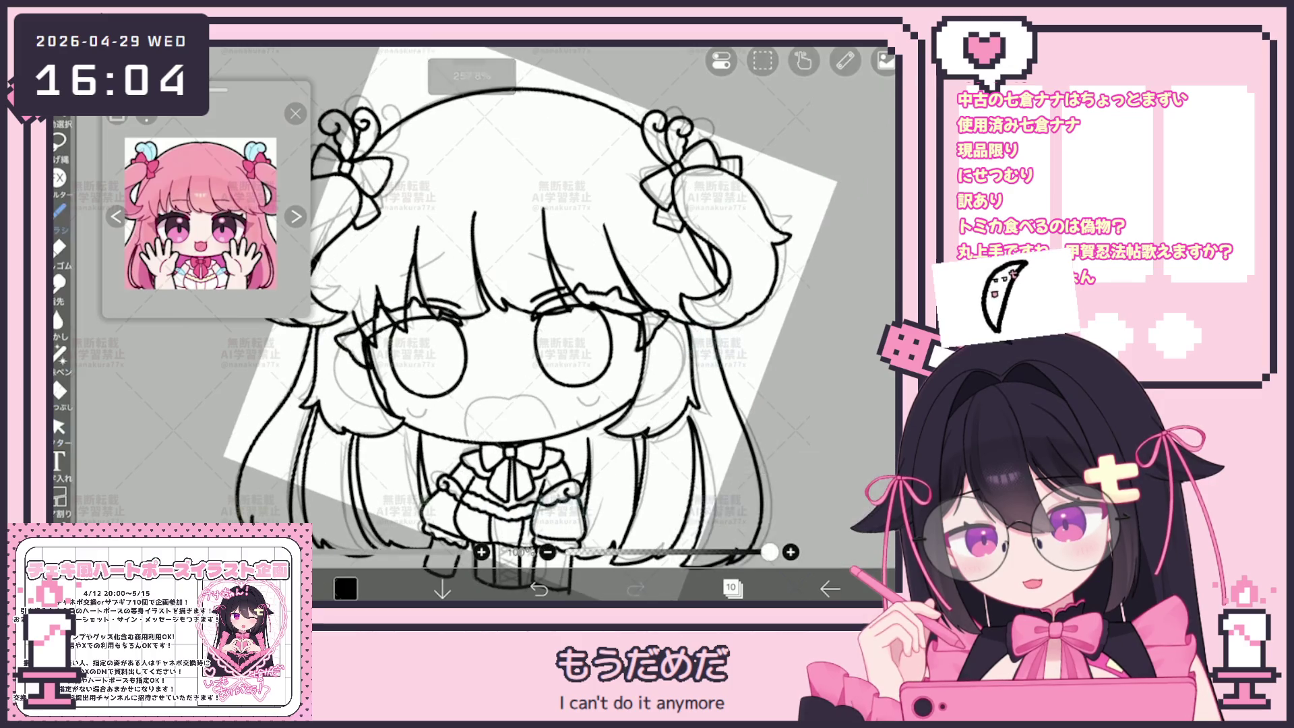
{"action": "scroll", "coordinate": [475, 323], "scroll_direction": "up", "scroll_amount": 2}
{"action": "left_click_drag", "start_coordinate": [405, 457], "coordinate": [501, 403]}
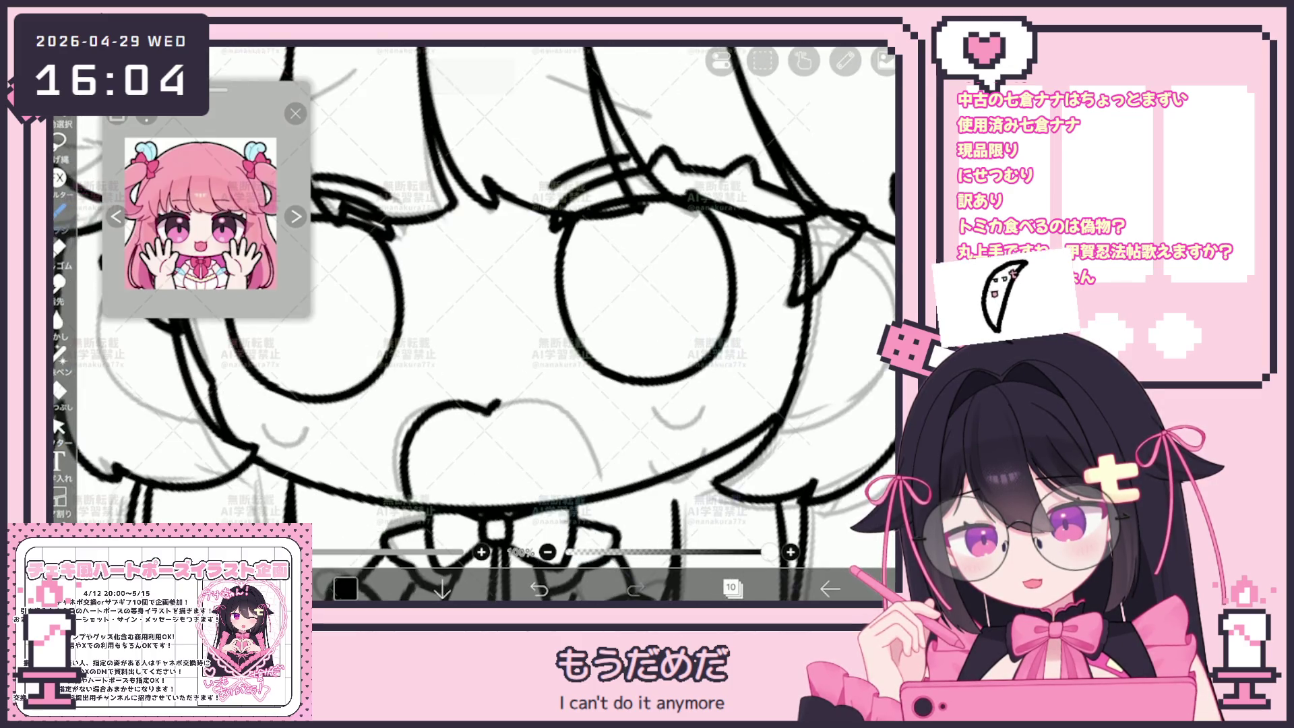
{"action": "left_click", "coordinate": [539, 588]}
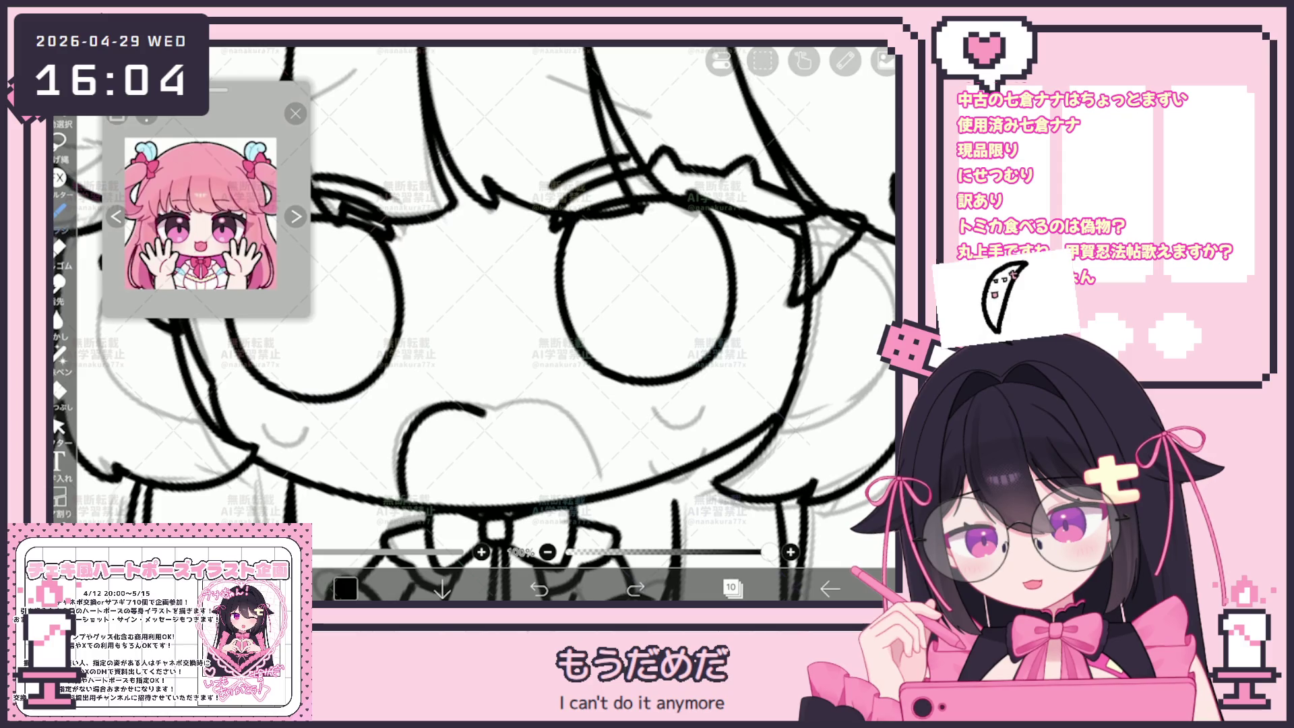
{"action": "scroll", "coordinate": [474, 324], "scroll_direction": "down", "scroll_amount": 3}
{"action": "scroll", "coordinate": [475, 324], "scroll_direction": "up", "scroll_amount": 4}
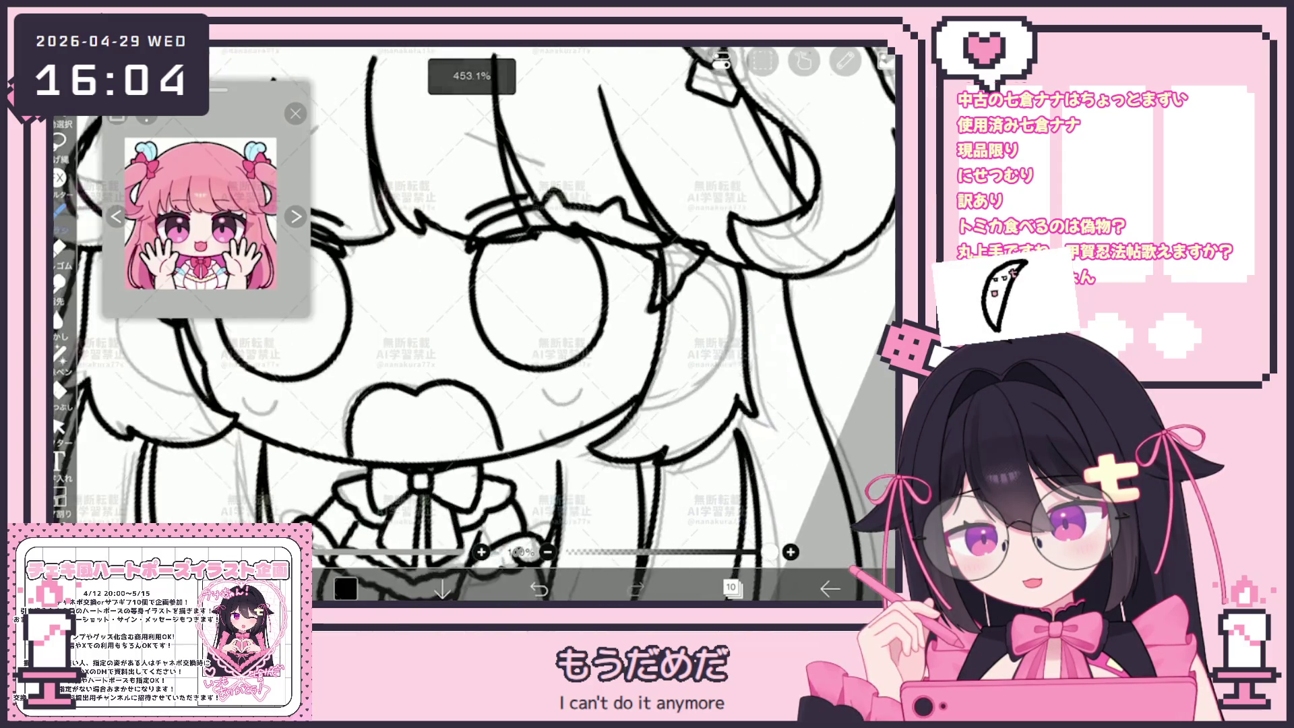
Step: Add two short touch-up strokes beside the mouth, undoing the last one
{"action": "left_click_drag", "start_coordinate": [492, 449], "coordinate": [501, 471]}
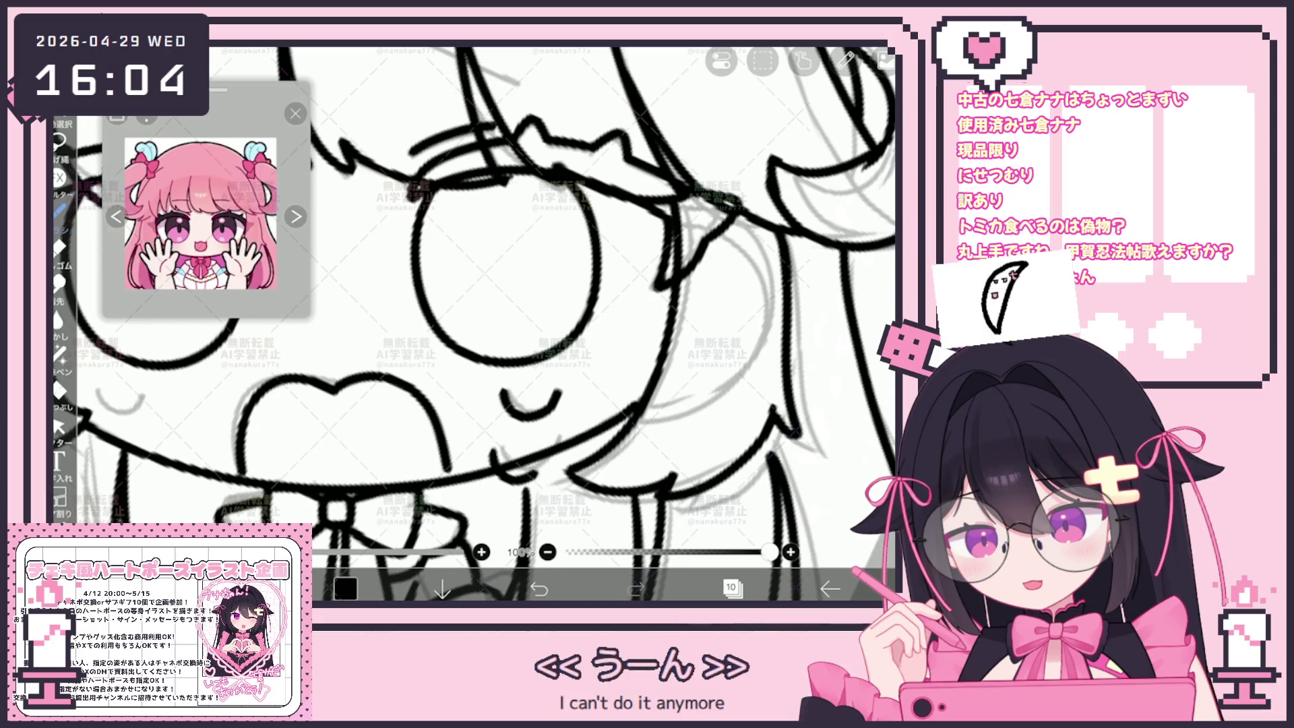
{"action": "scroll", "coordinate": [475, 323], "scroll_direction": "up", "scroll_amount": 2}
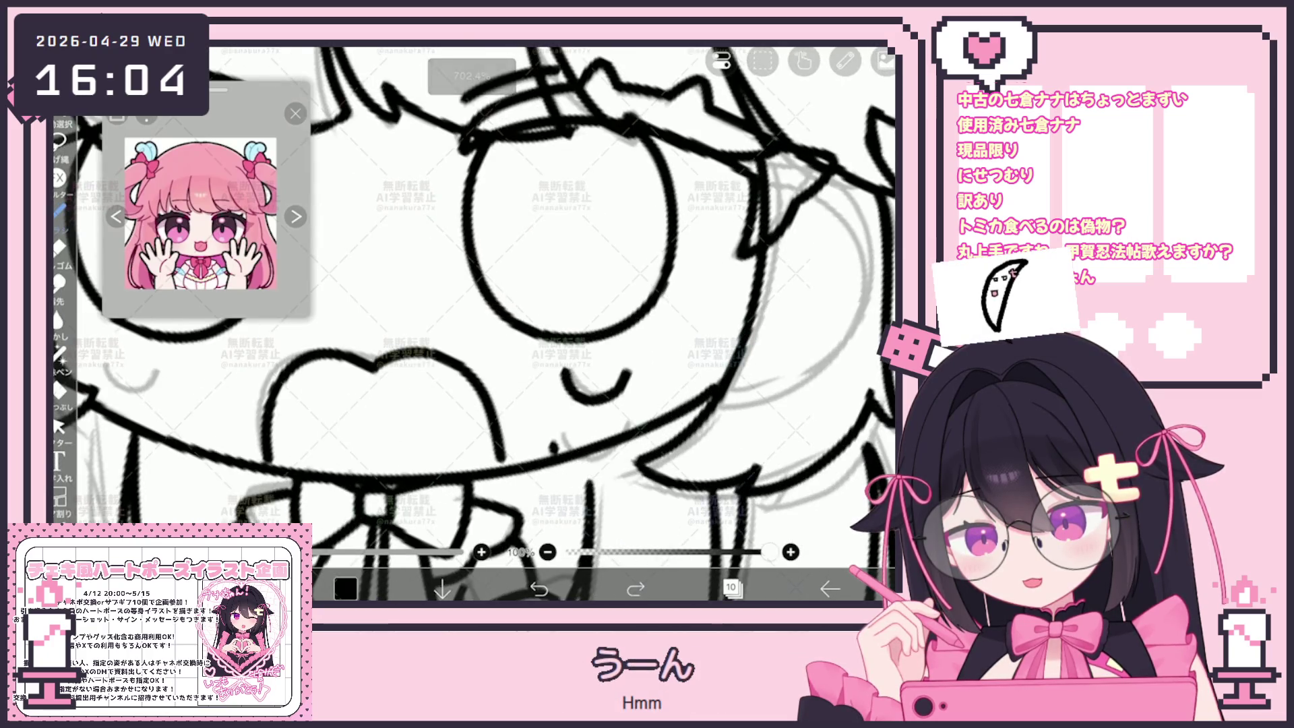
{"action": "left_click_drag", "start_coordinate": [607, 431], "coordinate": [616, 438]}
{"action": "scroll", "coordinate": [475, 324], "scroll_direction": "up", "scroll_amount": 1}
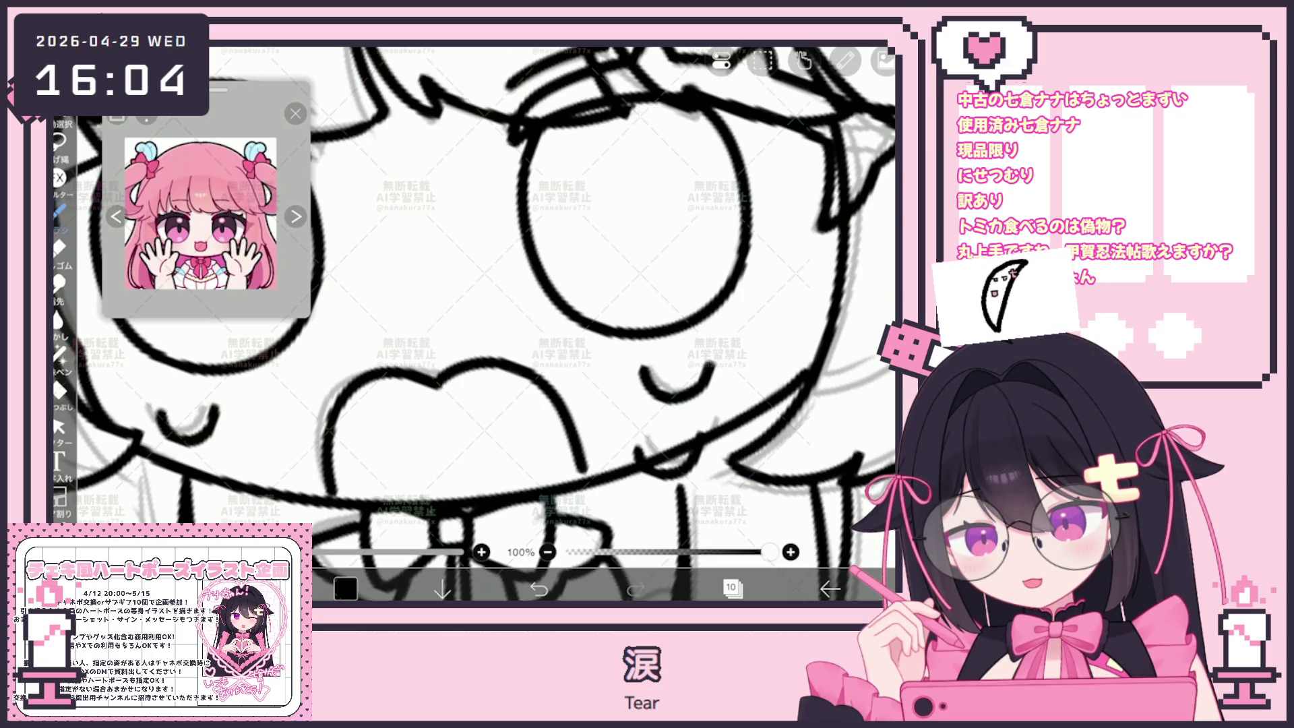
{"action": "scroll", "coordinate": [475, 324], "scroll_direction": "down", "scroll_amount": 5}
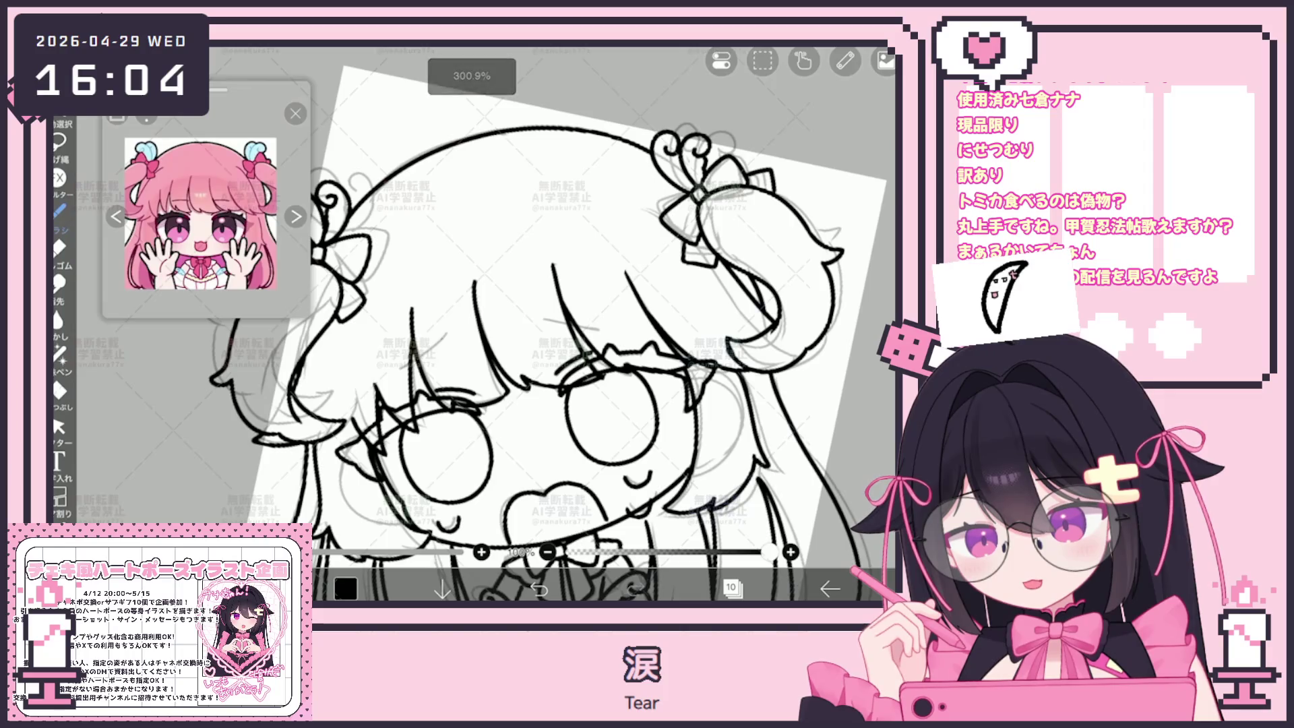
{"action": "scroll", "coordinate": [475, 323], "scroll_direction": "up", "scroll_amount": 2}
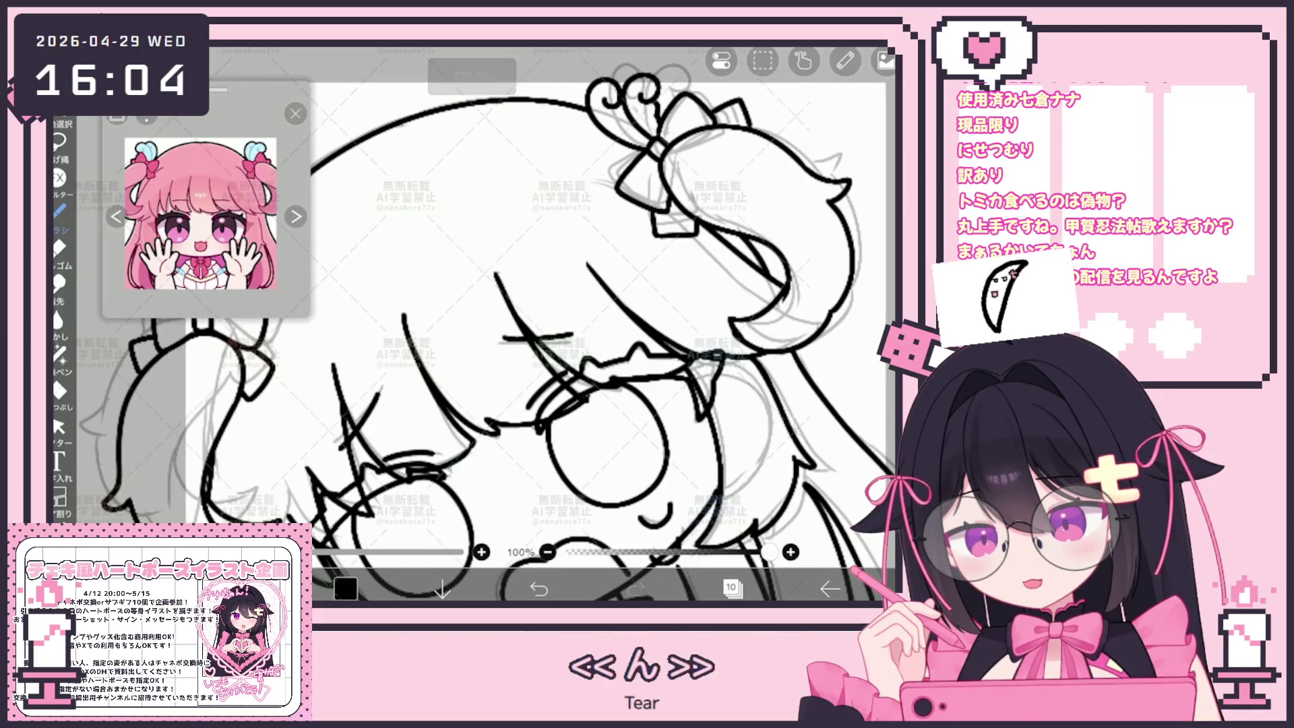
{"action": "key", "text": "ctrl+z"}
{"action": "scroll", "coordinate": [475, 324], "scroll_direction": "up", "scroll_amount": 1}
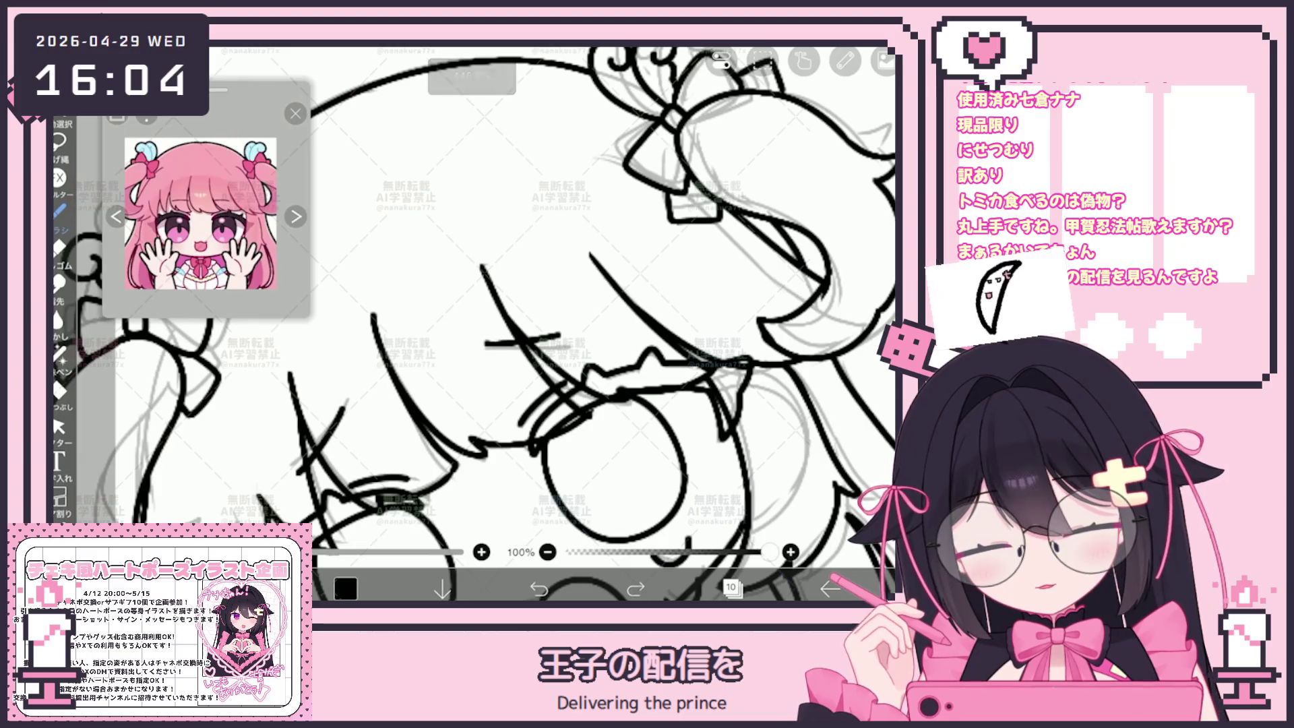
{"action": "scroll", "coordinate": [474, 323], "scroll_direction": "down", "scroll_amount": 5}
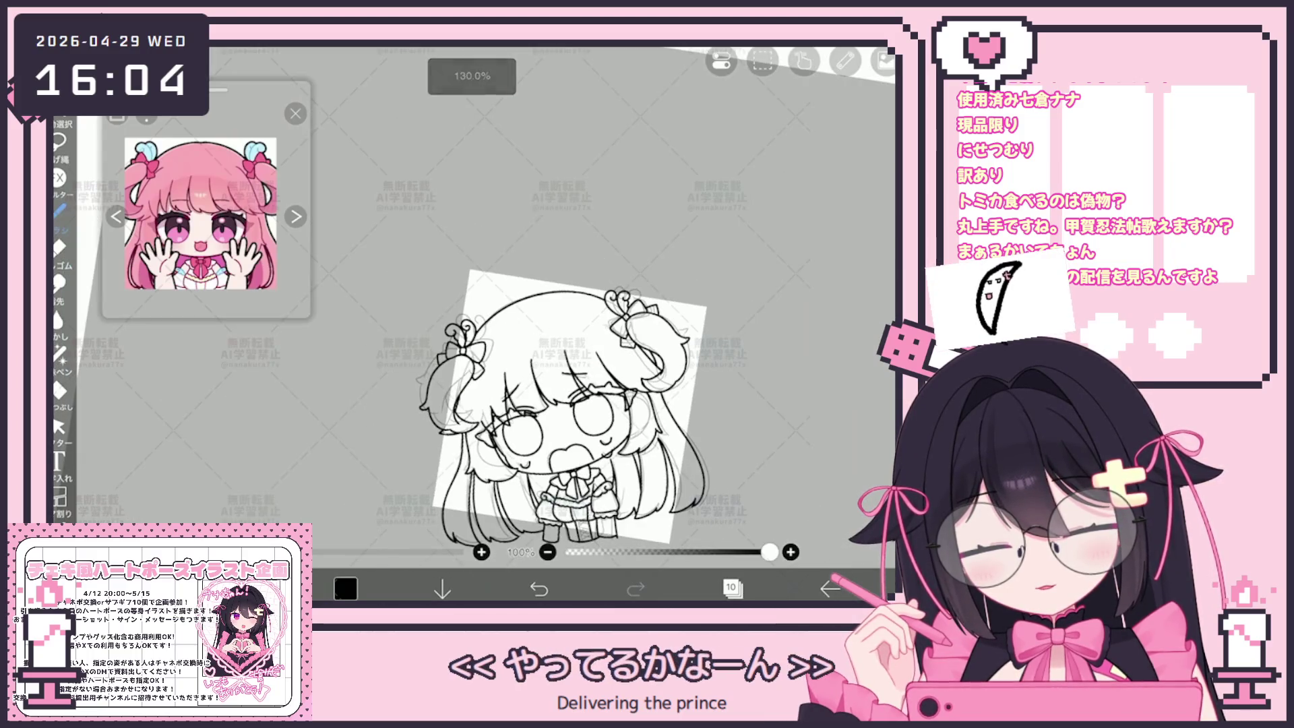
{"action": "scroll", "coordinate": [540, 377], "scroll_direction": "up", "scroll_amount": 1}
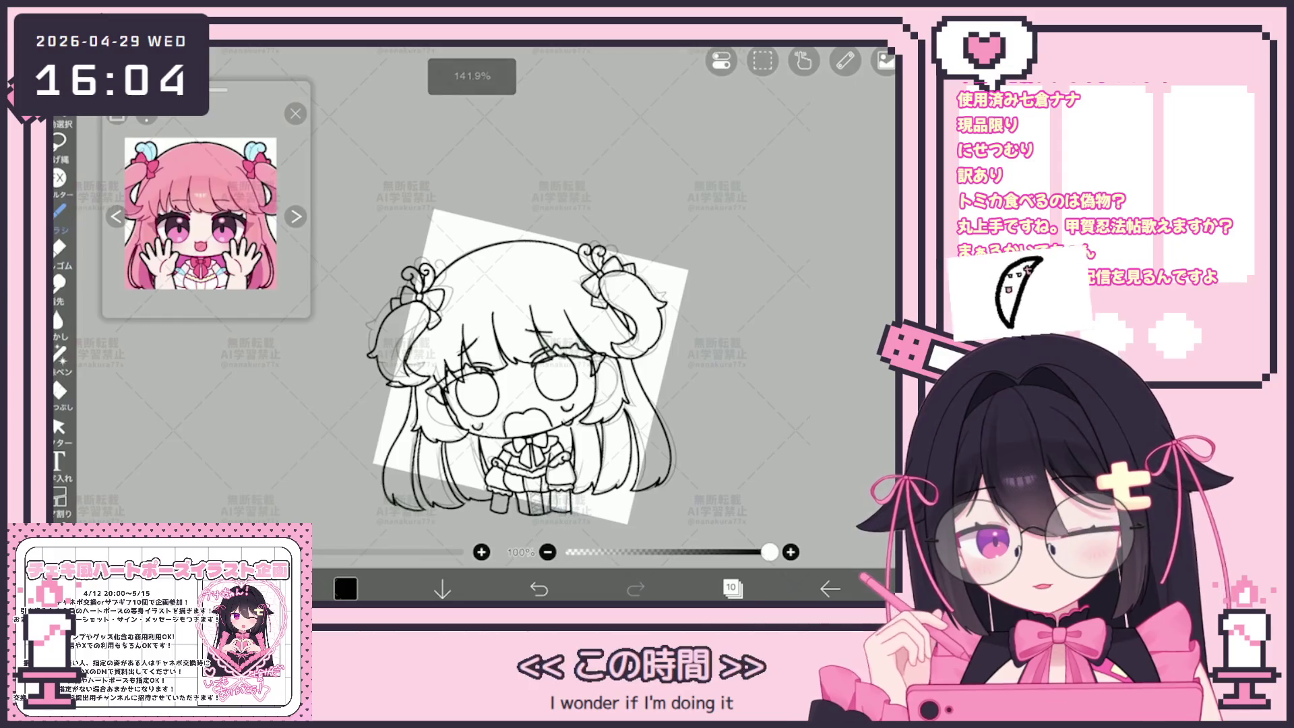
{"action": "scroll", "coordinate": [528, 367], "scroll_direction": "down", "scroll_amount": 2}
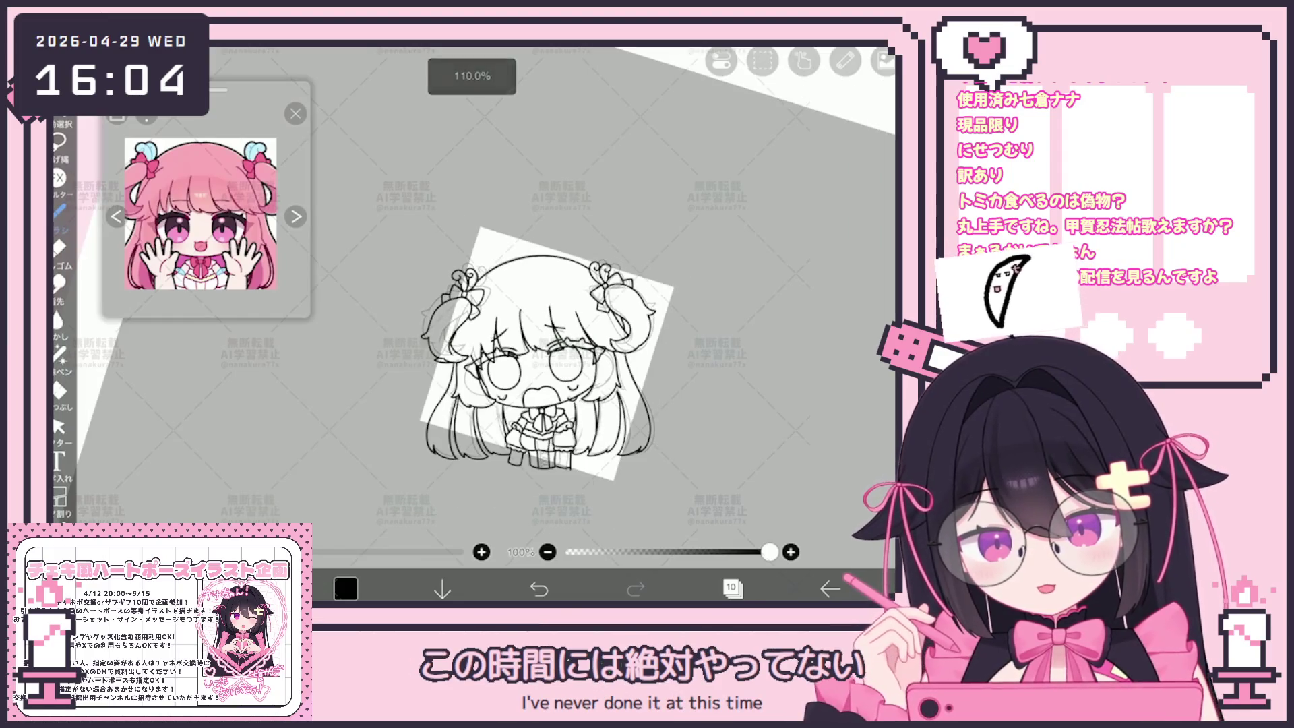
{"action": "scroll", "coordinate": [512, 317], "scroll_direction": "up", "scroll_amount": 3}
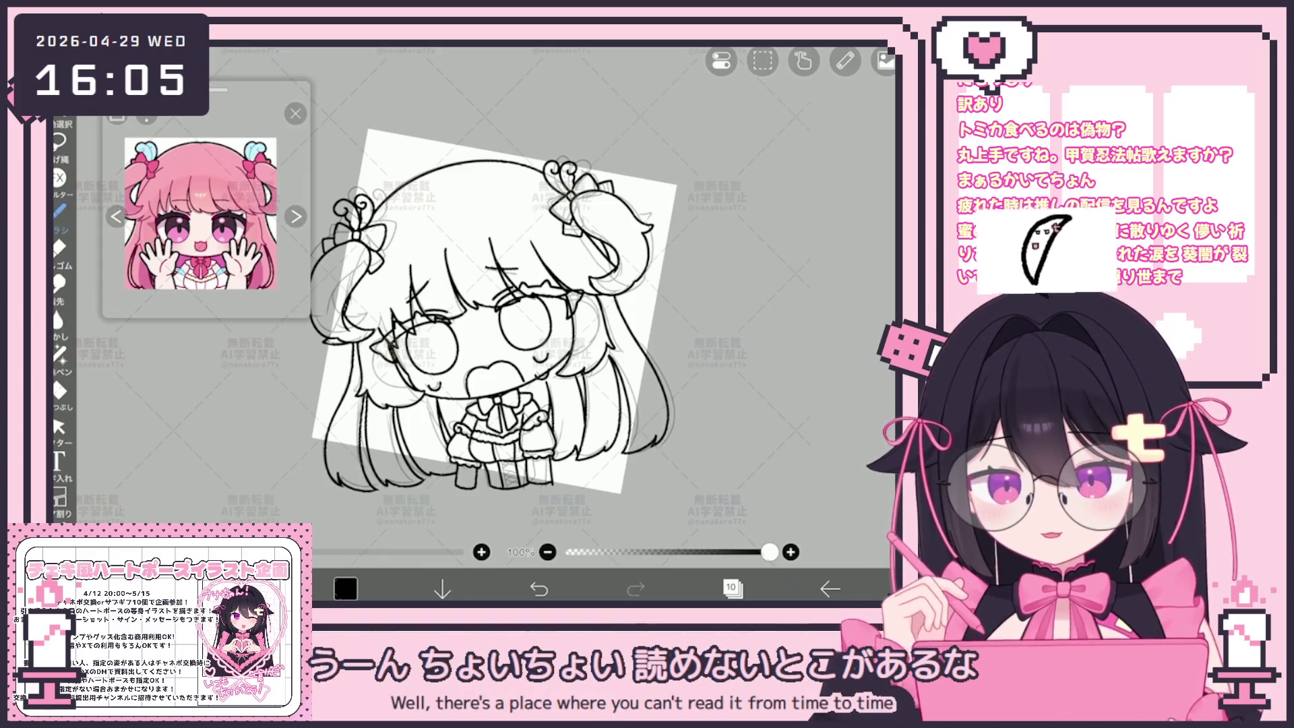
{"action": "scroll", "coordinate": [505, 330], "scroll_direction": "up", "scroll_amount": 3}
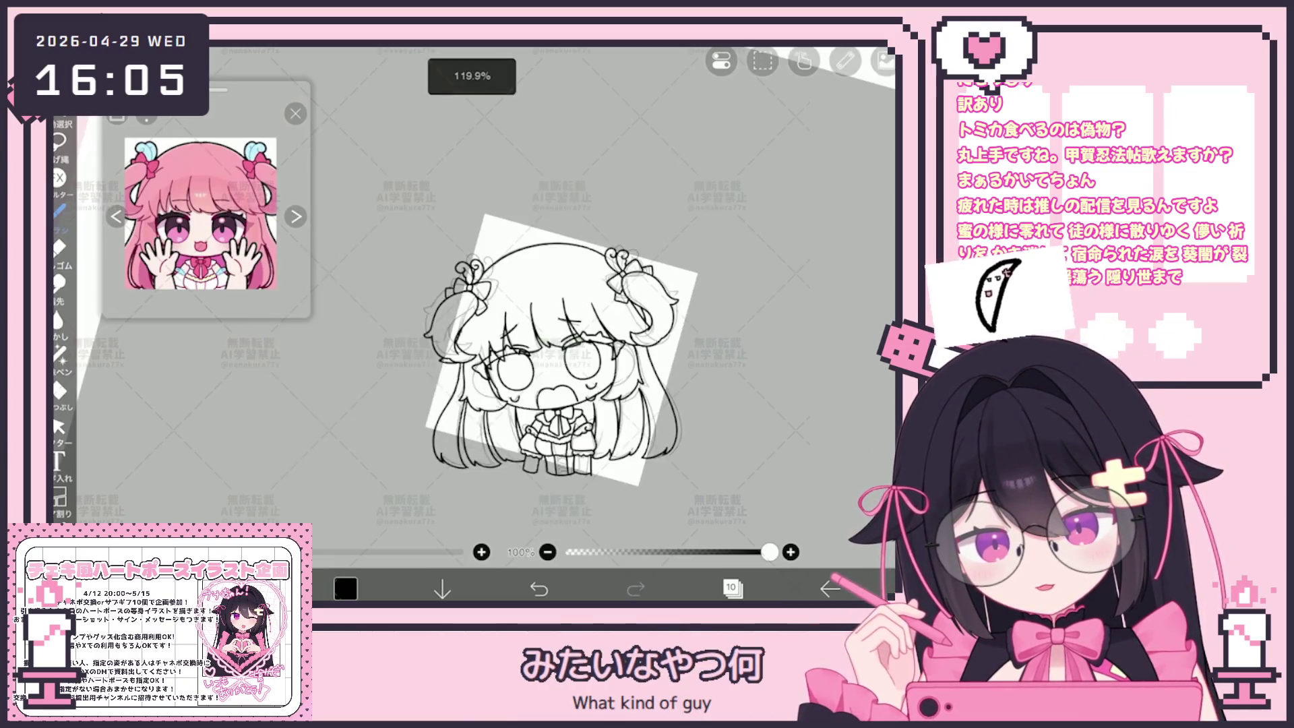
Step: Hide the faint rough sketch layer in the Layers panel
{"action": "left_click", "coordinate": [732, 589]}
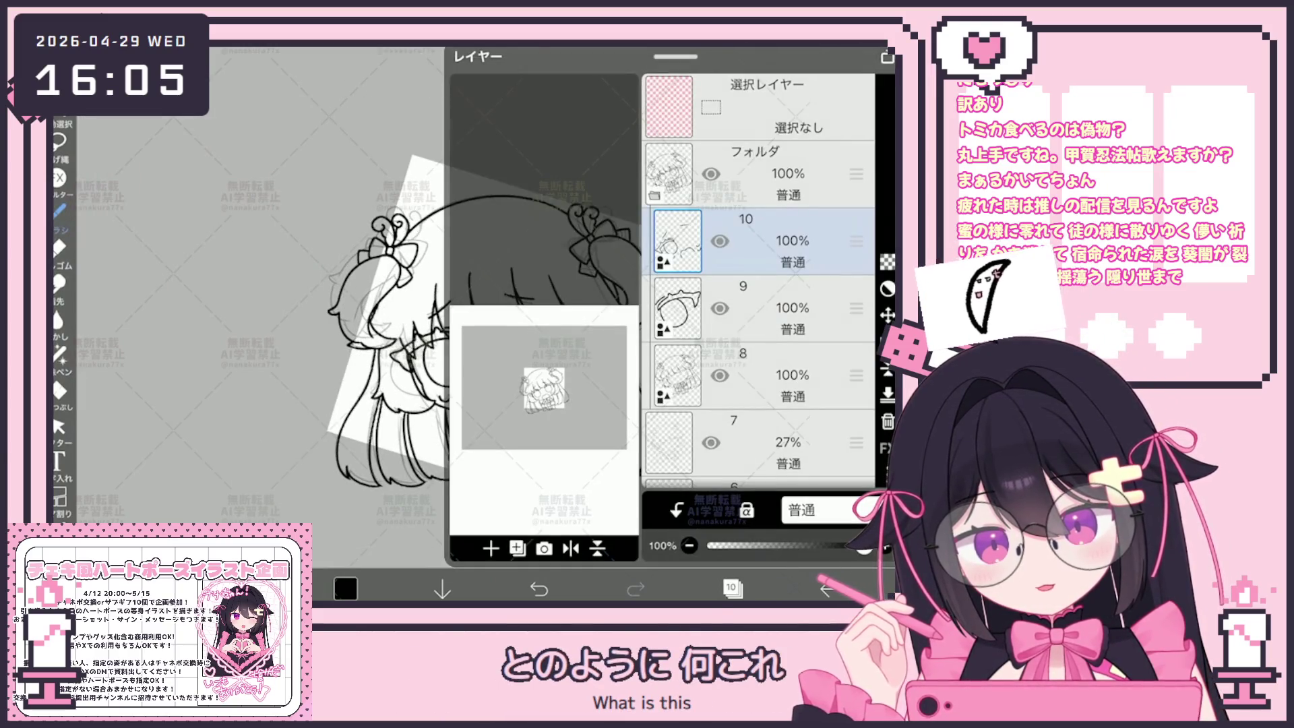
{"action": "left_click", "coordinate": [673, 505]}
{"action": "left_click", "coordinate": [733, 589]}
{"action": "scroll", "coordinate": [505, 330], "scroll_direction": "down", "scroll_amount": 2}
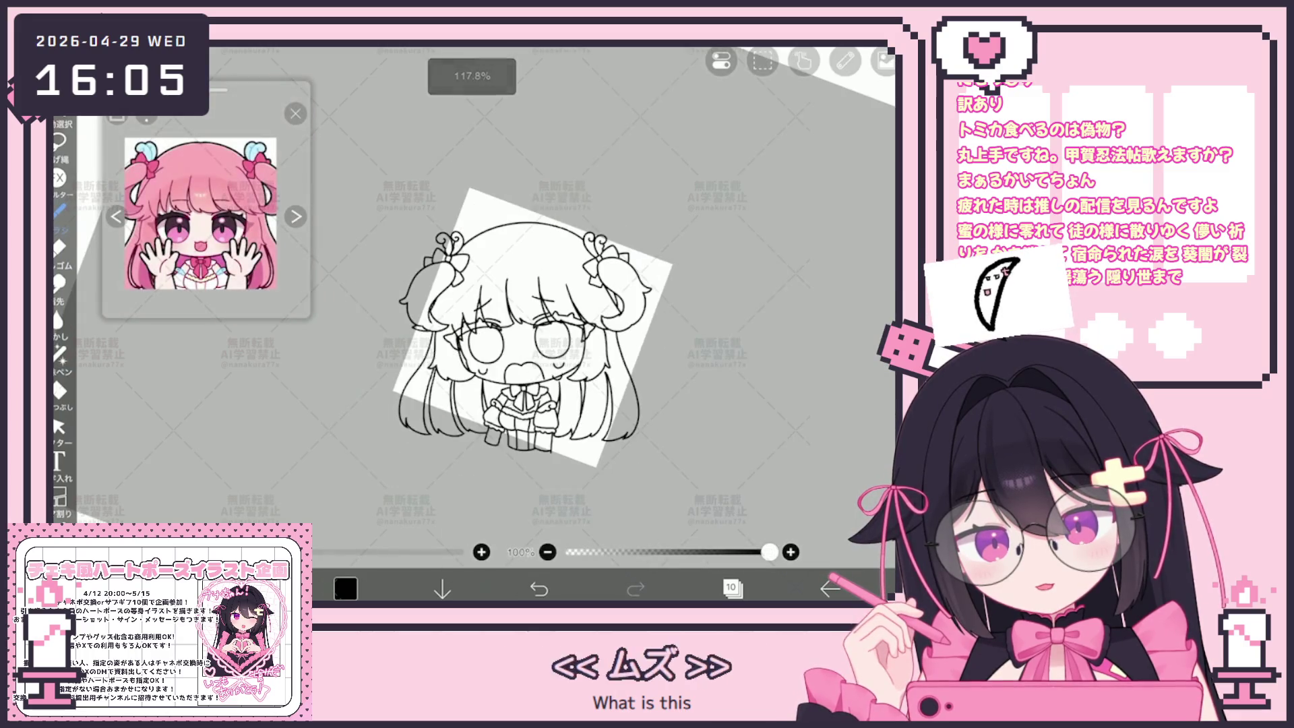
{"action": "scroll", "coordinate": [512, 330], "scroll_direction": "up", "scroll_amount": 2}
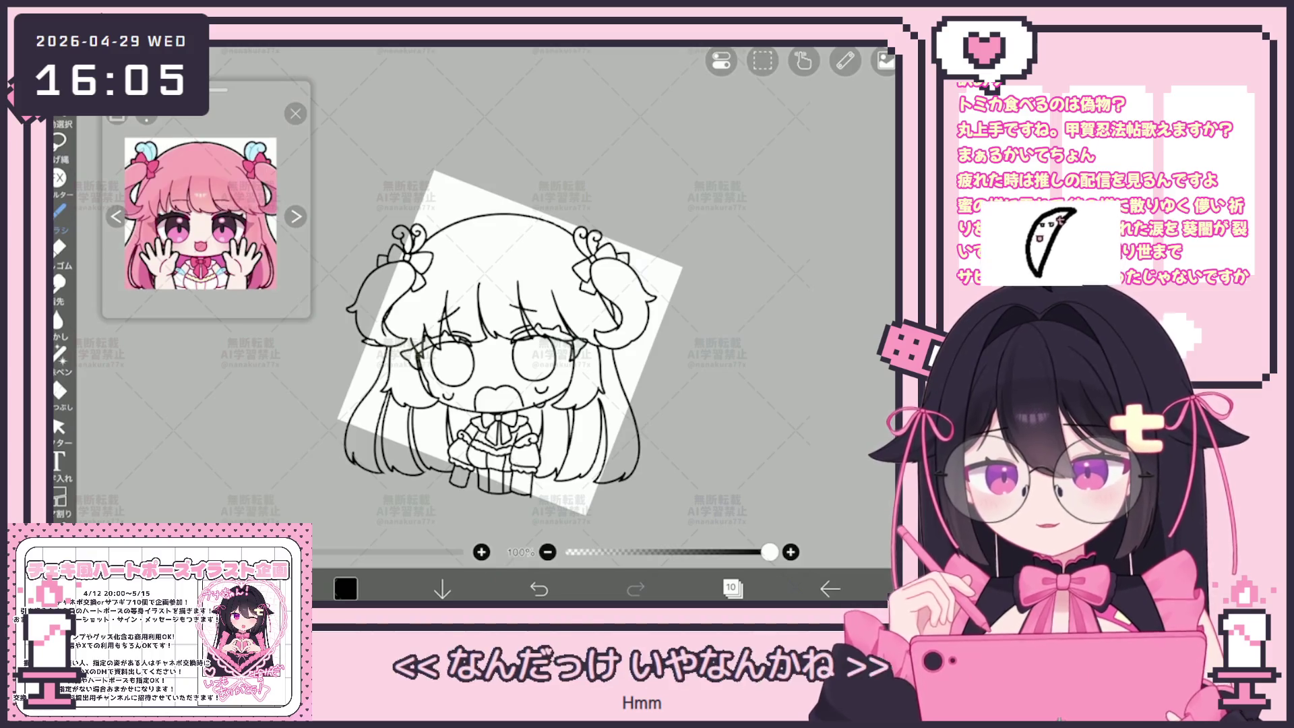
{"action": "scroll", "coordinate": [513, 337], "scroll_direction": "up", "scroll_amount": 3}
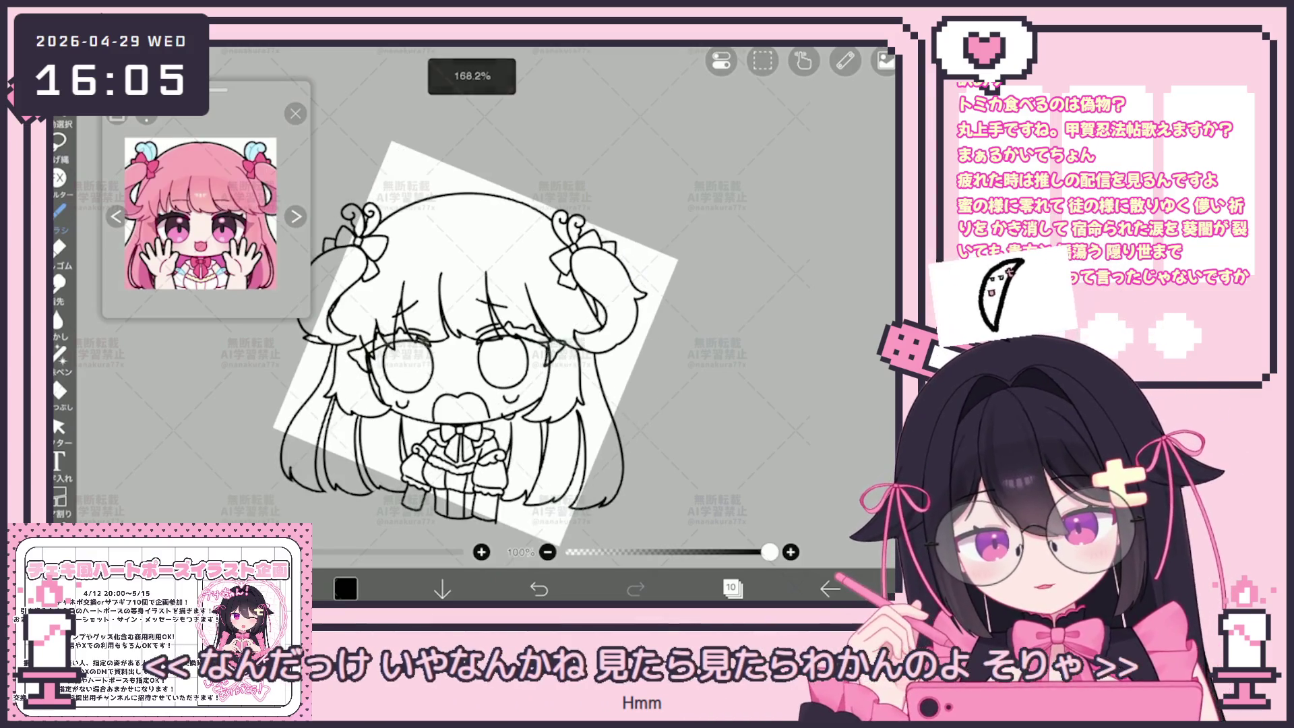
Step: Make layer 8 active and select the curved stroke on the right pigtail
{"action": "left_click", "coordinate": [731, 589]}
{"action": "left_click", "coordinate": [741, 383]}
{"action": "left_click", "coordinate": [58, 427]}
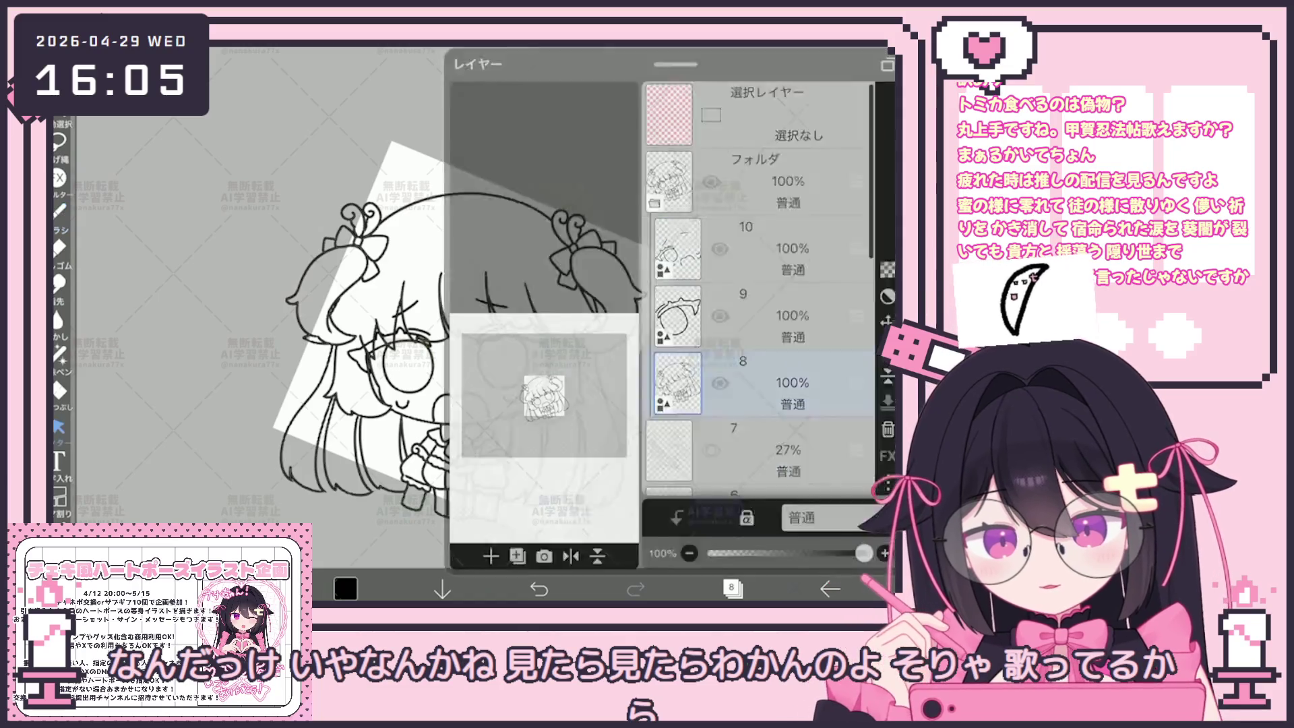
{"action": "left_click", "coordinate": [732, 588]}
{"action": "scroll", "coordinate": [472, 323], "scroll_direction": "up", "scroll_amount": 3}
{"action": "left_click", "coordinate": [523, 324]}
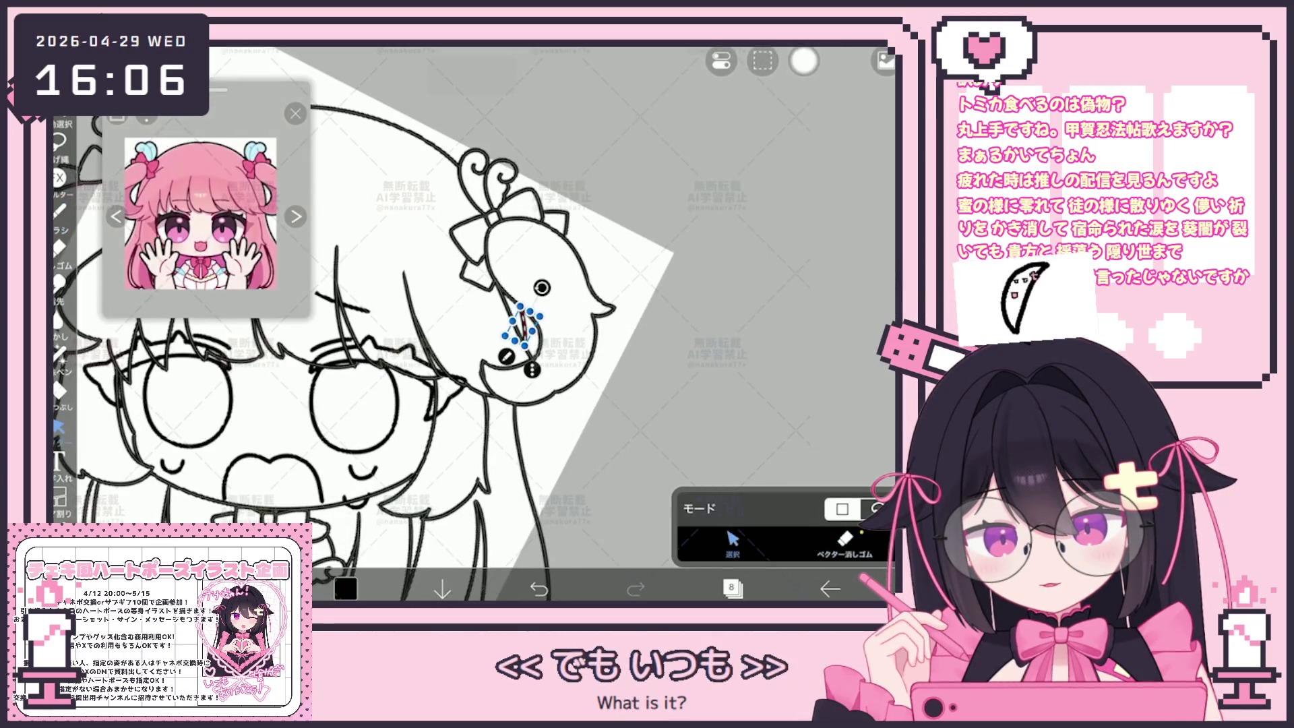
{"action": "left_click", "coordinate": [296, 113]}
{"action": "left_click", "coordinate": [827, 135]}
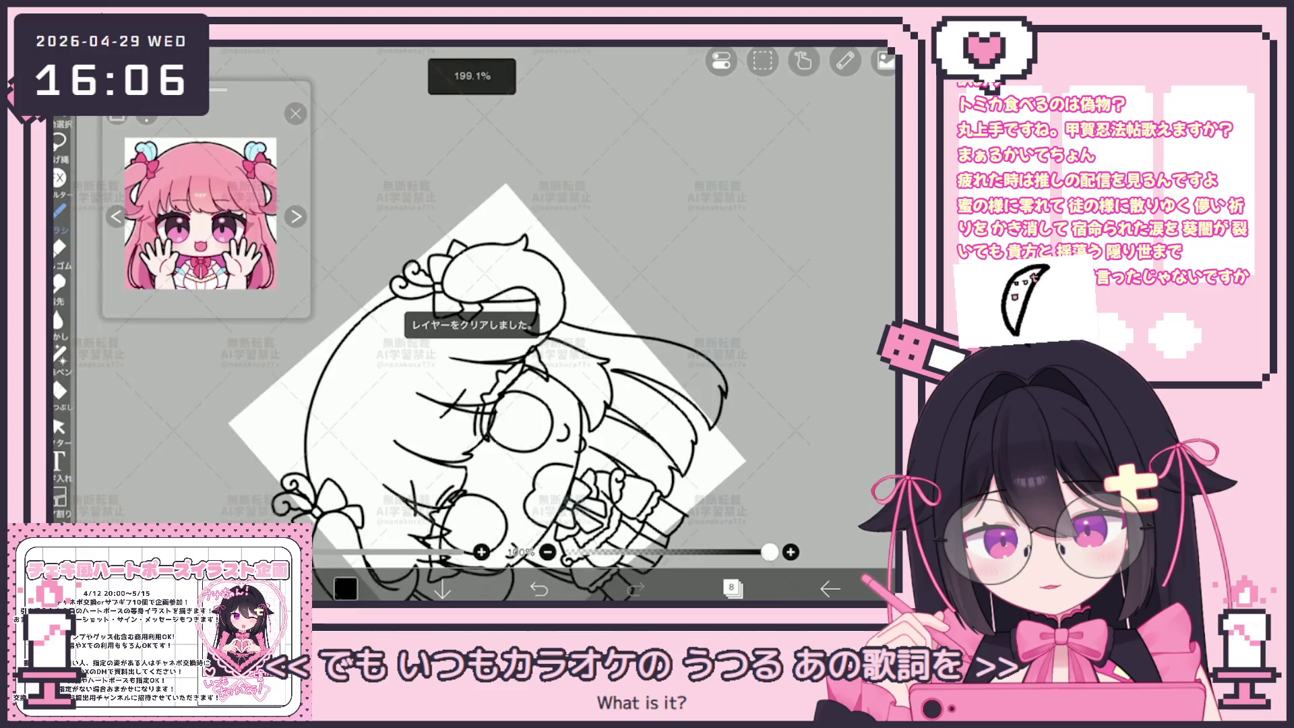
{"action": "key", "text": "ctrl+z"}
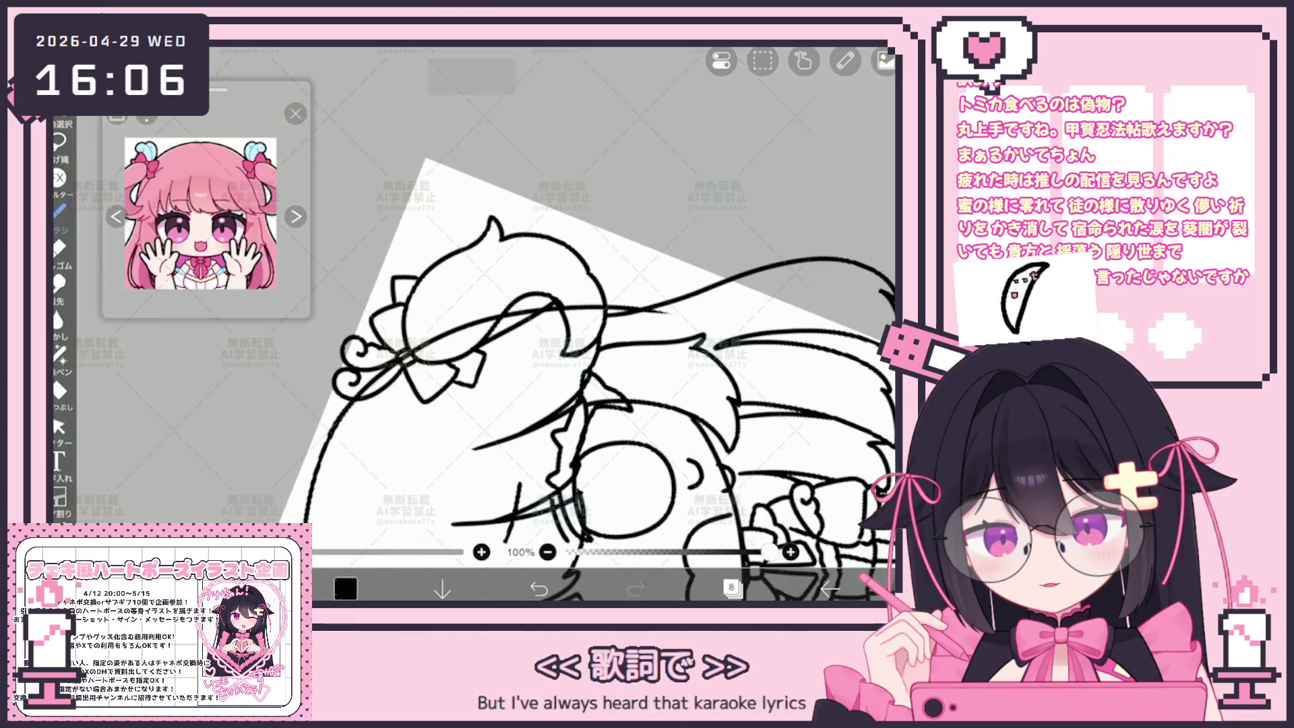
{"action": "scroll", "coordinate": [540, 337], "scroll_direction": "up", "scroll_amount": 5}
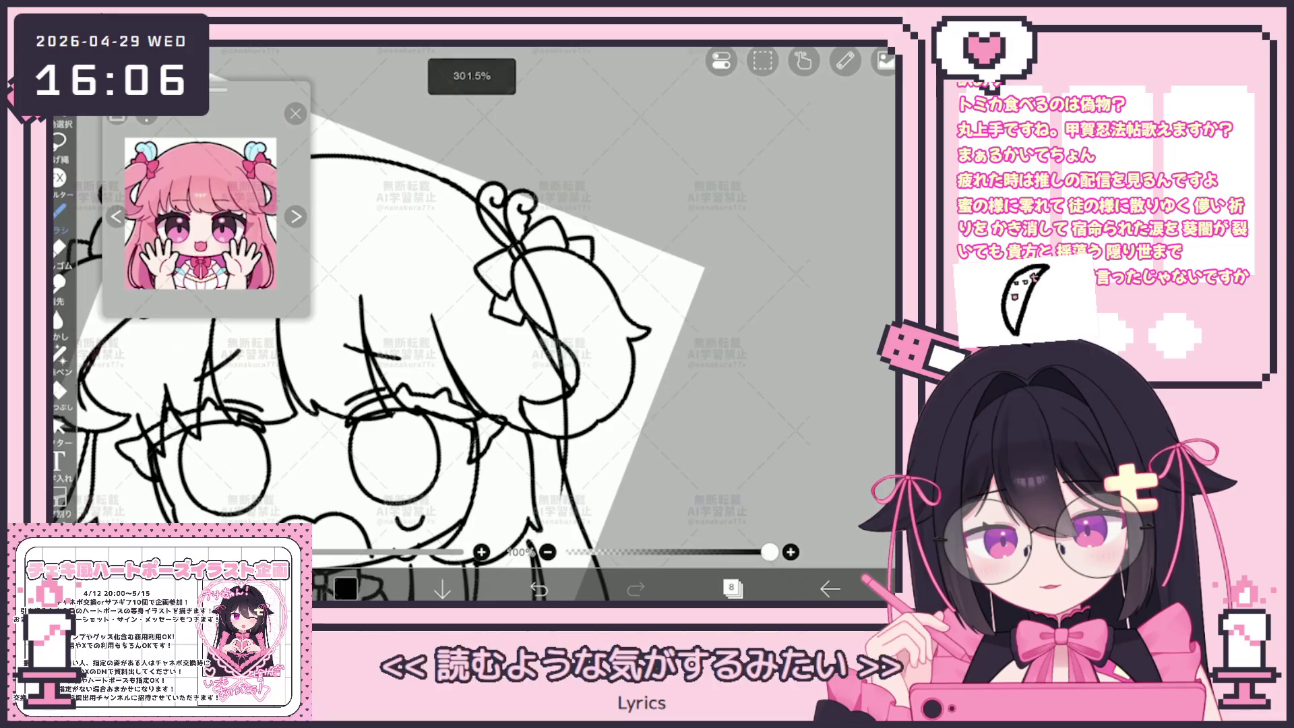
{"action": "left_click", "coordinate": [59, 427]}
{"action": "left_click", "coordinate": [845, 539]}
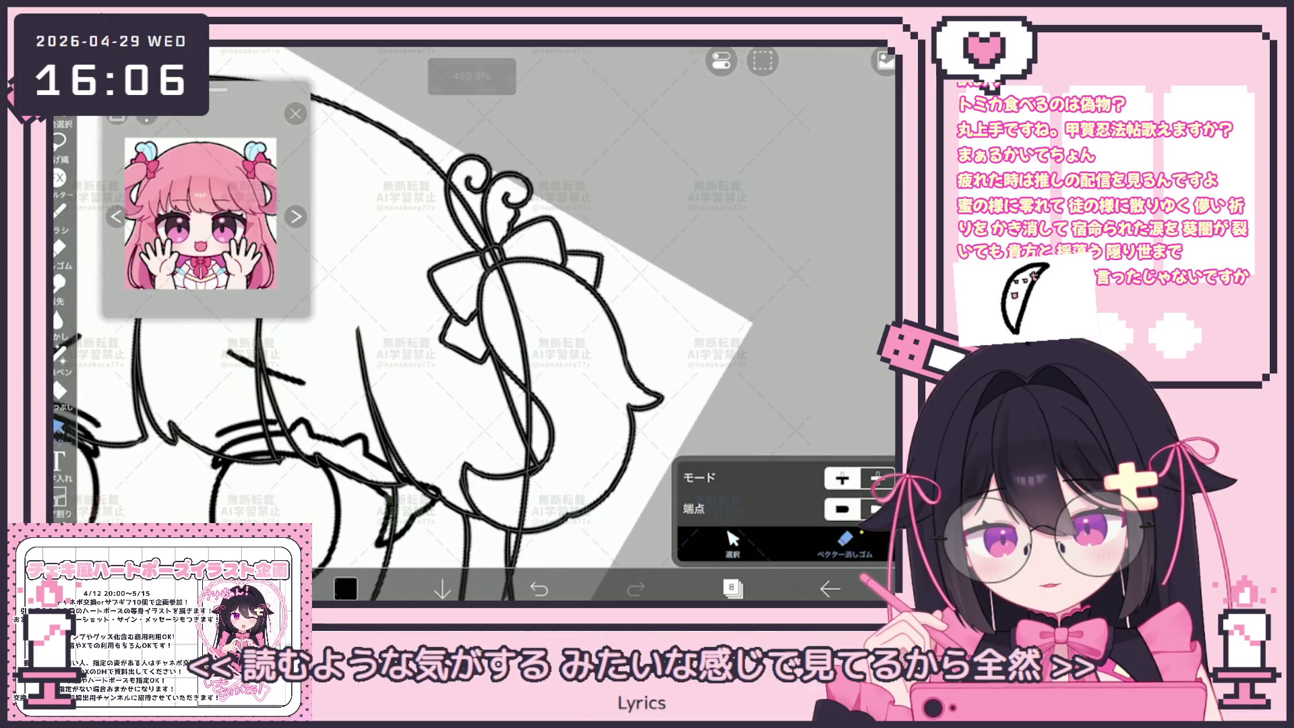
{"action": "left_click", "coordinate": [733, 540]}
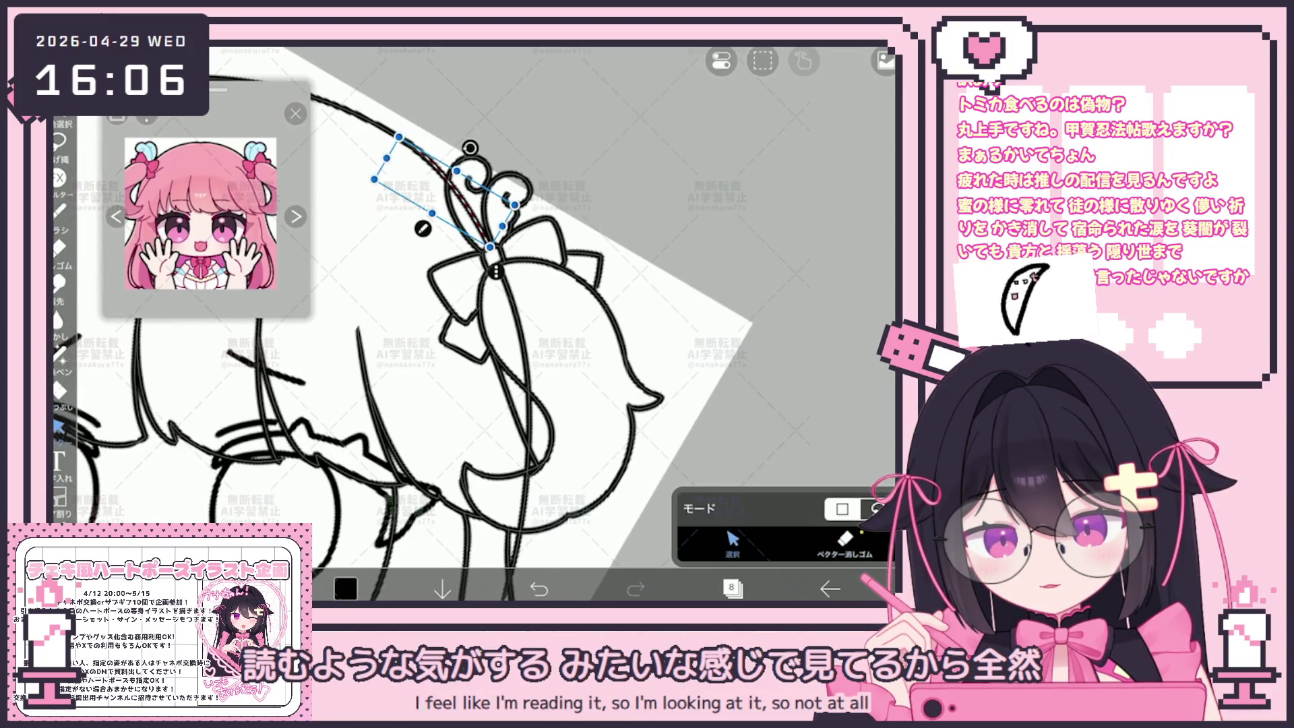
{"action": "left_click", "coordinate": [804, 61]}
{"action": "left_click", "coordinate": [687, 121]}
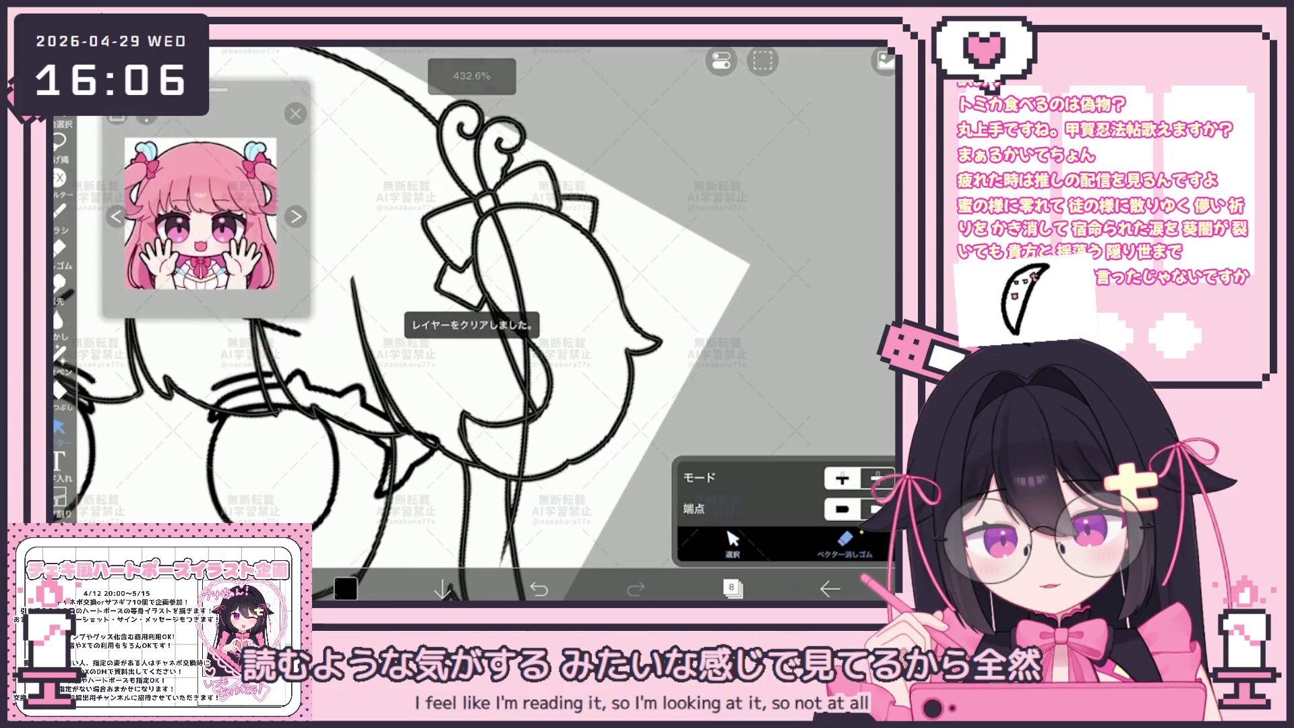
{"action": "left_click_drag", "start_coordinate": [472, 304], "coordinate": [472, 229]}
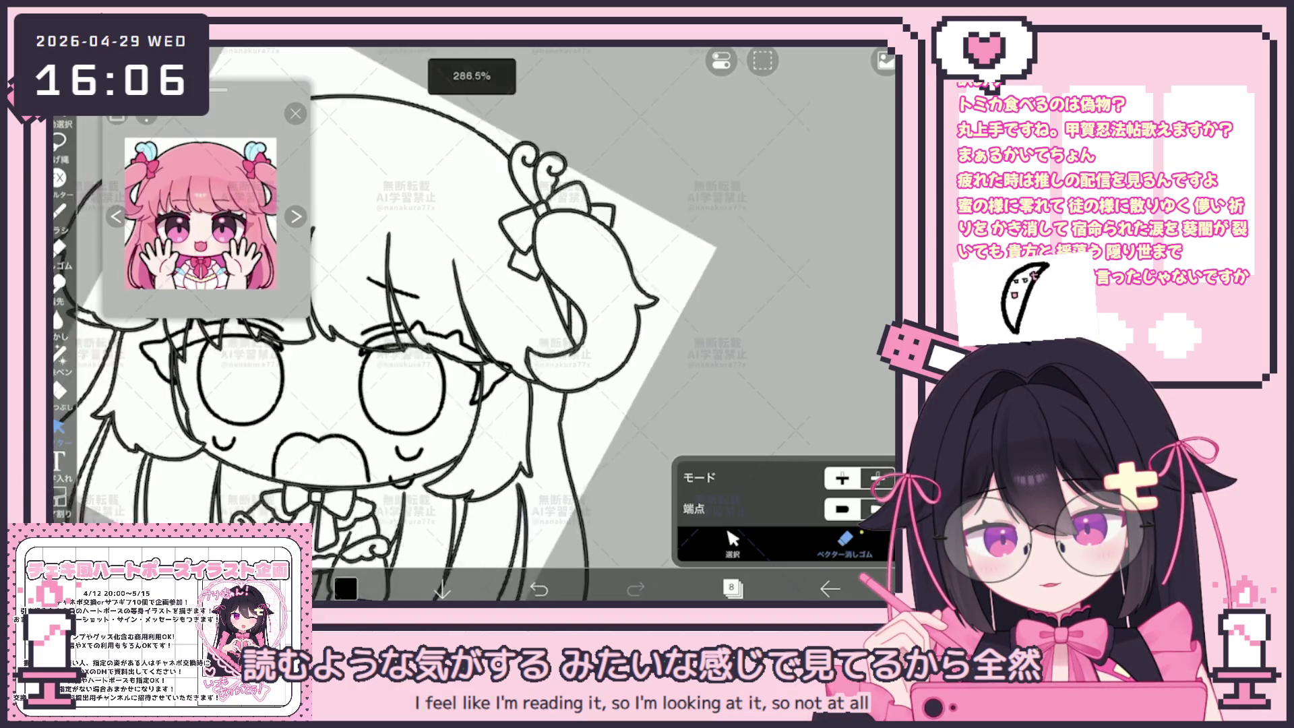
{"action": "scroll", "coordinate": [472, 303], "scroll_direction": "up", "scroll_amount": 2}
{"action": "scroll", "coordinate": [472, 303], "scroll_direction": "down", "scroll_amount": 5}
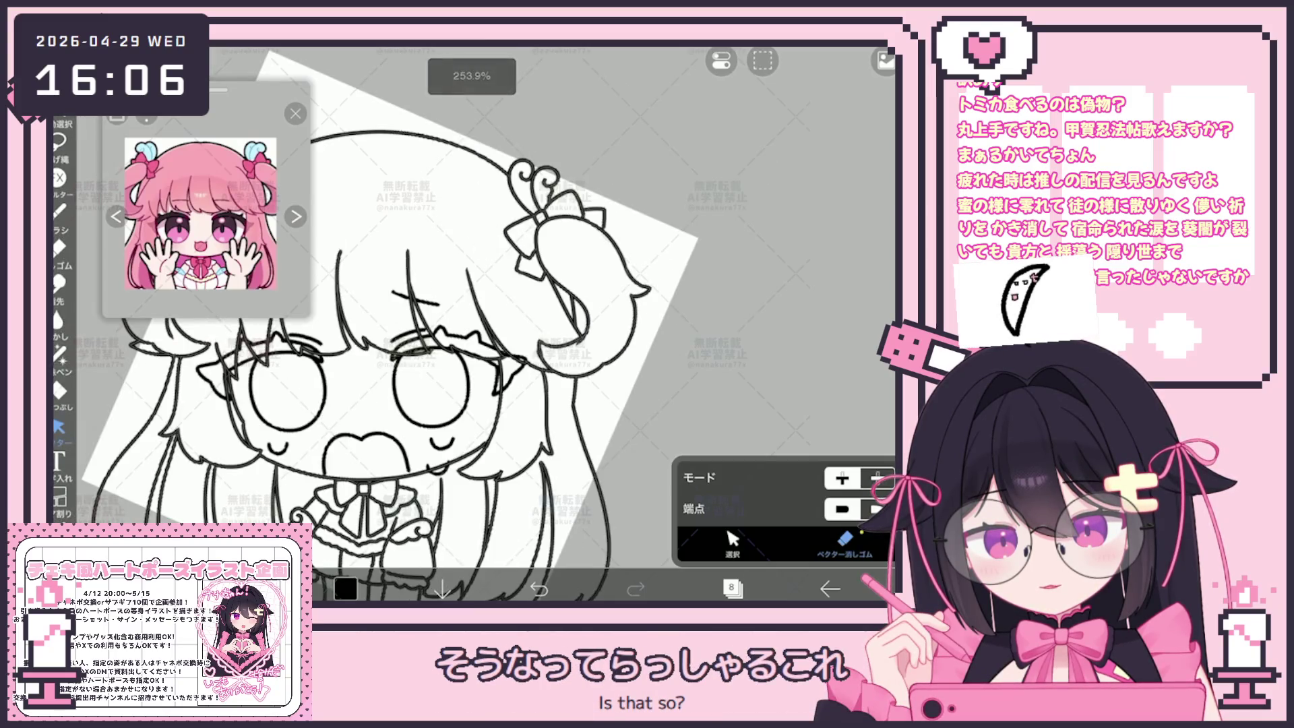
{"action": "scroll", "coordinate": [405, 324], "scroll_direction": "down", "scroll_amount": 4}
{"action": "left_click", "coordinate": [60, 210]}
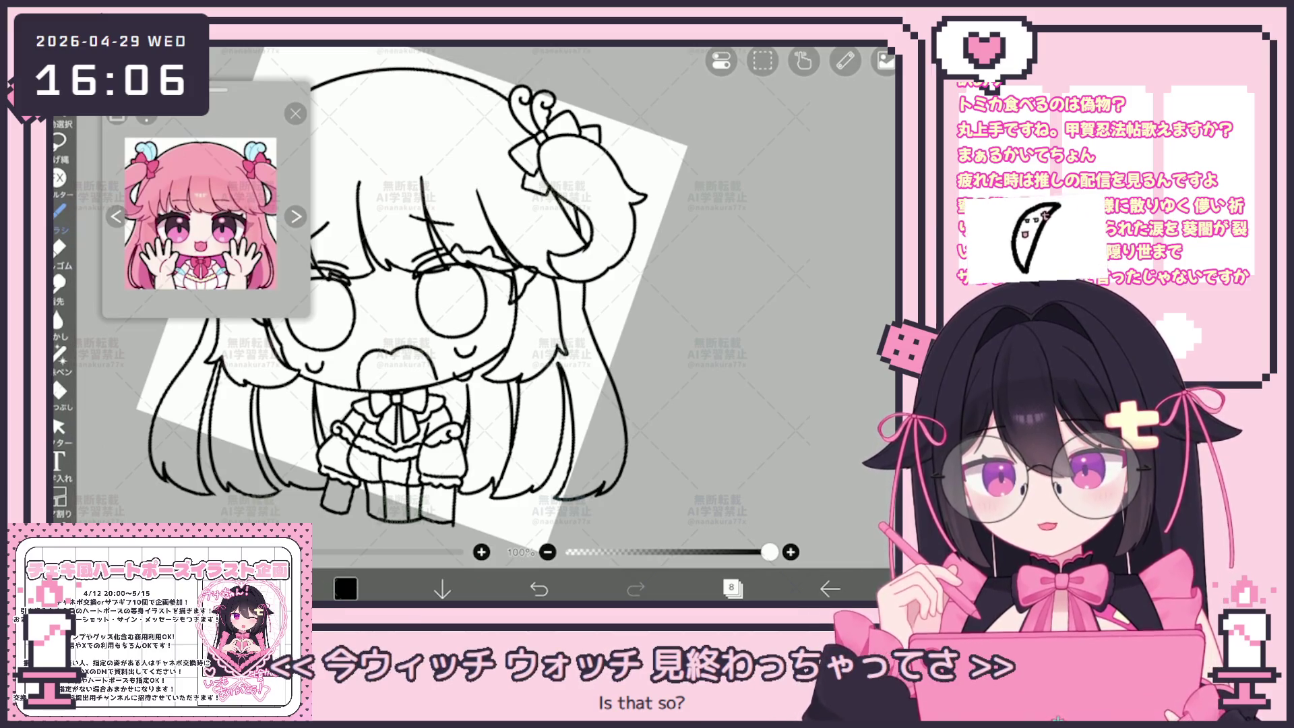
{"action": "scroll", "coordinate": [418, 304], "scroll_direction": "down", "scroll_amount": 5}
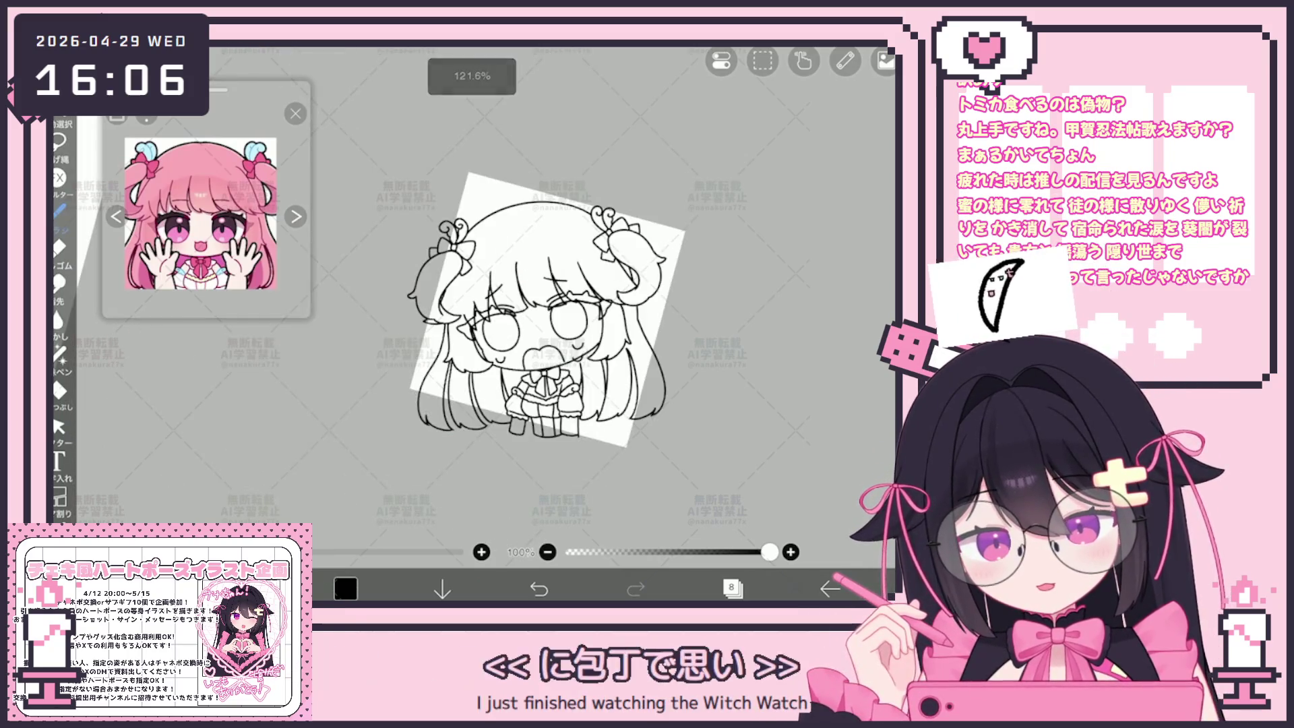
{"action": "scroll", "coordinate": [539, 350], "scroll_direction": "up", "scroll_amount": 5}
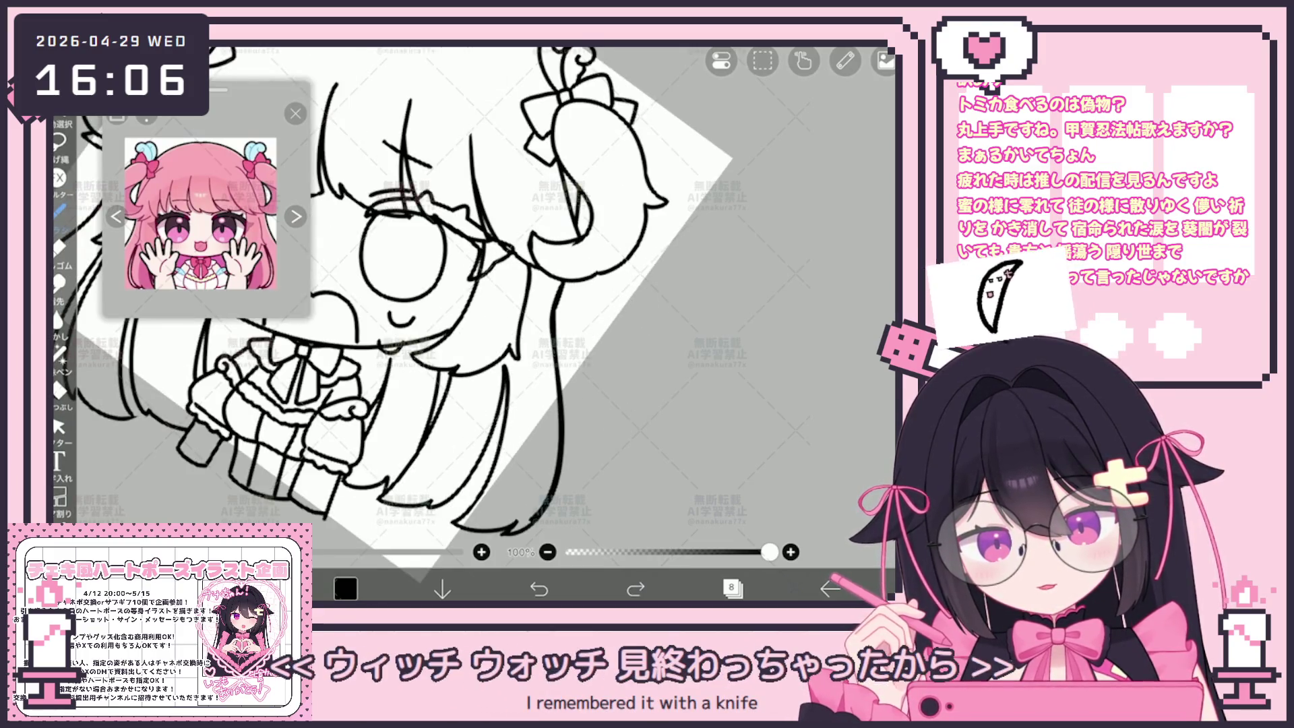
Step: Redraw the lower end of the hair strand, then select and delete that stroke
{"action": "left_click_drag", "start_coordinate": [560, 404], "coordinate": [514, 528]}
{"action": "left_click", "coordinate": [59, 426]}
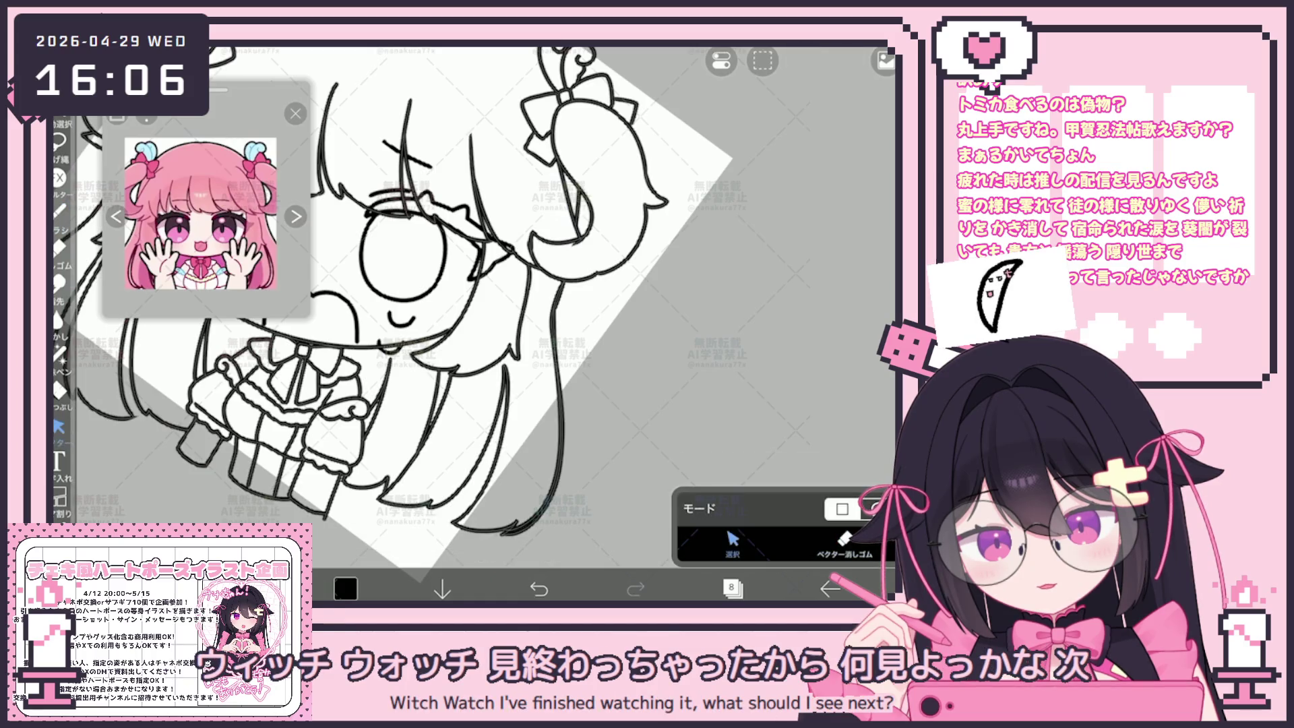
{"action": "left_click", "coordinate": [557, 377]}
{"action": "key", "text": "Escape"}
{"action": "left_click", "coordinate": [557, 404]}
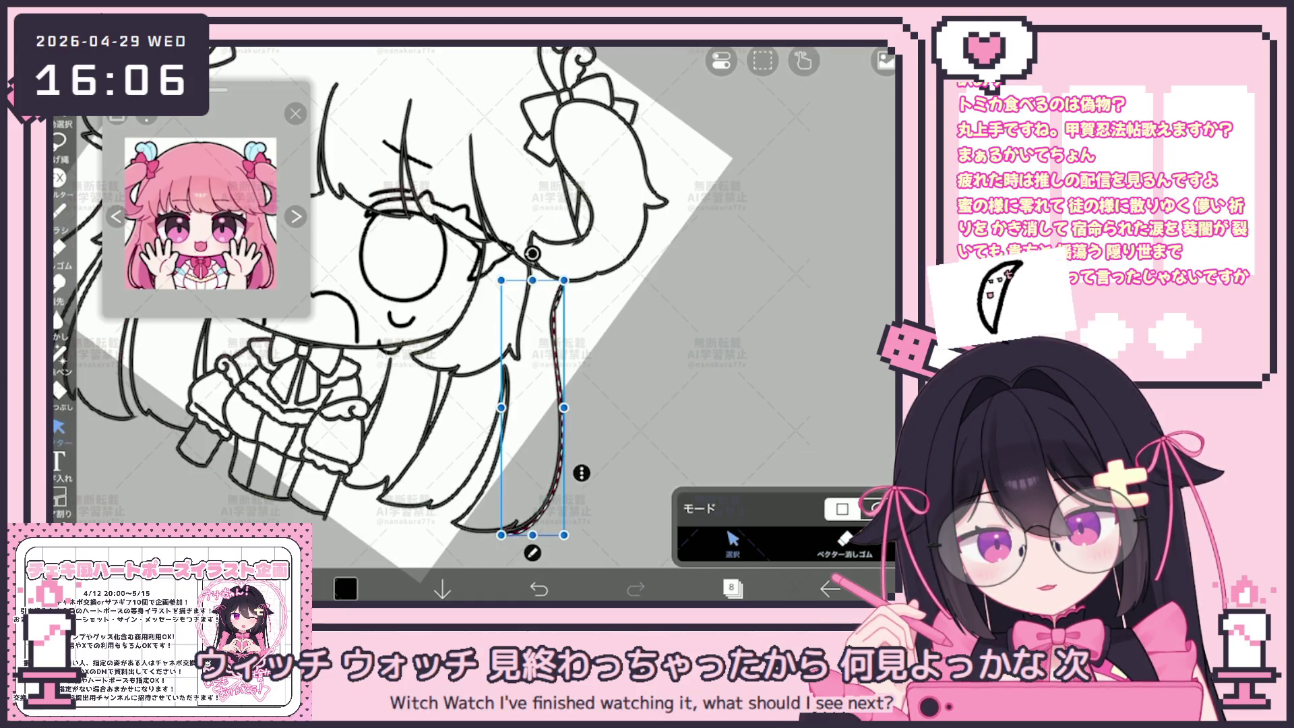
{"action": "left_click", "coordinate": [721, 60]}
{"action": "left_click", "coordinate": [694, 135]}
Step: Move and enlarge the hair-tip stroke up and right, then undo the last change
{"action": "scroll", "coordinate": [431, 296], "scroll_direction": "down", "scroll_amount": 5}
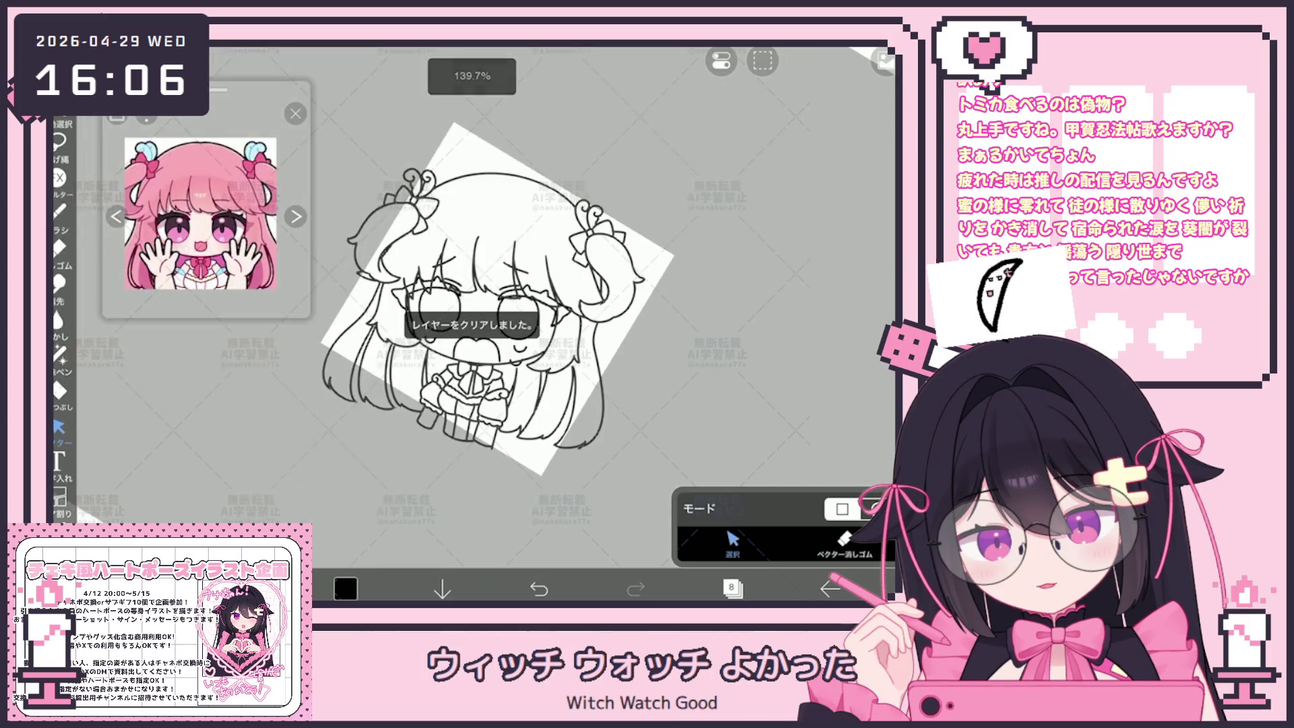
{"action": "scroll", "coordinate": [432, 283], "scroll_direction": "up", "scroll_amount": 5}
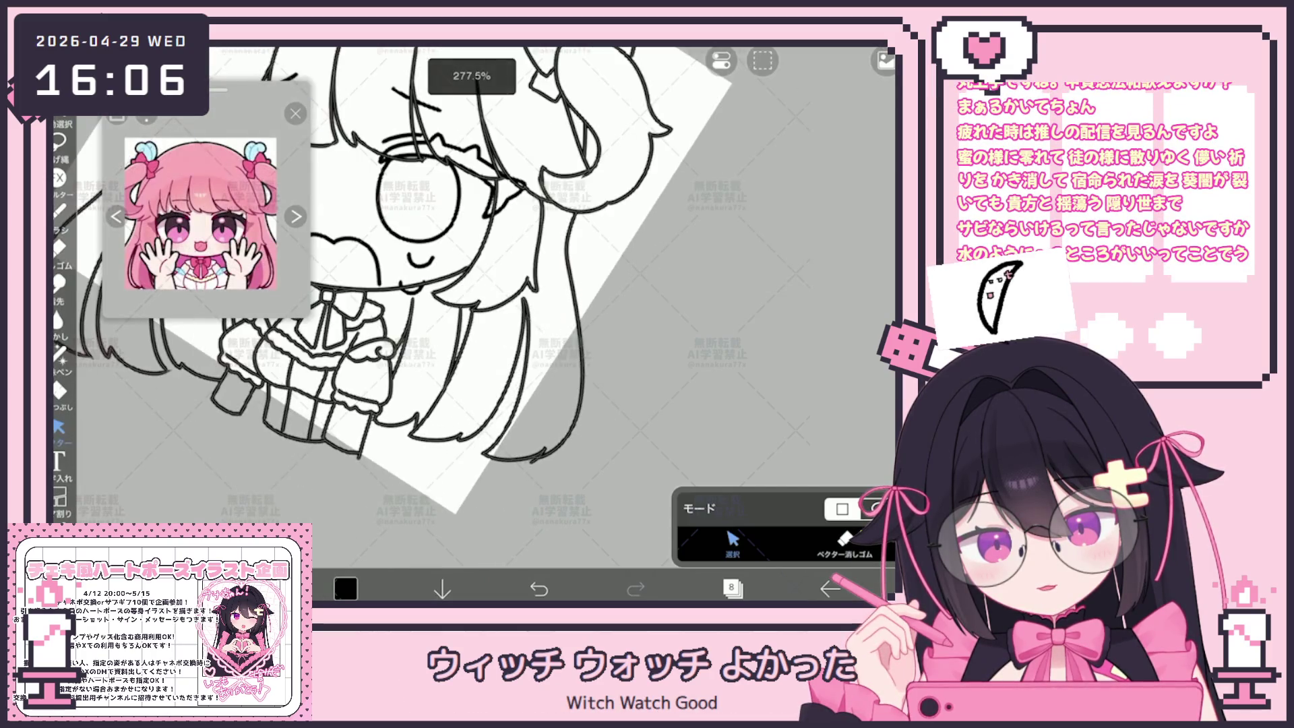
{"action": "scroll", "coordinate": [472, 297], "scroll_direction": "up", "scroll_amount": 5}
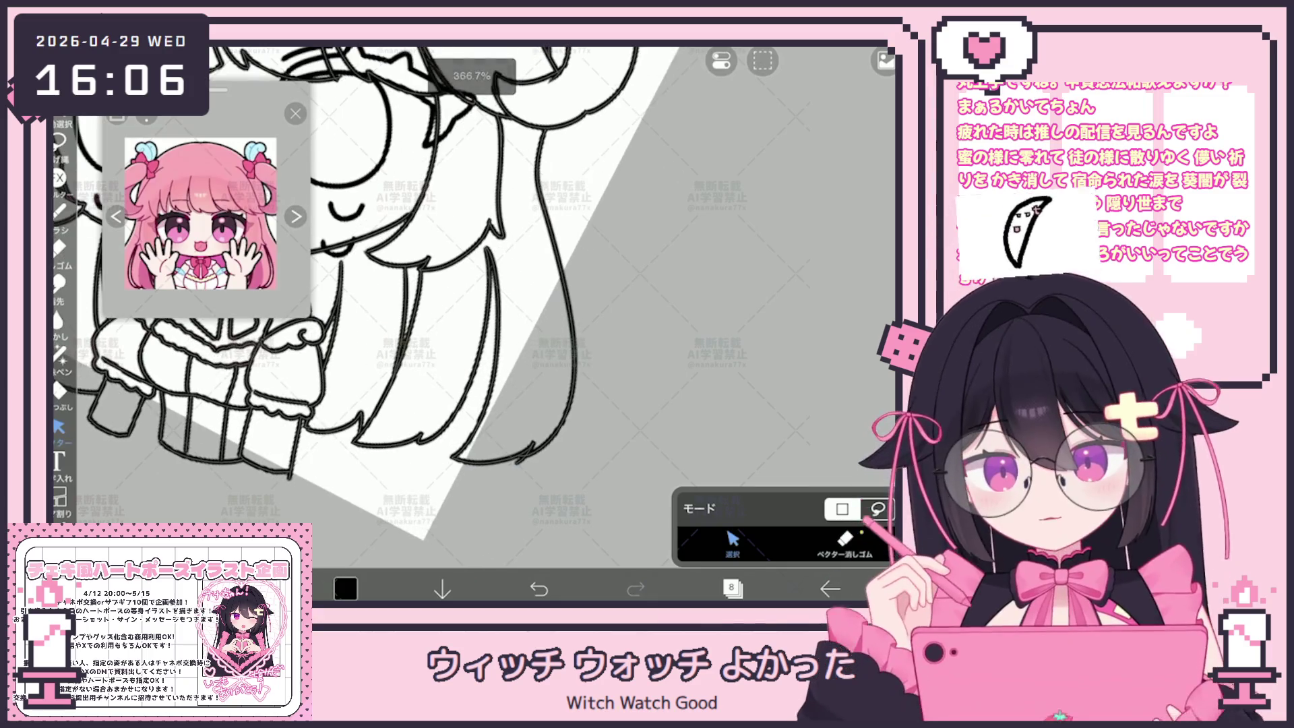
{"action": "left_click", "coordinate": [511, 472]}
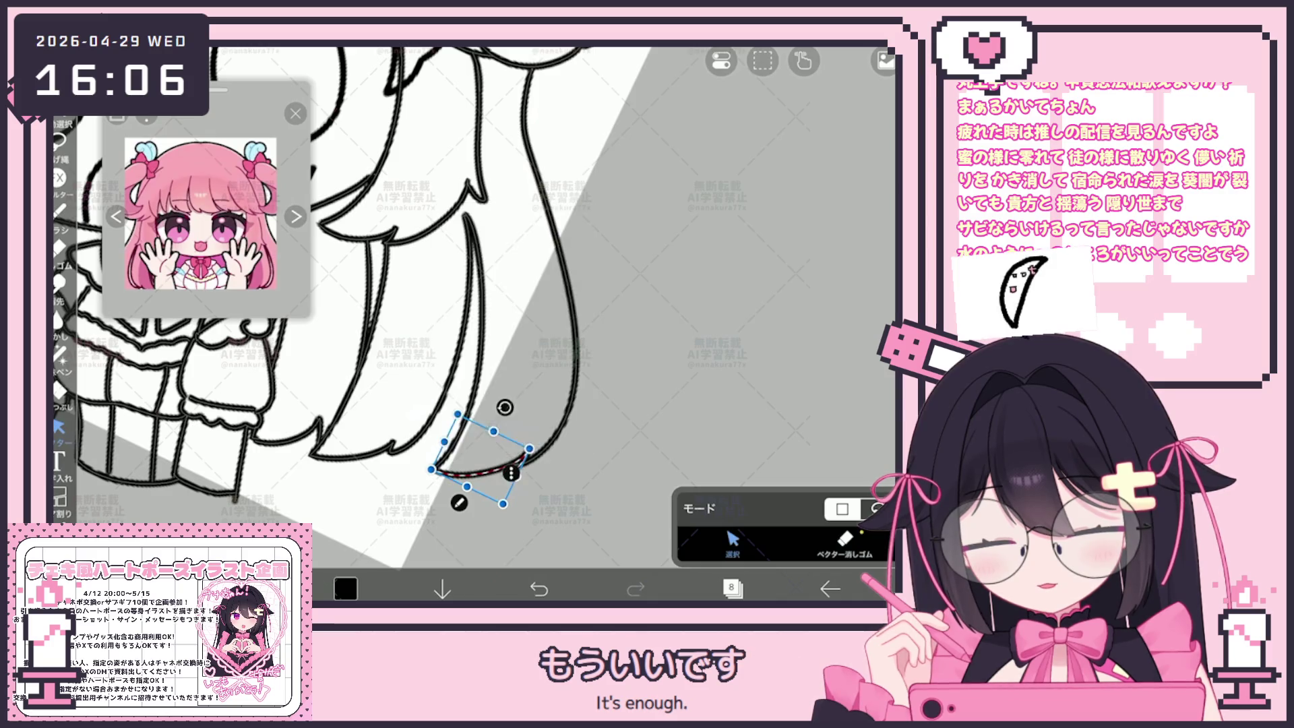
{"action": "scroll", "coordinate": [513, 471], "scroll_direction": "up", "scroll_amount": 8}
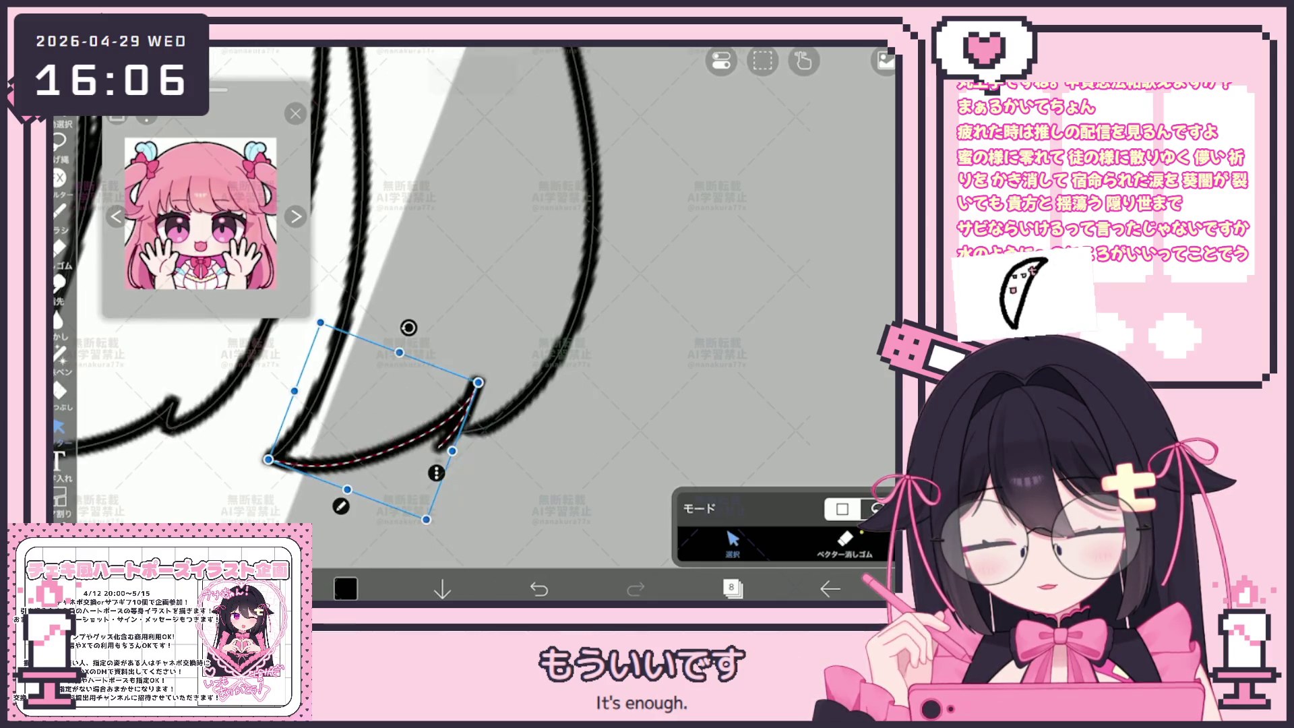
{"action": "left_click_drag", "start_coordinate": [373, 422], "coordinate": [388, 405]}
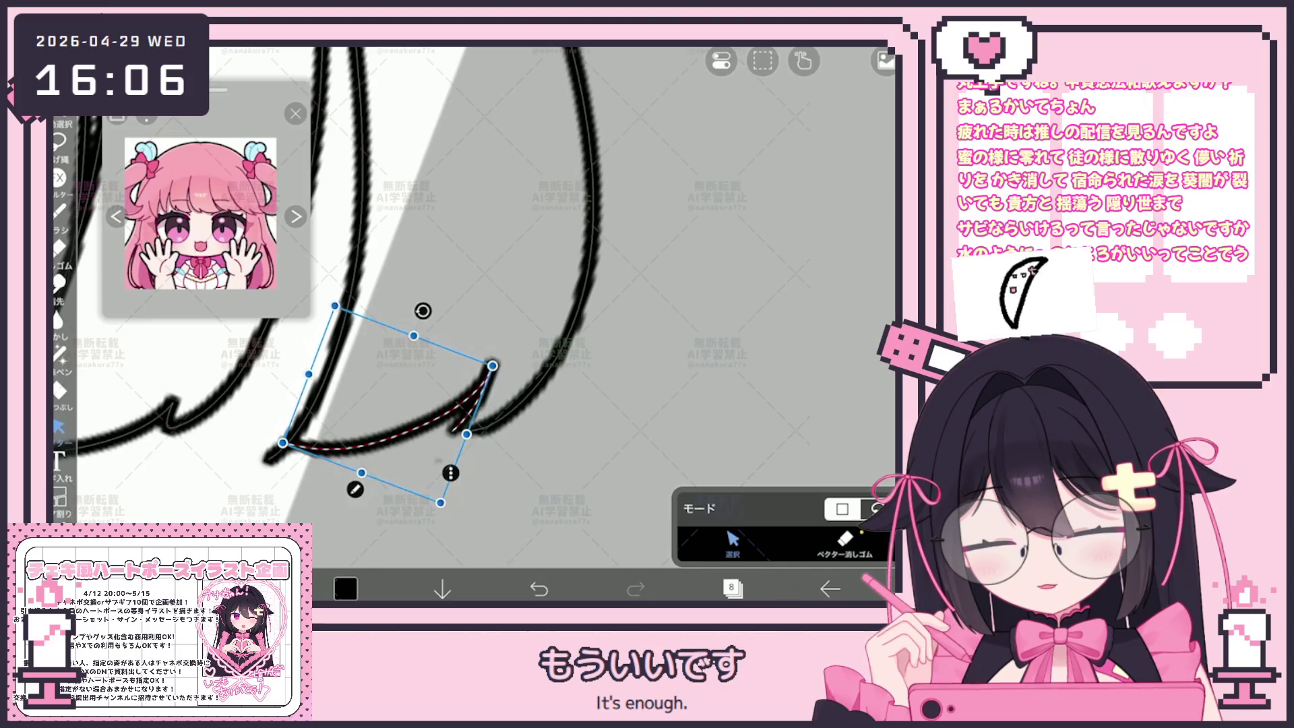
{"action": "left_click_drag", "start_coordinate": [493, 366], "coordinate": [499, 364]}
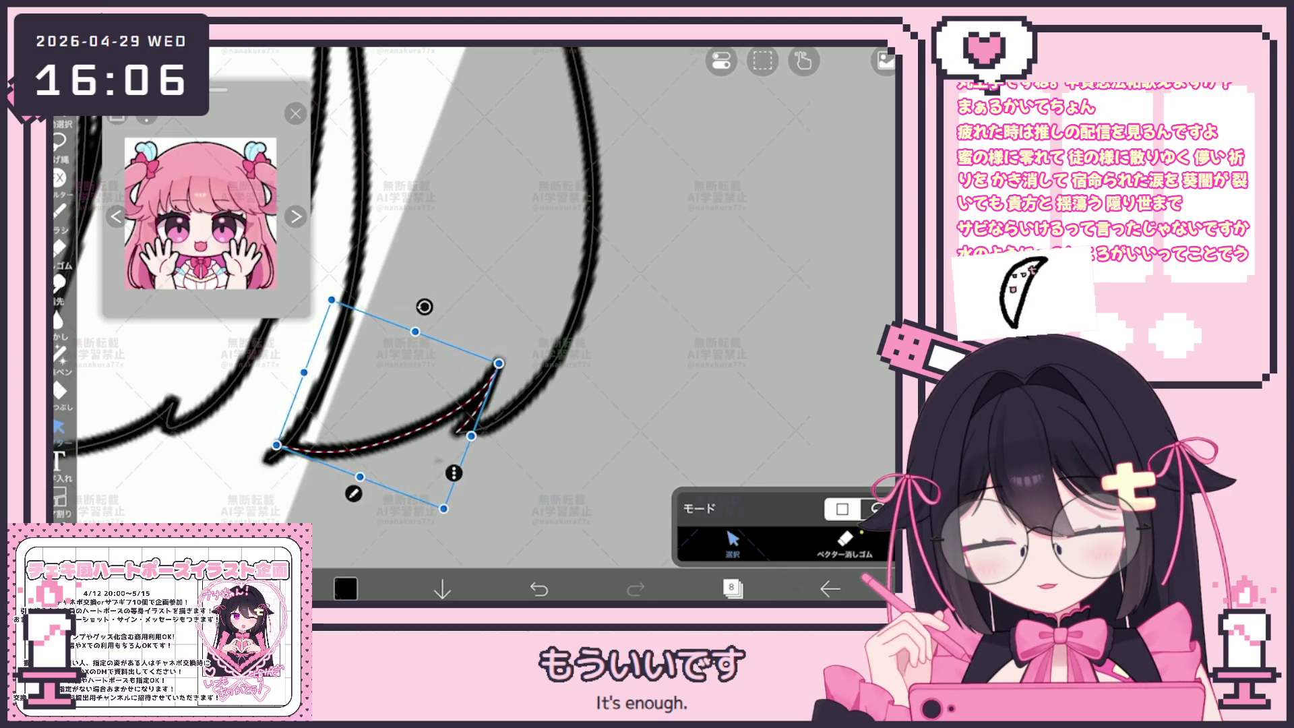
{"action": "scroll", "coordinate": [485, 303], "scroll_direction": "down", "scroll_amount": 5}
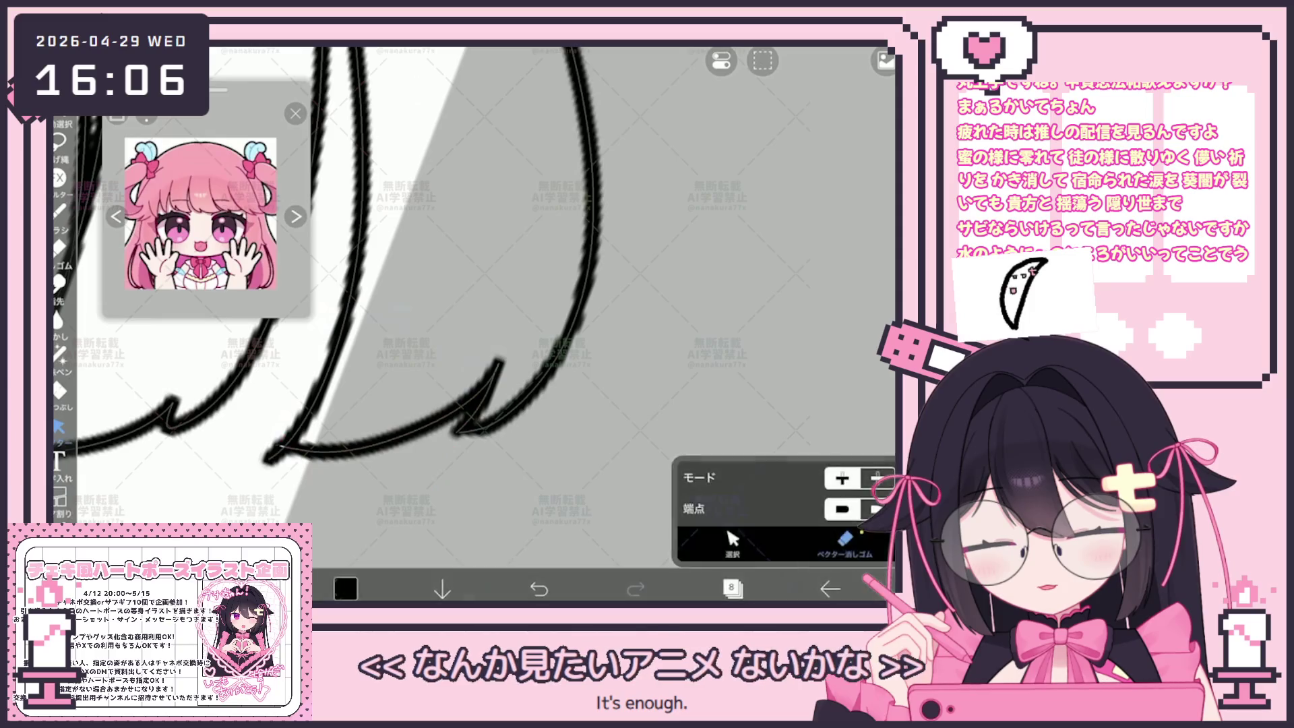
{"action": "scroll", "coordinate": [486, 304], "scroll_direction": "down", "scroll_amount": 10}
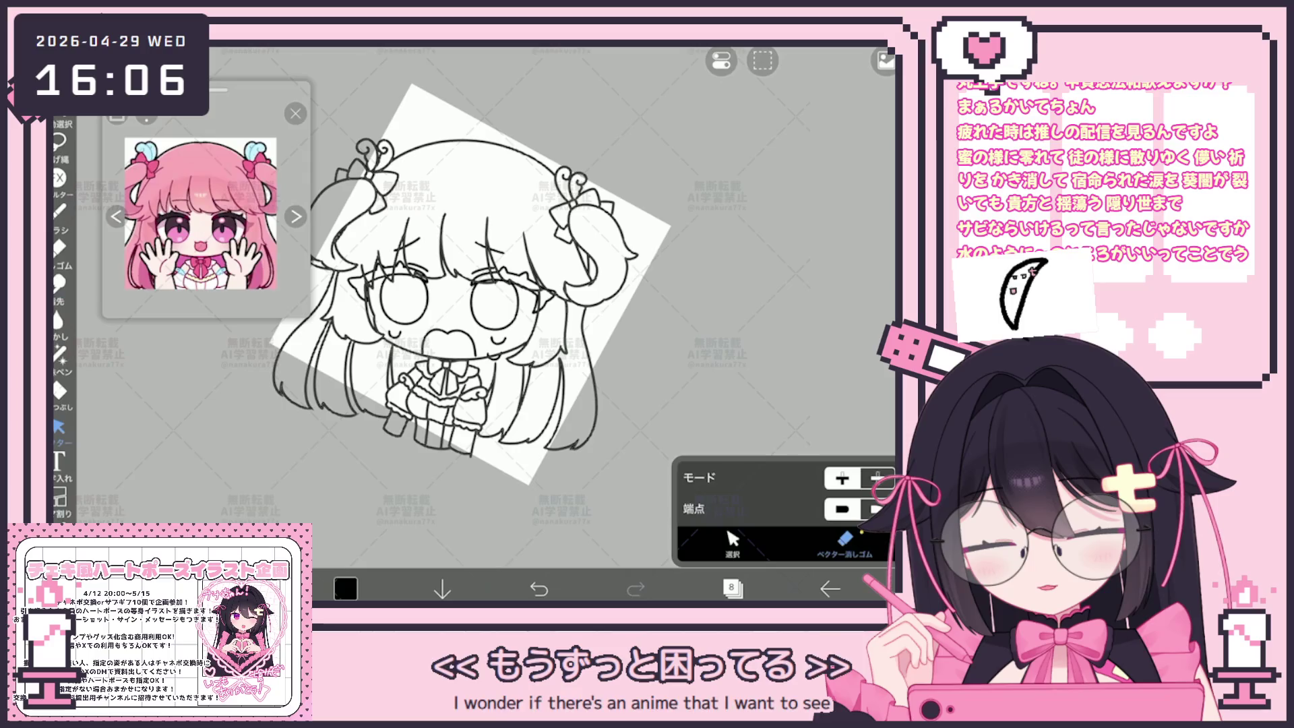
{"action": "scroll", "coordinate": [485, 304], "scroll_direction": "up", "scroll_amount": 5}
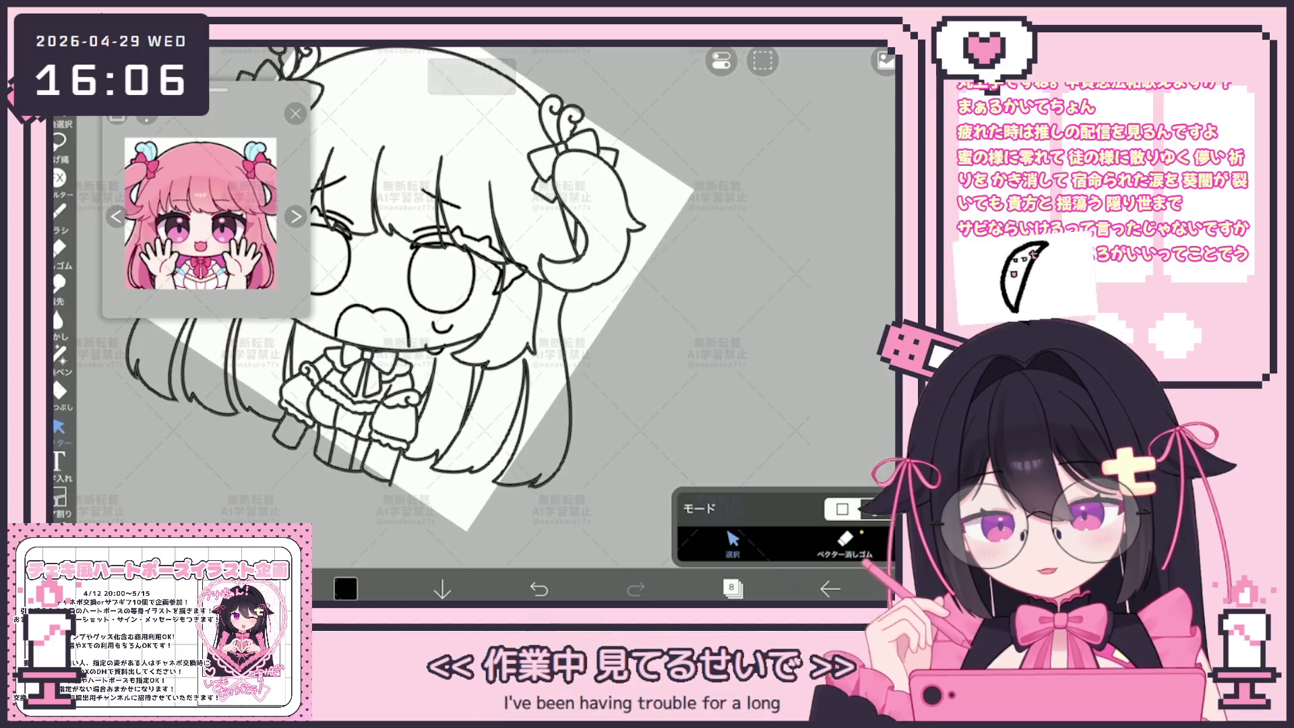
{"action": "left_click", "coordinate": [538, 588]}
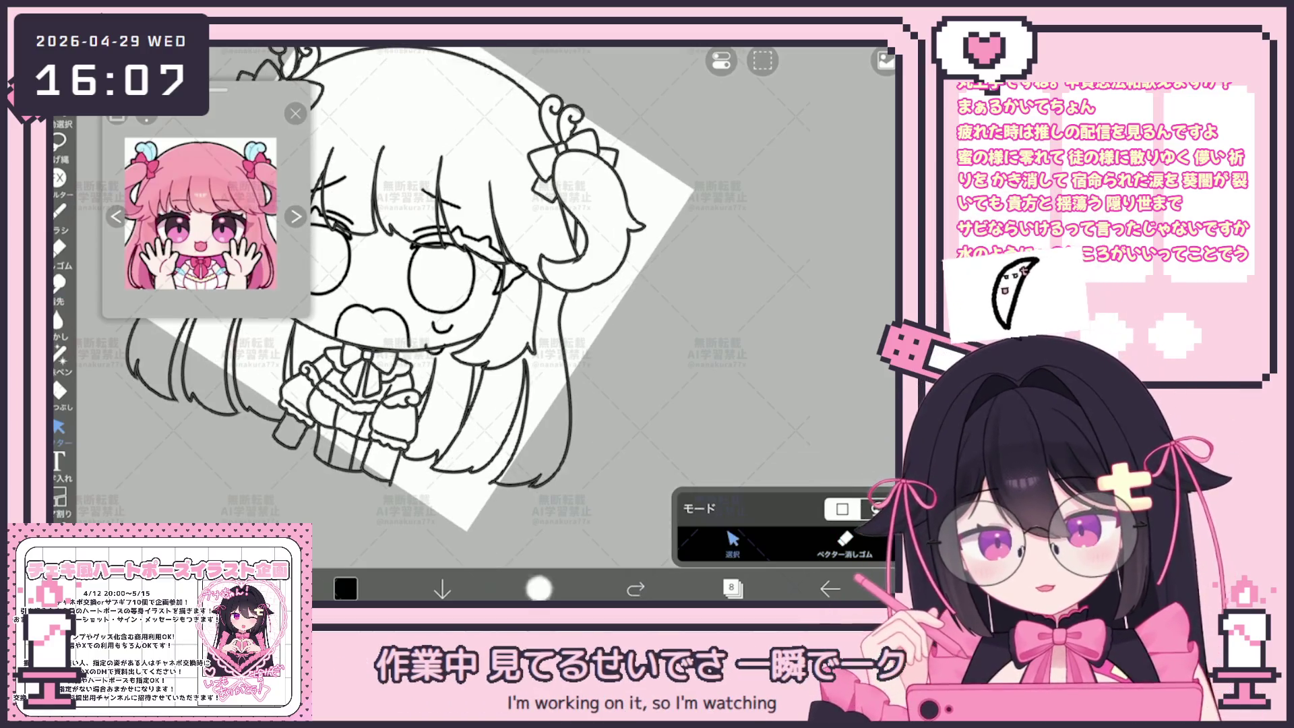
Step: Tilt the lasso-selected left hair strand by -3° and apply the transform
{"action": "left_click", "coordinate": [514, 483]}
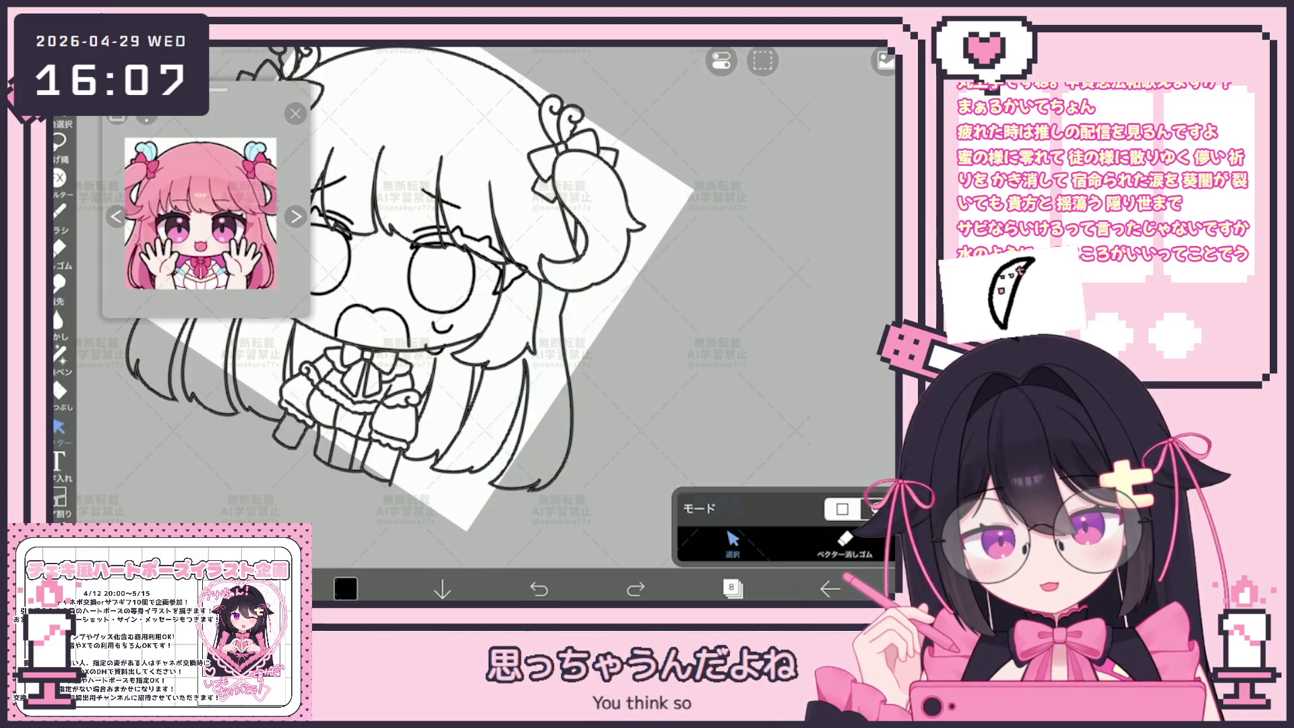
{"action": "scroll", "coordinate": [458, 304], "scroll_direction": "down", "scroll_amount": 5}
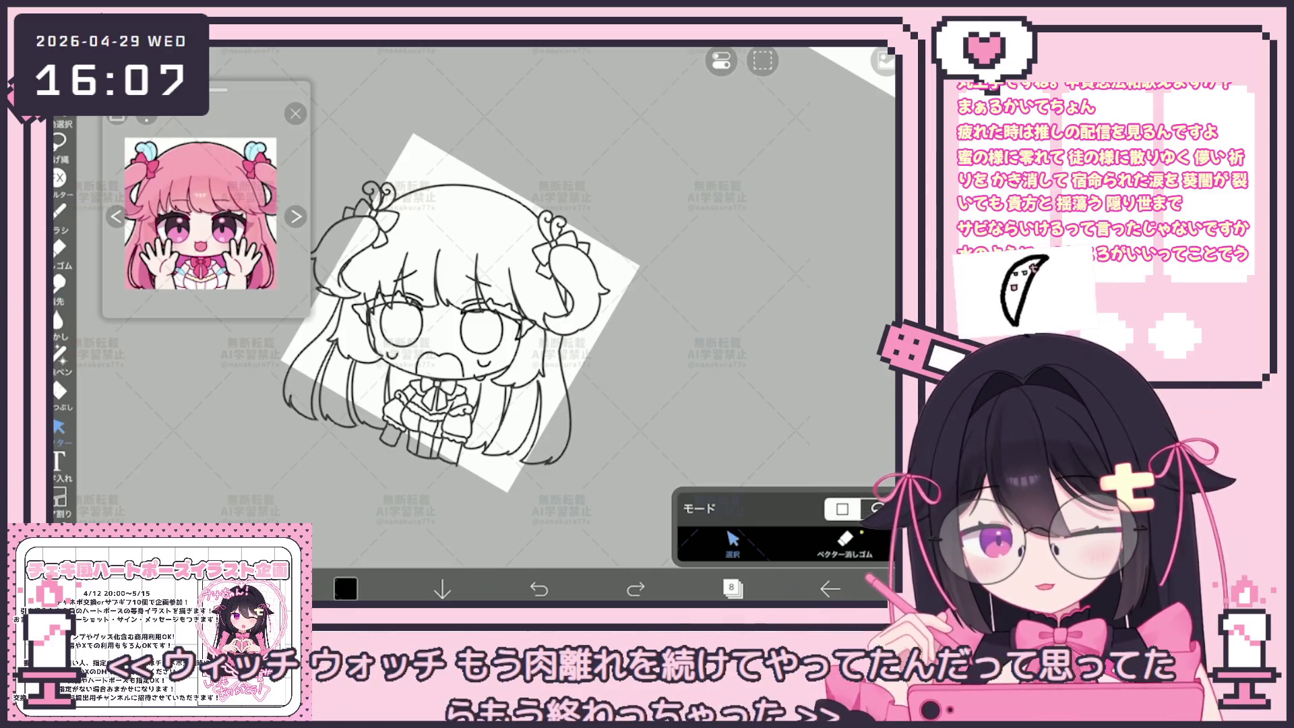
{"action": "scroll", "coordinate": [499, 270], "scroll_direction": "up", "scroll_amount": 5}
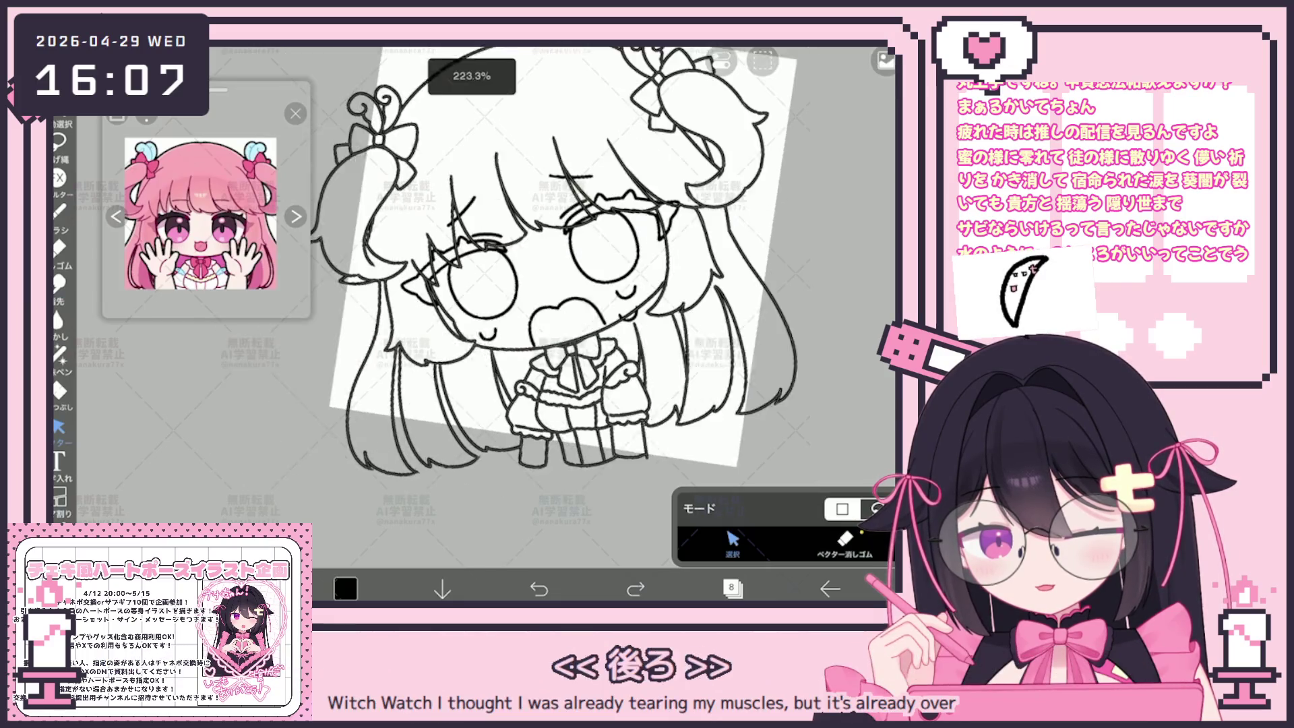
{"action": "left_click", "coordinate": [411, 405]}
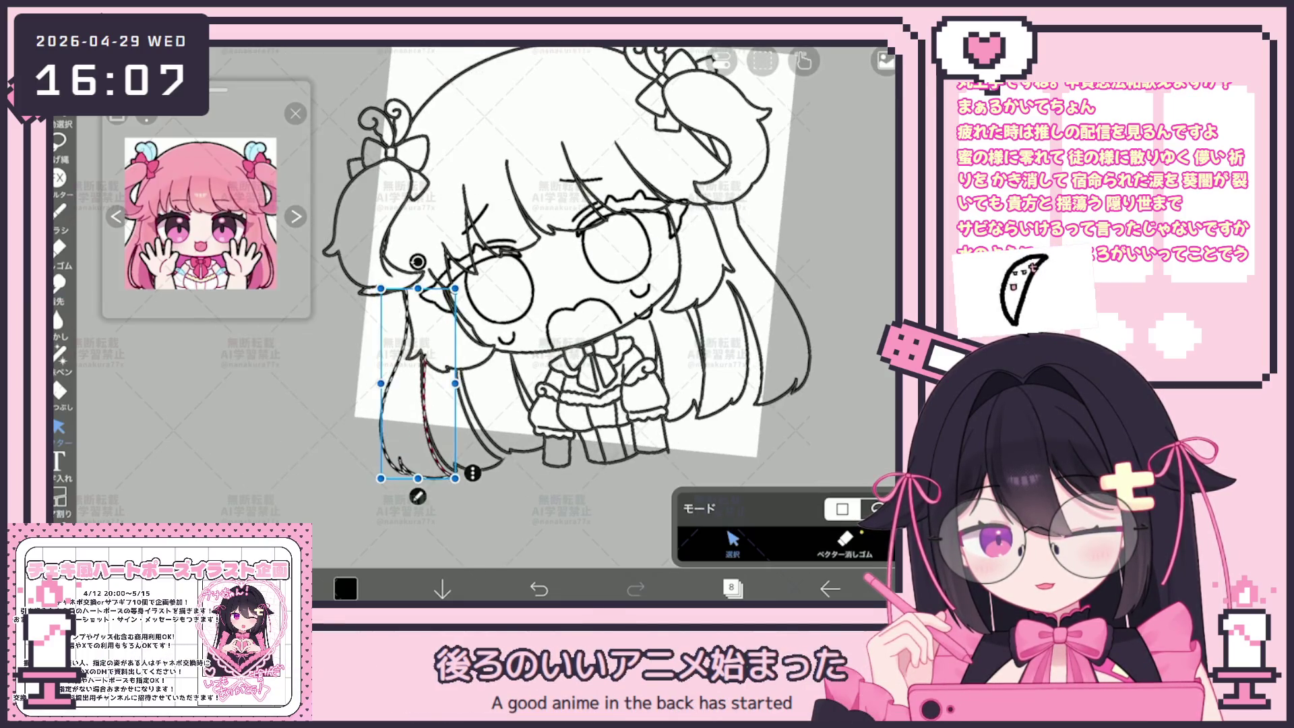
{"action": "left_click_drag", "start_coordinate": [429, 261], "coordinate": [423, 261]}
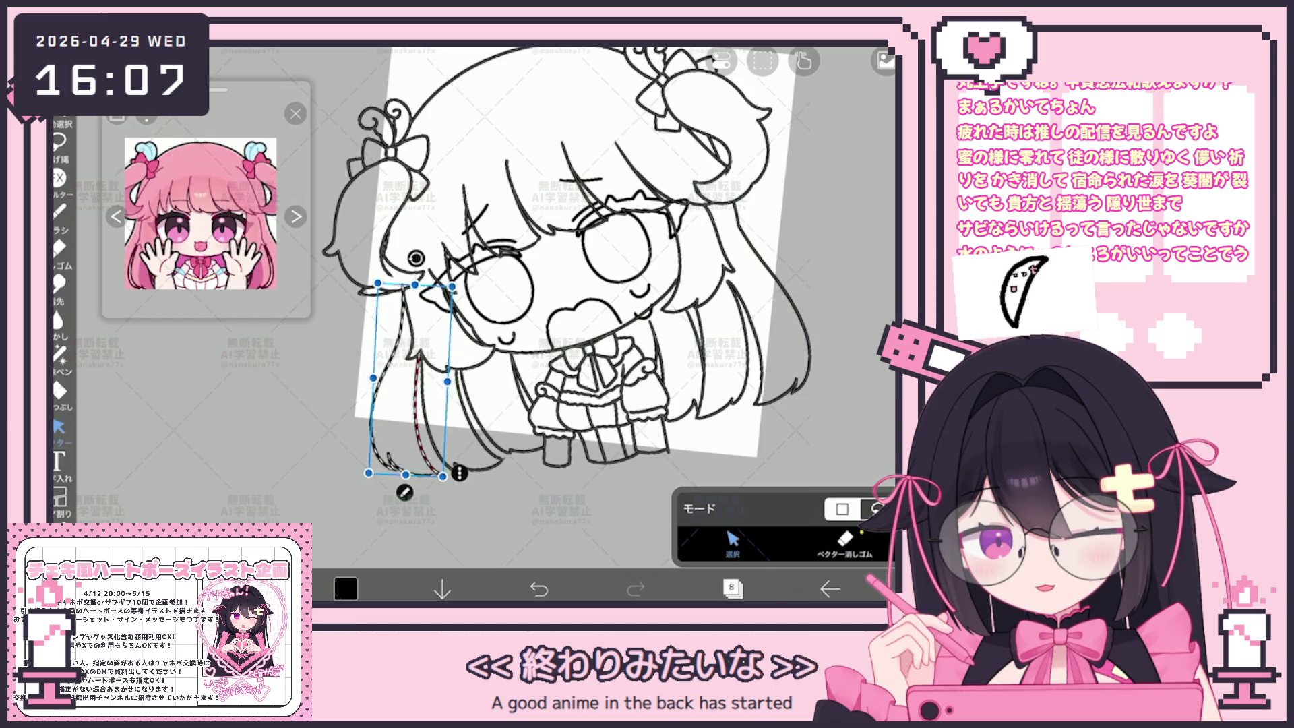
{"action": "left_click", "coordinate": [844, 543]}
{"action": "scroll", "coordinate": [539, 304], "scroll_direction": "up", "scroll_amount": 5}
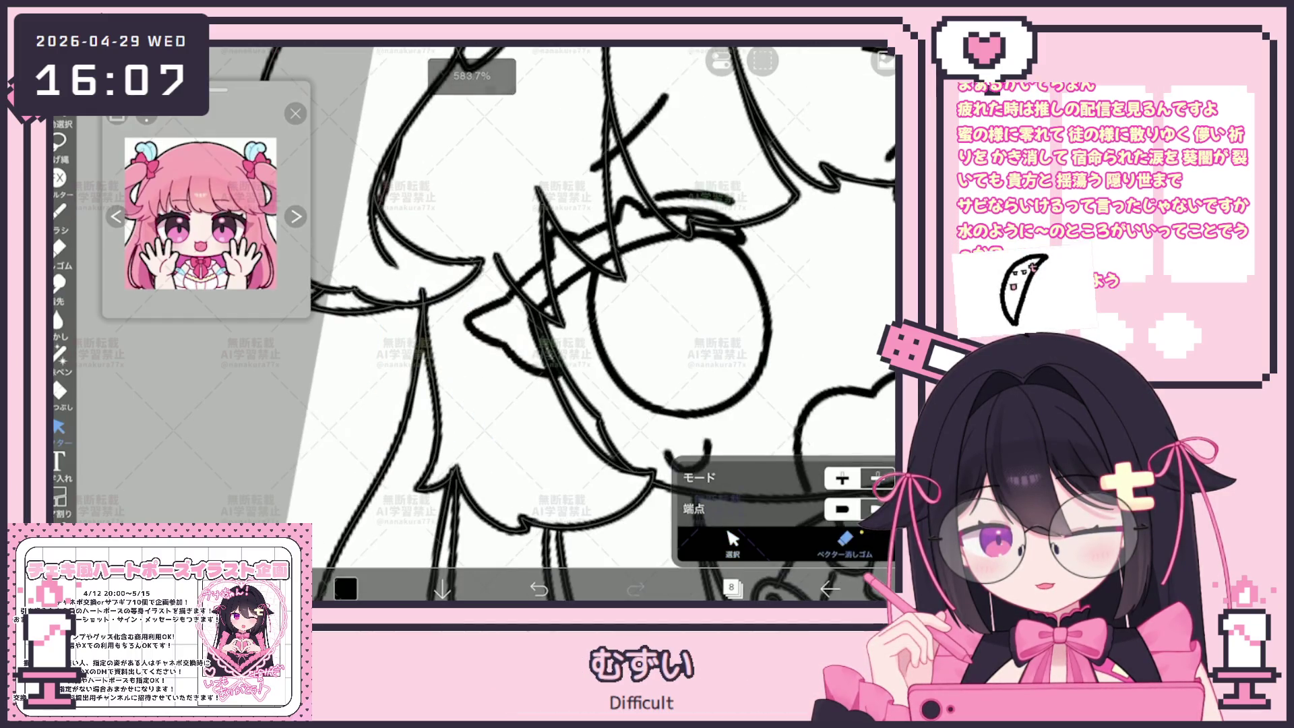
{"action": "scroll", "coordinate": [539, 303], "scroll_direction": "down", "scroll_amount": 2}
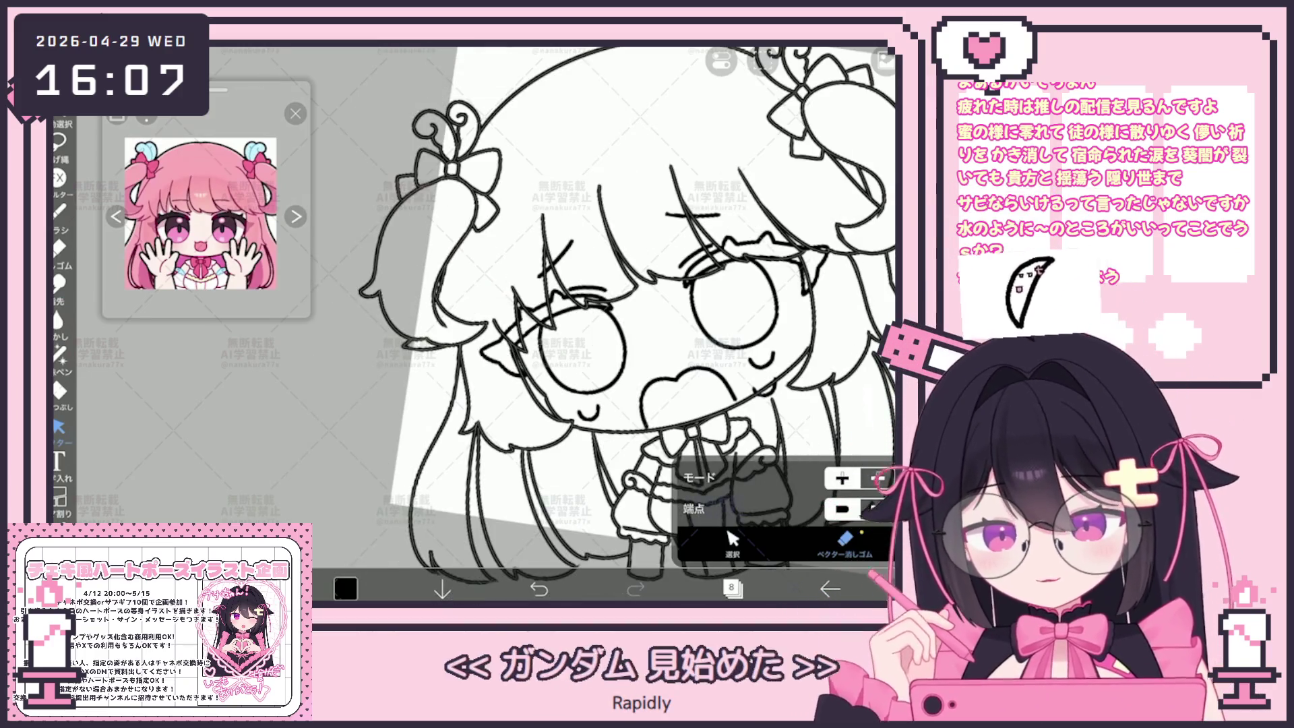
{"action": "scroll", "coordinate": [627, 316], "scroll_direction": "down", "scroll_amount": 5}
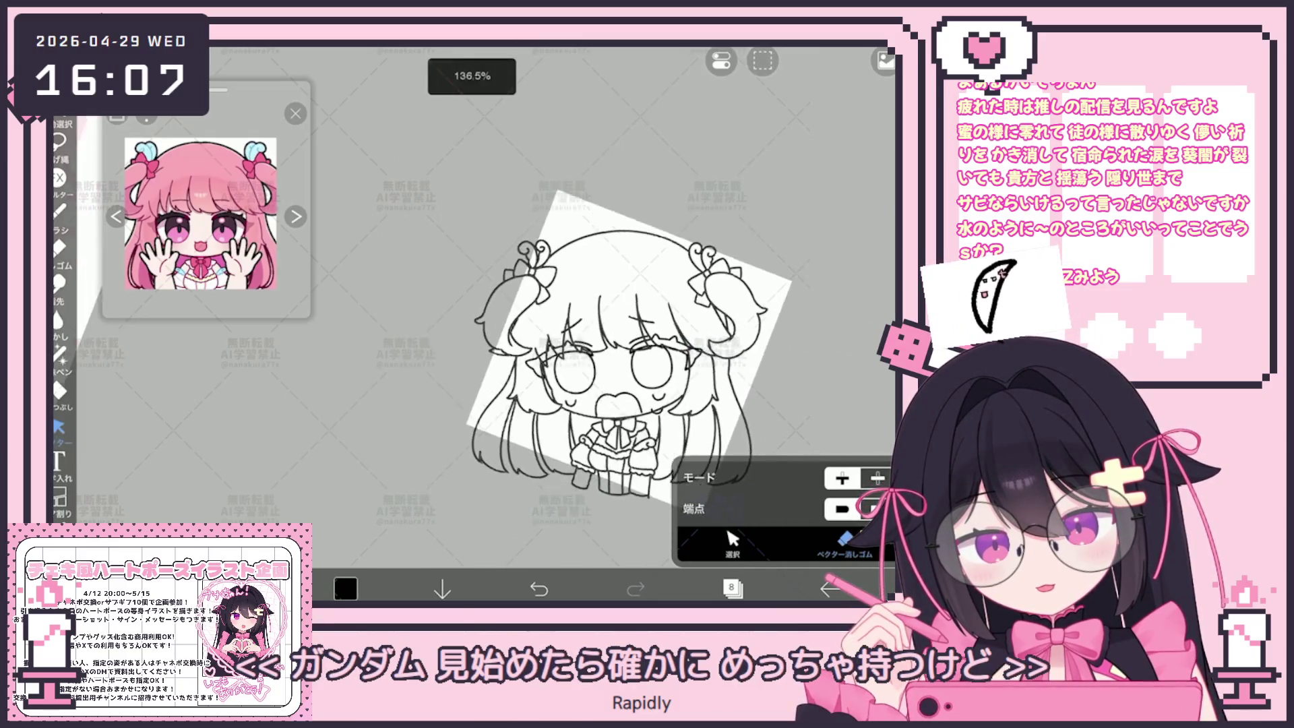
{"action": "scroll", "coordinate": [617, 350], "scroll_direction": "right", "scroll_amount": 1}
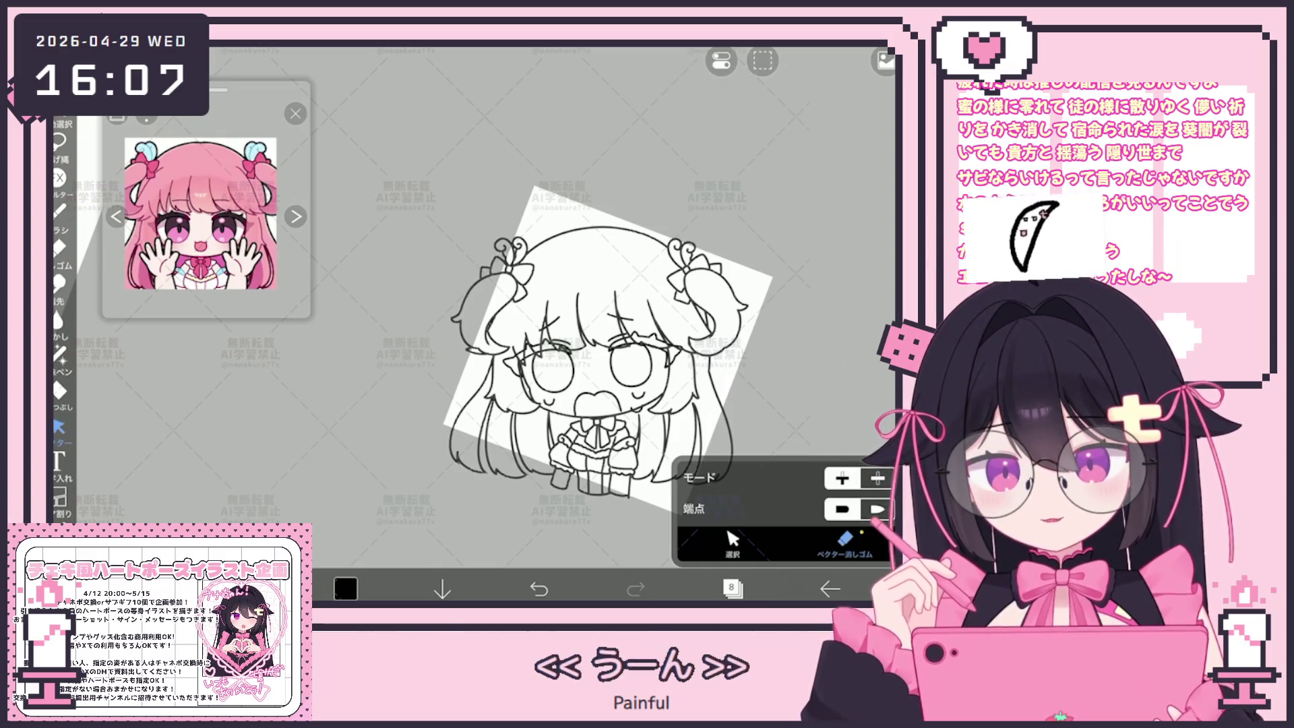
{"action": "scroll", "coordinate": [586, 354], "scroll_direction": "up", "scroll_amount": 3}
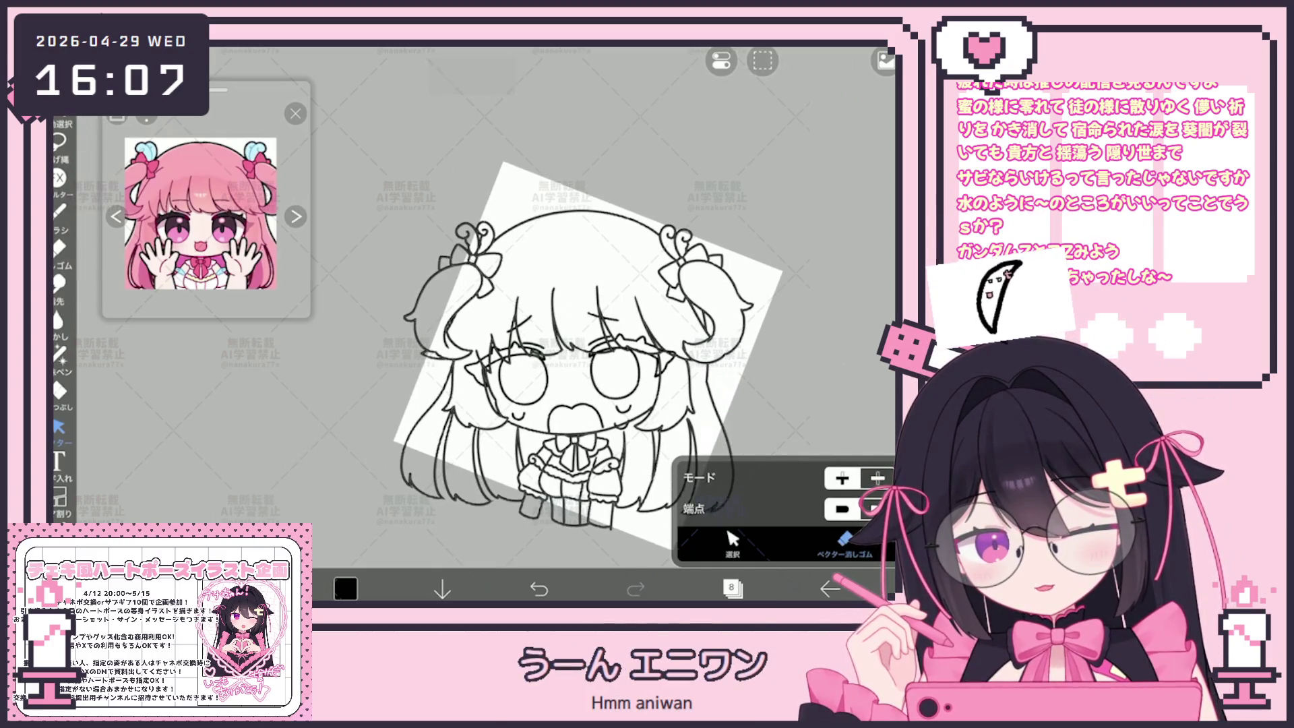
{"action": "scroll", "coordinate": [472, 324], "scroll_direction": "up", "scroll_amount": 5}
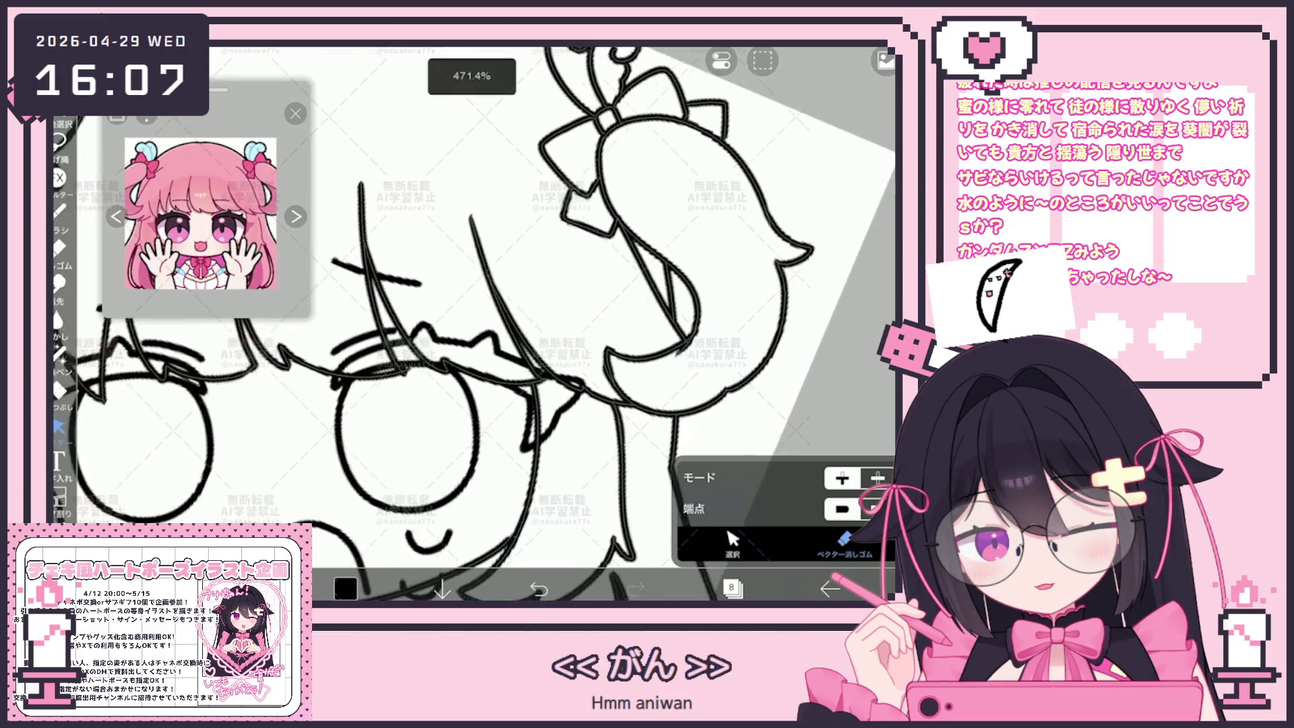
{"action": "scroll", "coordinate": [472, 323], "scroll_direction": "down", "scroll_amount": 5}
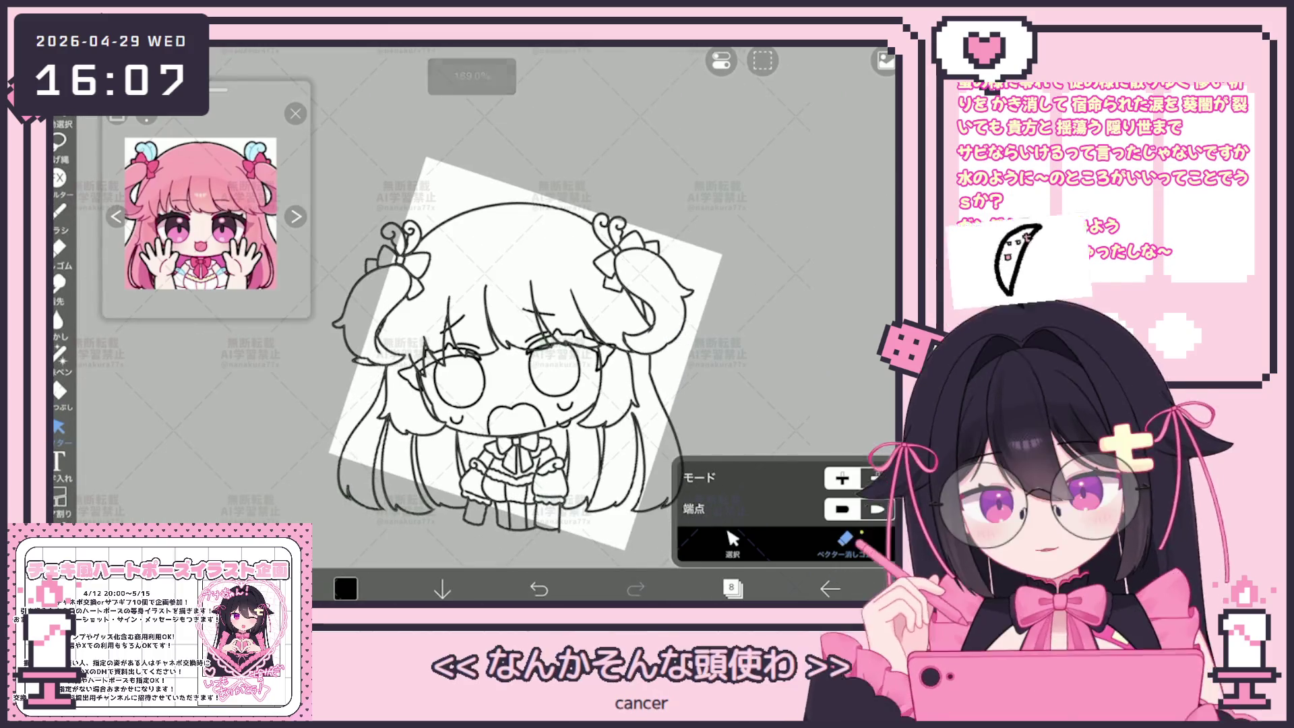
Step: Add a new empty layer and move it beneath the line art layer
{"action": "left_click", "coordinate": [731, 588]}
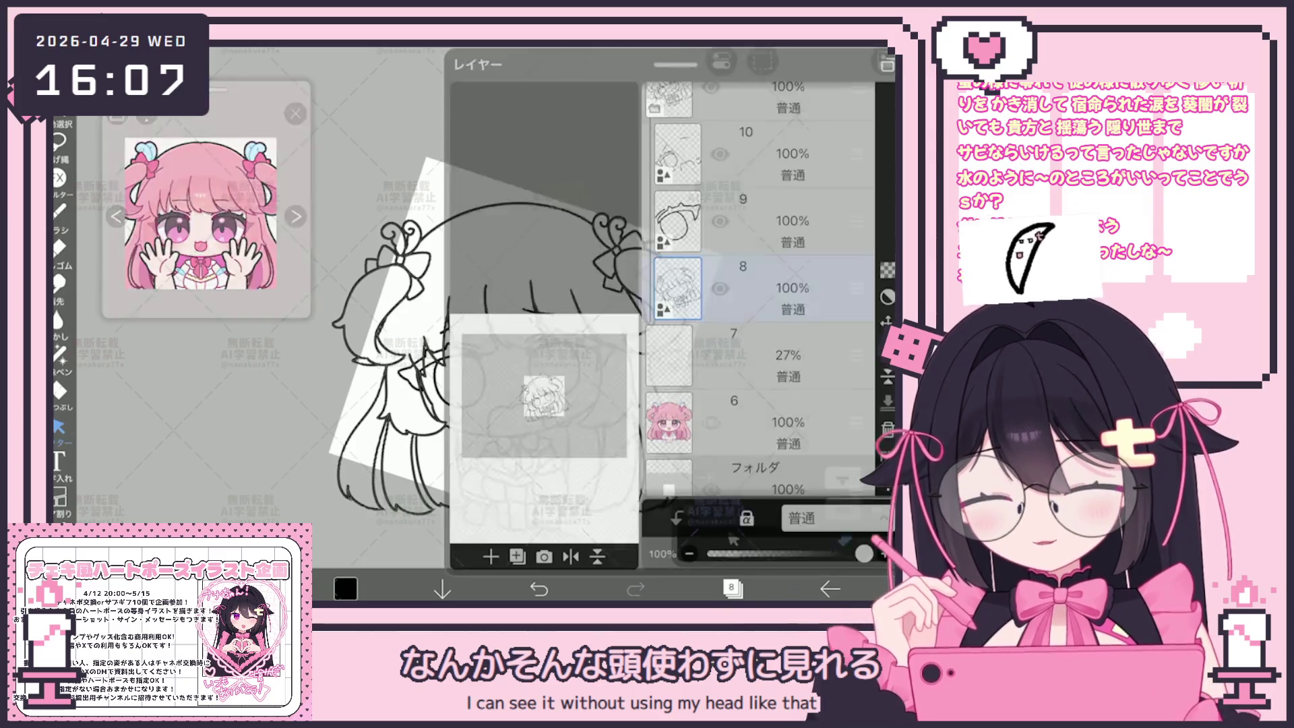
{"action": "left_click", "coordinate": [789, 145]}
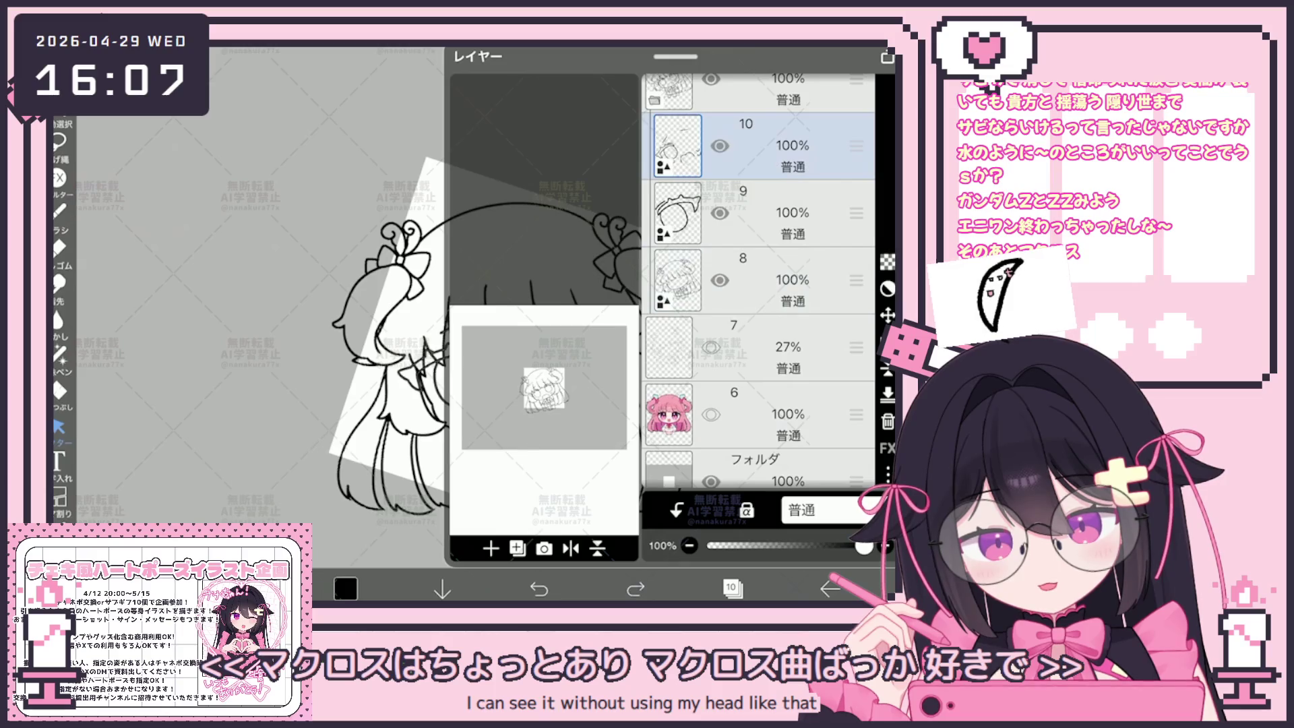
{"action": "left_click", "coordinate": [789, 241]}
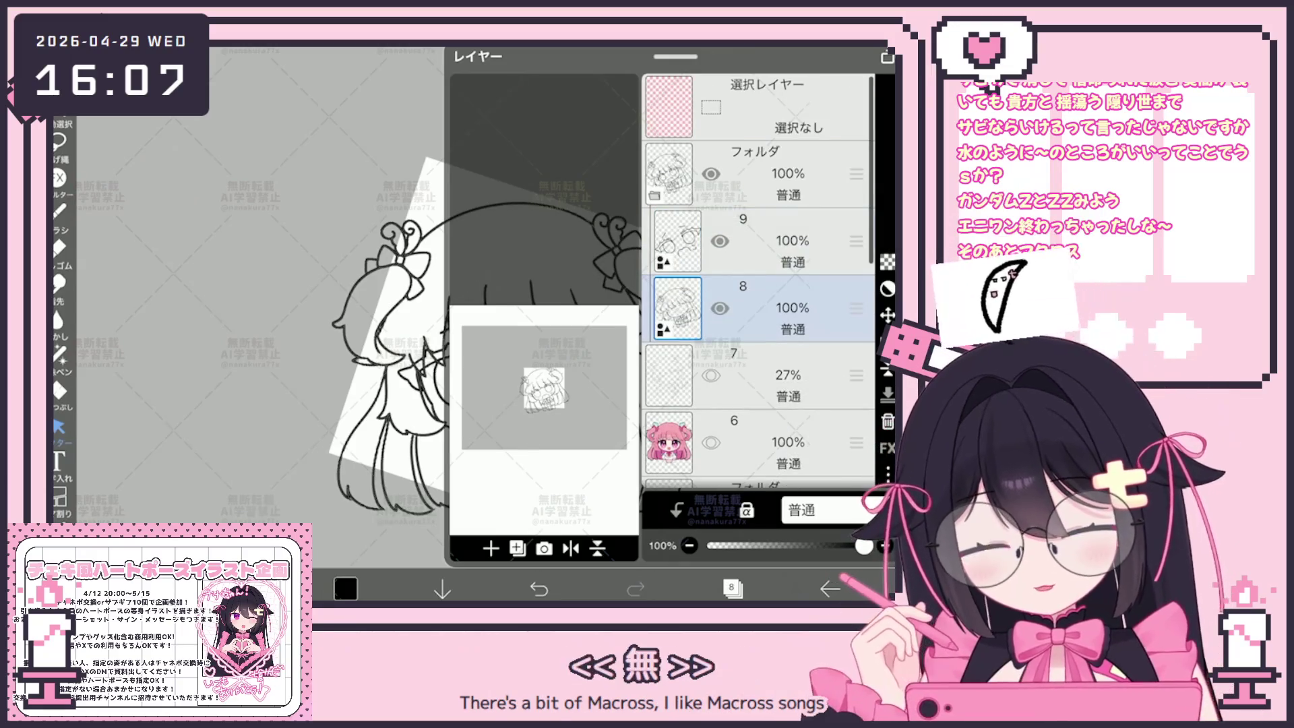
{"action": "left_click", "coordinate": [491, 548]}
{"action": "left_click", "coordinate": [539, 399]}
{"action": "left_click", "coordinate": [788, 347]}
{"action": "left_click_drag", "start_coordinate": [856, 347], "coordinate": [856, 297]}
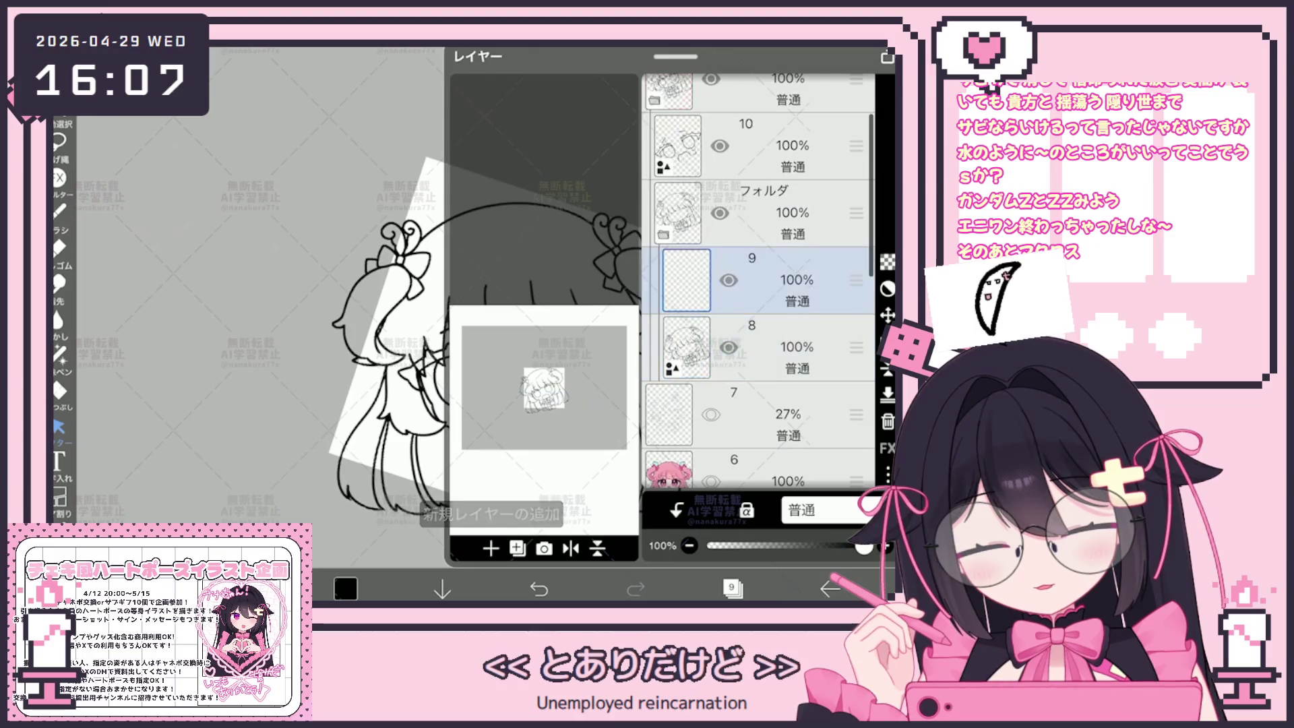
{"action": "left_click", "coordinate": [732, 588]}
{"action": "left_click_drag", "start_coordinate": [512, 351], "coordinate": [498, 344]}
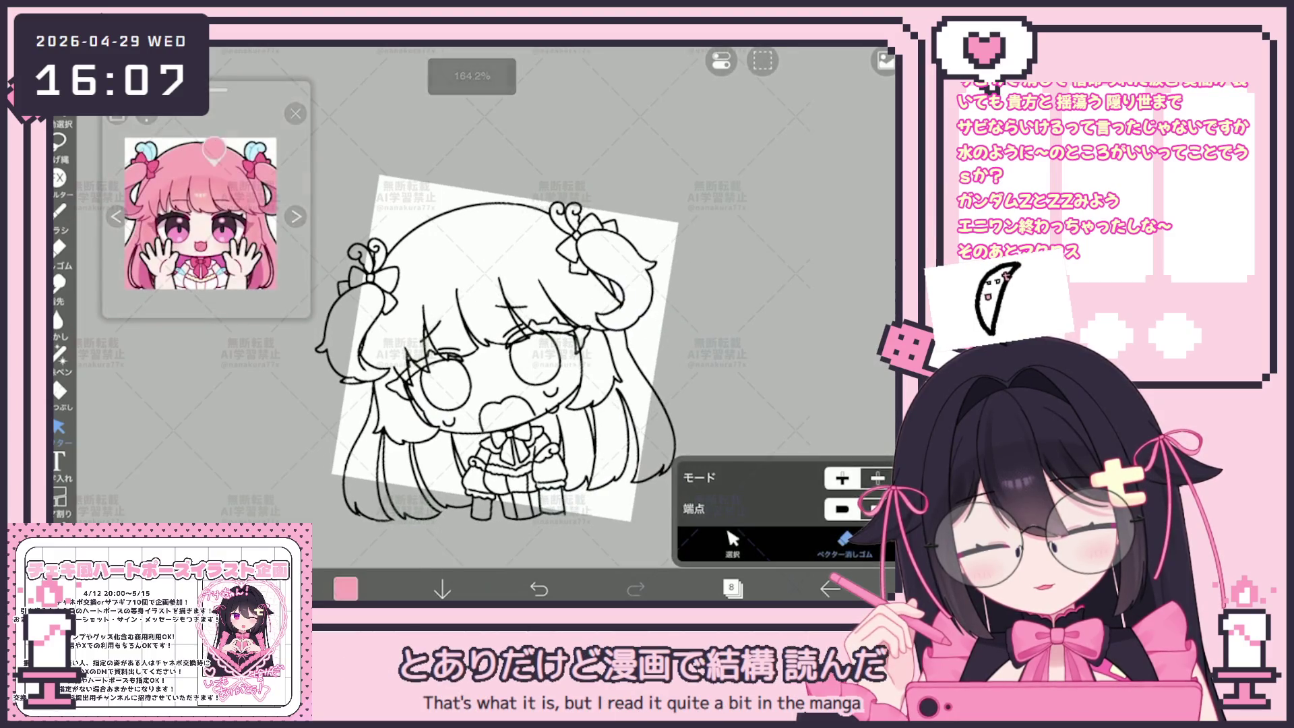
Step: Choose pink and set the Fill tool to use the line art as reference
{"action": "left_click", "coordinate": [60, 389]}
{"action": "left_click", "coordinate": [59, 390]}
{"action": "left_click", "coordinate": [829, 532]}
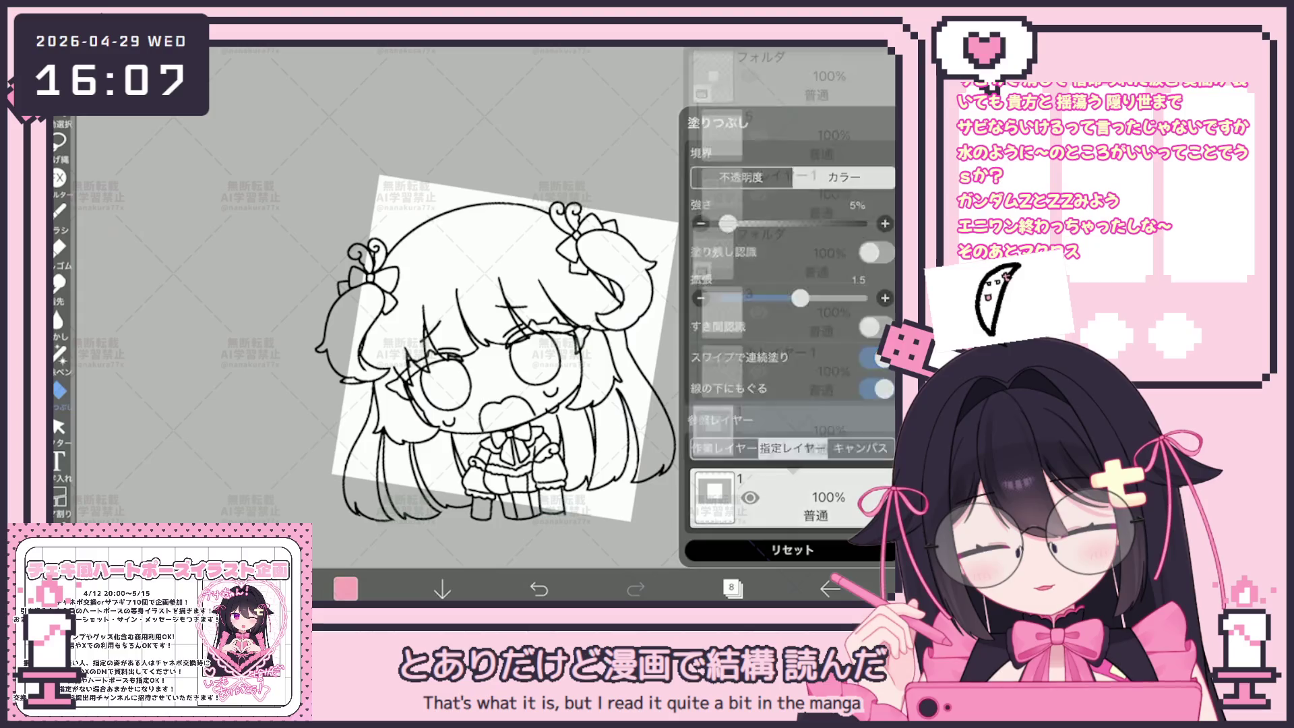
{"action": "scroll", "coordinate": [789, 270], "scroll_direction": "up", "scroll_amount": 3}
{"action": "left_click", "coordinate": [789, 209]}
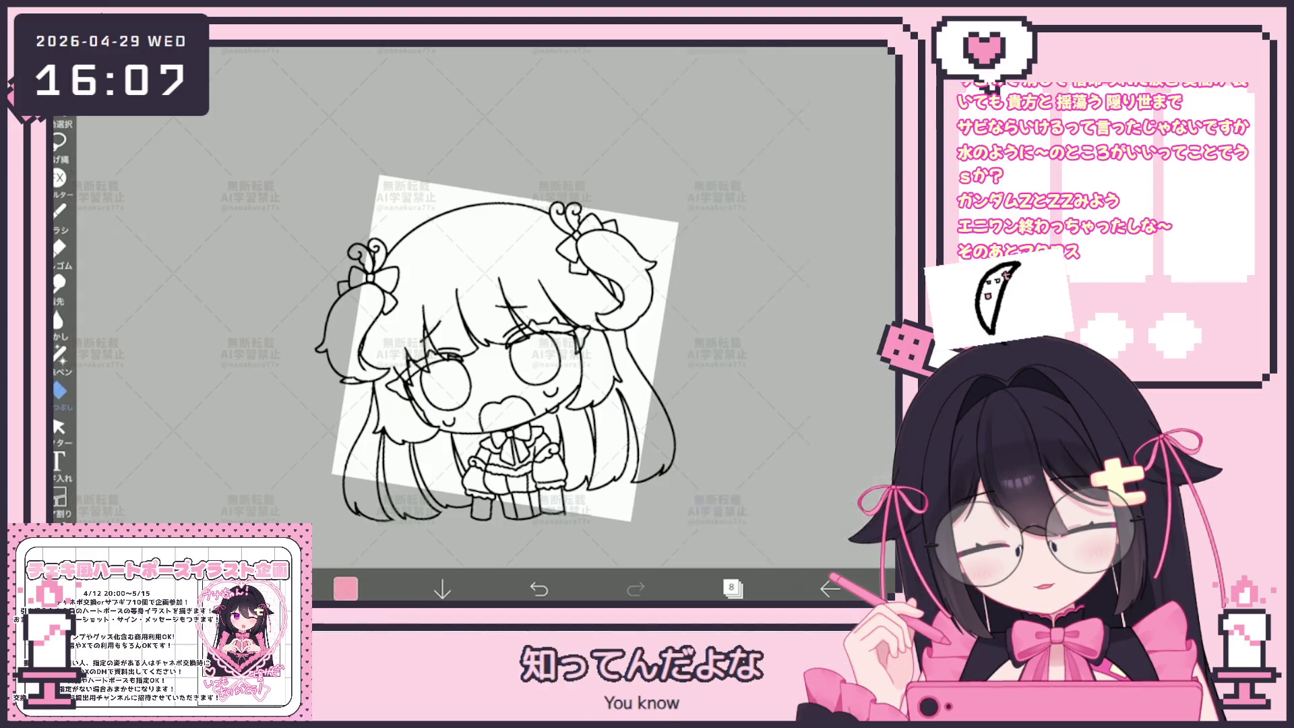
Step: Fill the bangs, both twin-tails and all hair strands pink
{"action": "left_click", "coordinate": [472, 284]}
{"action": "left_click", "coordinate": [631, 418]}
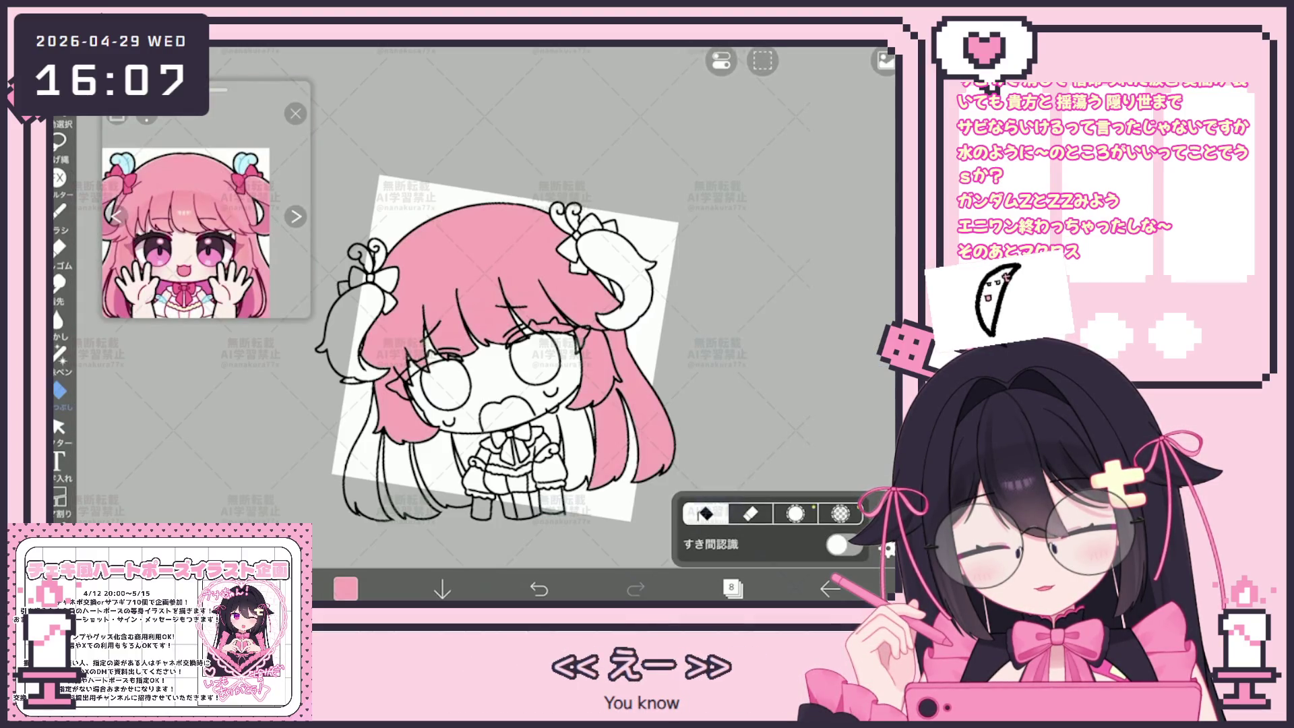
{"action": "left_click", "coordinate": [627, 283]}
{"action": "left_click", "coordinate": [562, 441]}
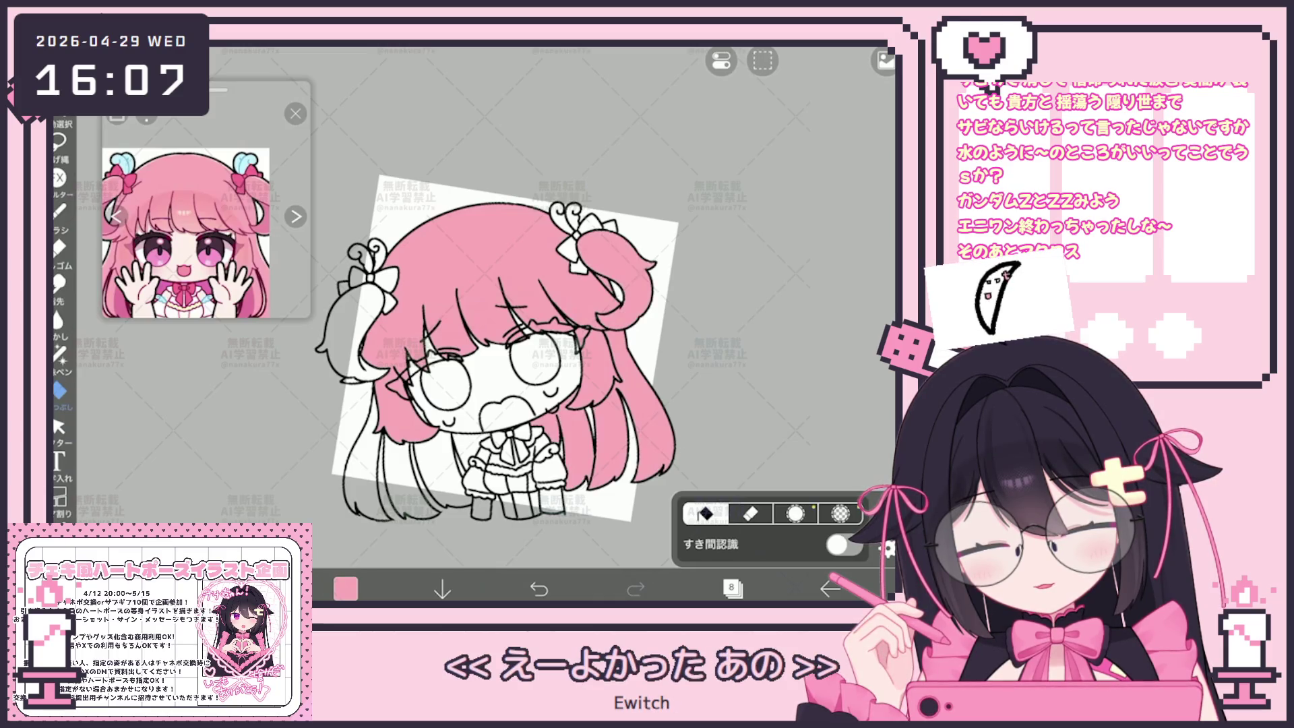
{"action": "left_click", "coordinate": [440, 465]}
{"action": "left_click", "coordinate": [401, 462]}
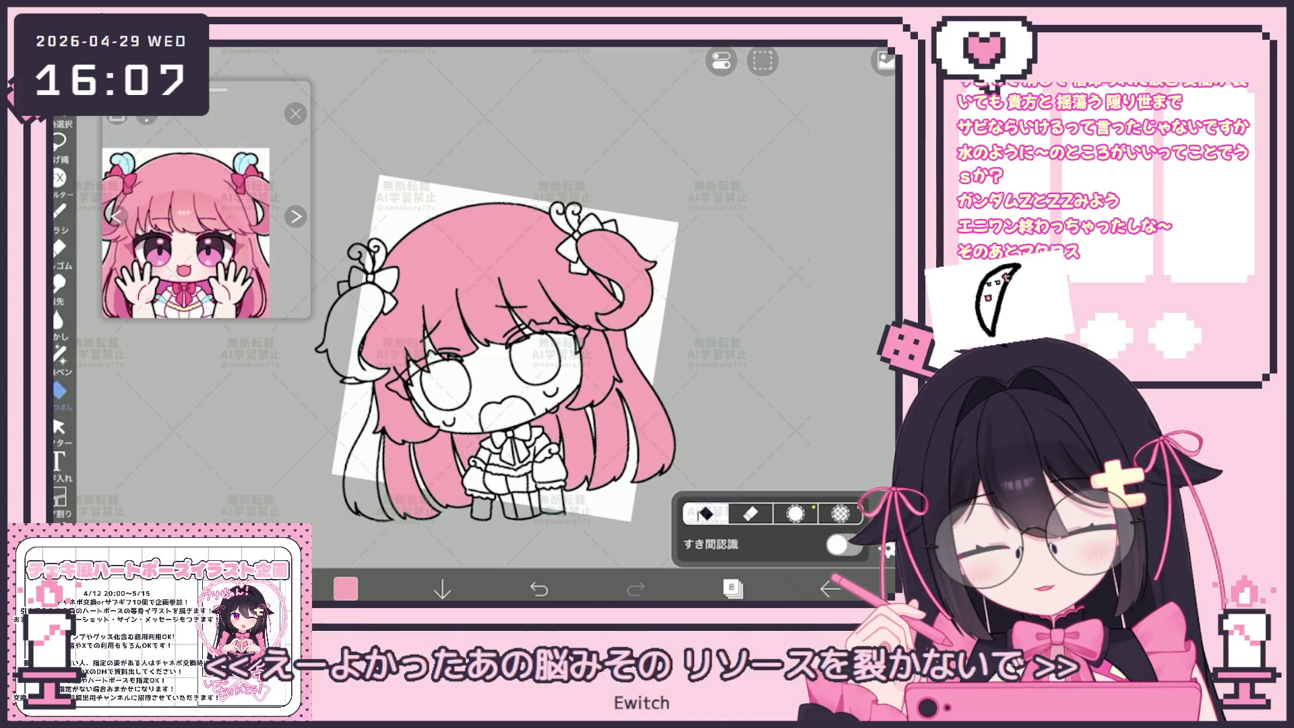
{"action": "left_click", "coordinate": [362, 439]}
{"action": "left_click", "coordinate": [367, 333]}
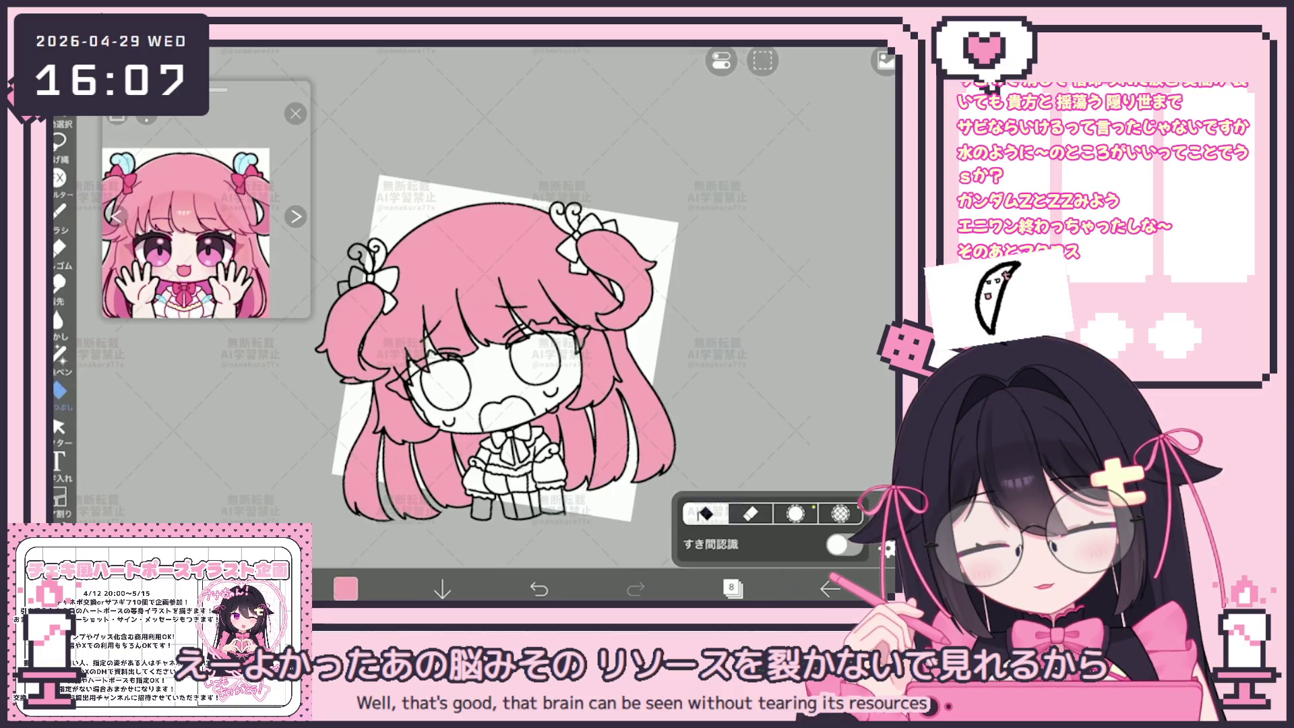
{"action": "left_click", "coordinate": [731, 588]}
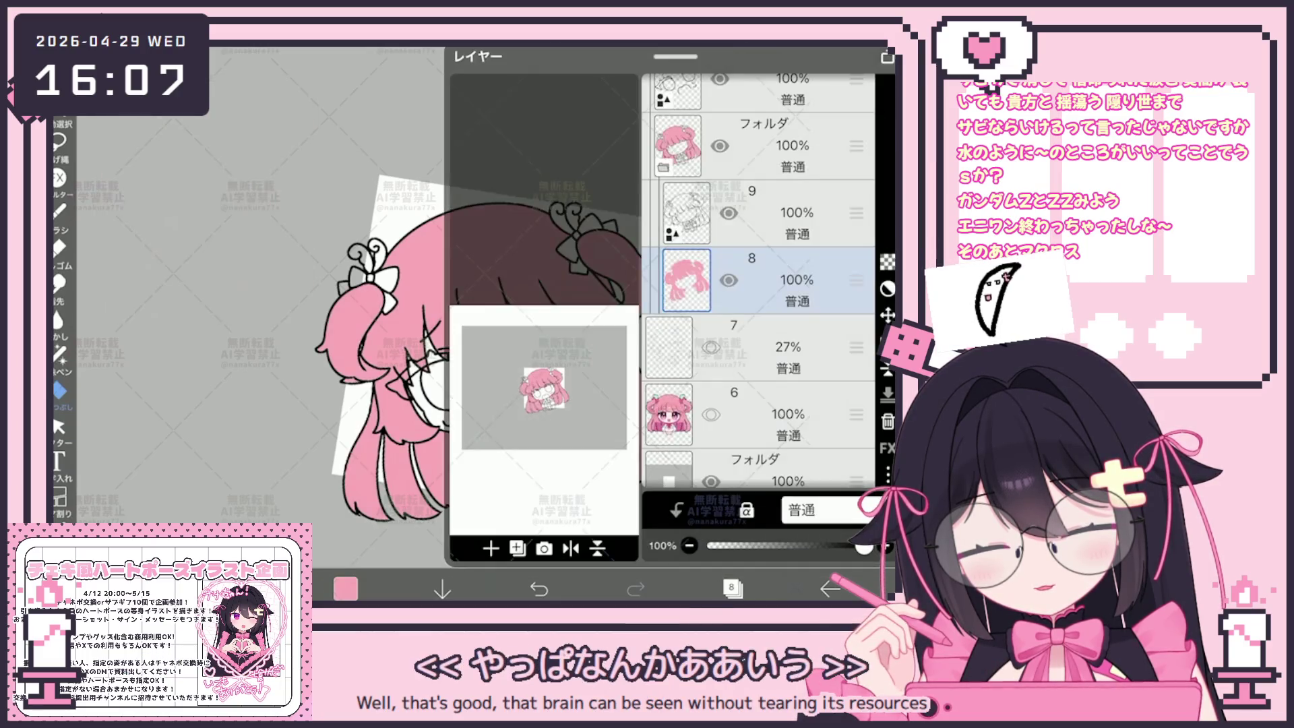
Step: Fill both hair bows and their loops deep pink
{"action": "left_click", "coordinate": [732, 588]}
{"action": "scroll", "coordinate": [206, 222], "scroll_direction": "up", "scroll_amount": 5}
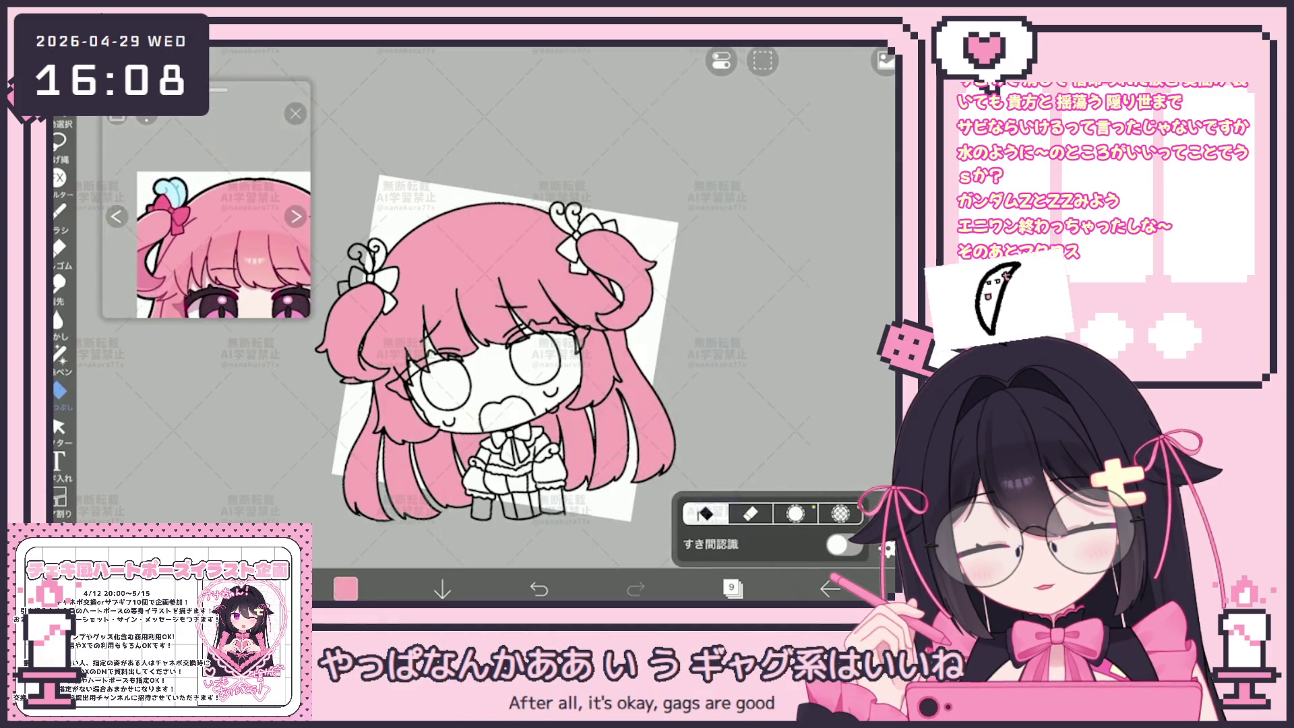
{"action": "left_click", "coordinate": [389, 281]}
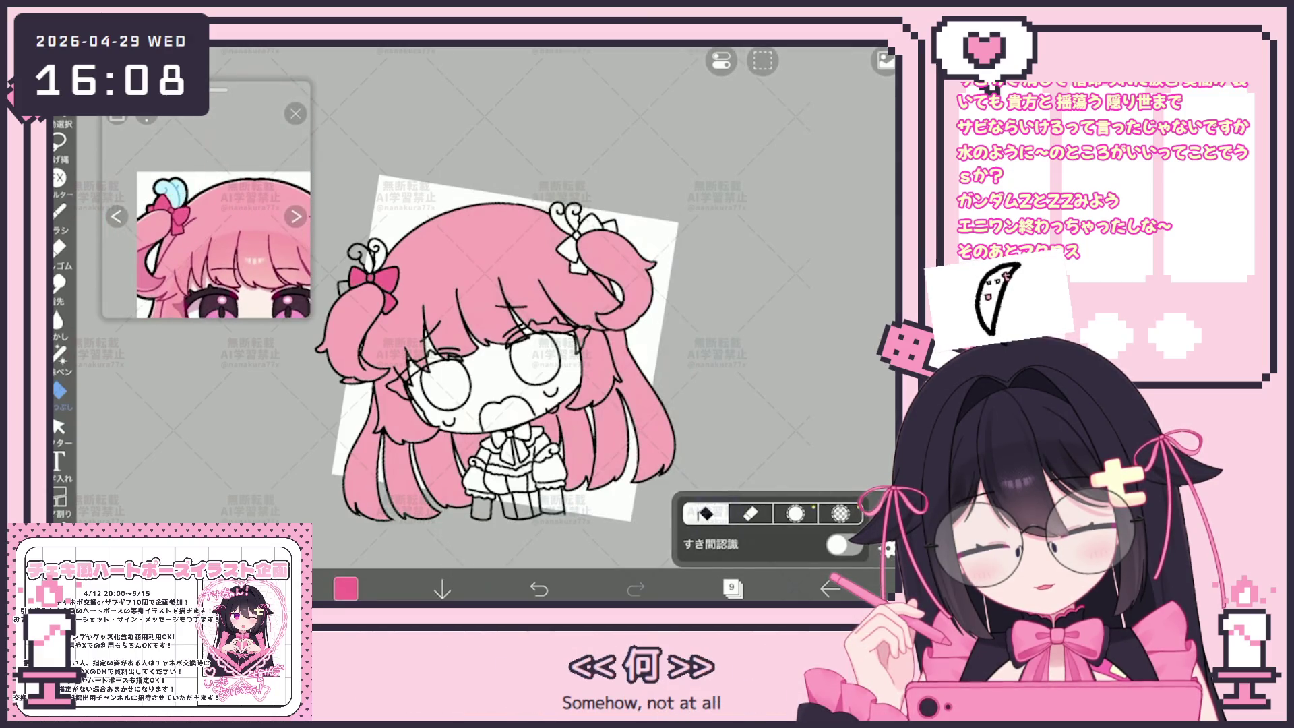
{"action": "left_click", "coordinate": [357, 277]}
{"action": "left_click", "coordinate": [570, 251]}
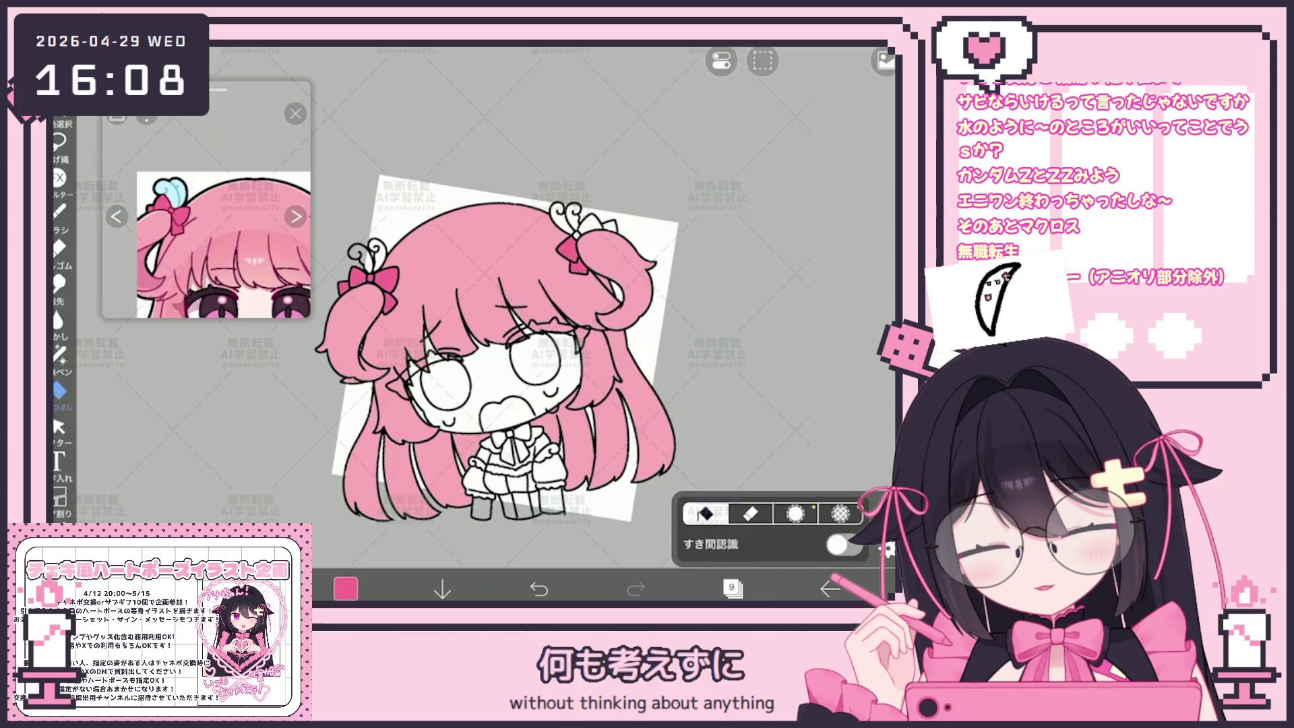
{"action": "left_click", "coordinate": [594, 224]}
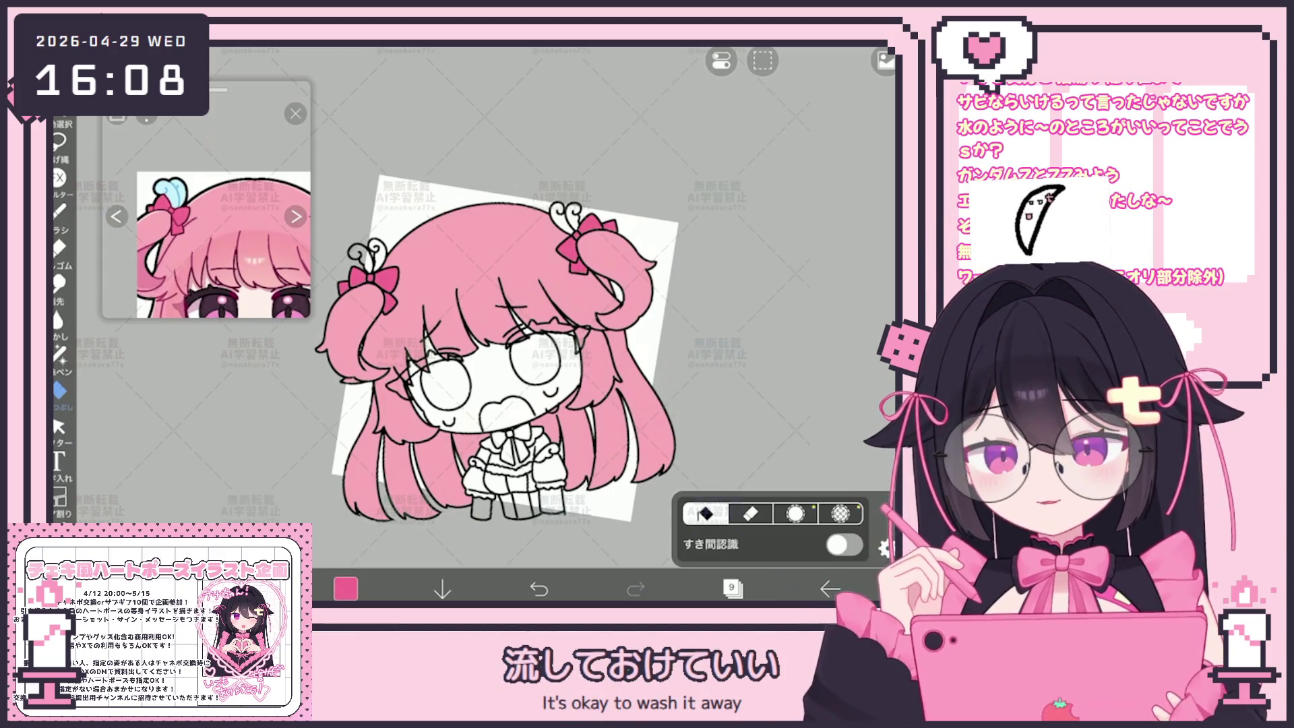
Step: On a new layer, fill the left swirl hair clip light blue
{"action": "left_click", "coordinate": [733, 589]}
{"action": "left_click", "coordinate": [755, 212]}
{"action": "left_click", "coordinate": [732, 589]}
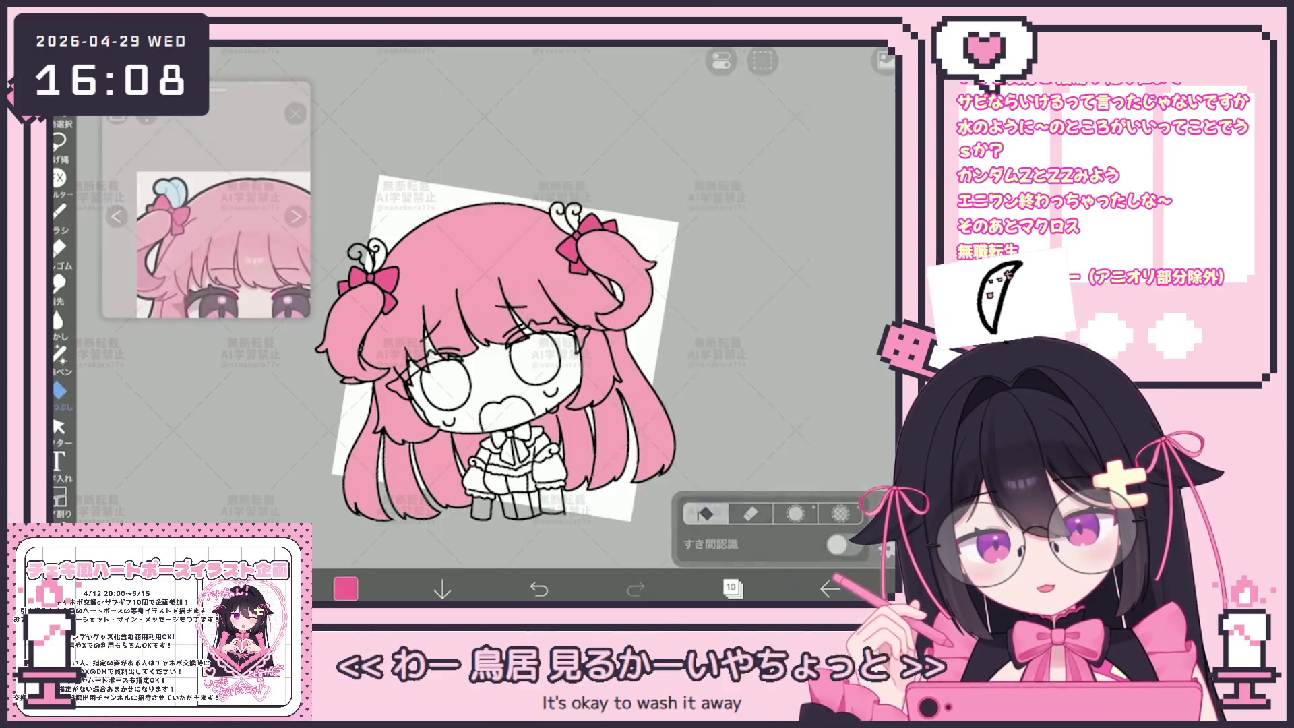
{"action": "left_click", "coordinate": [359, 256]}
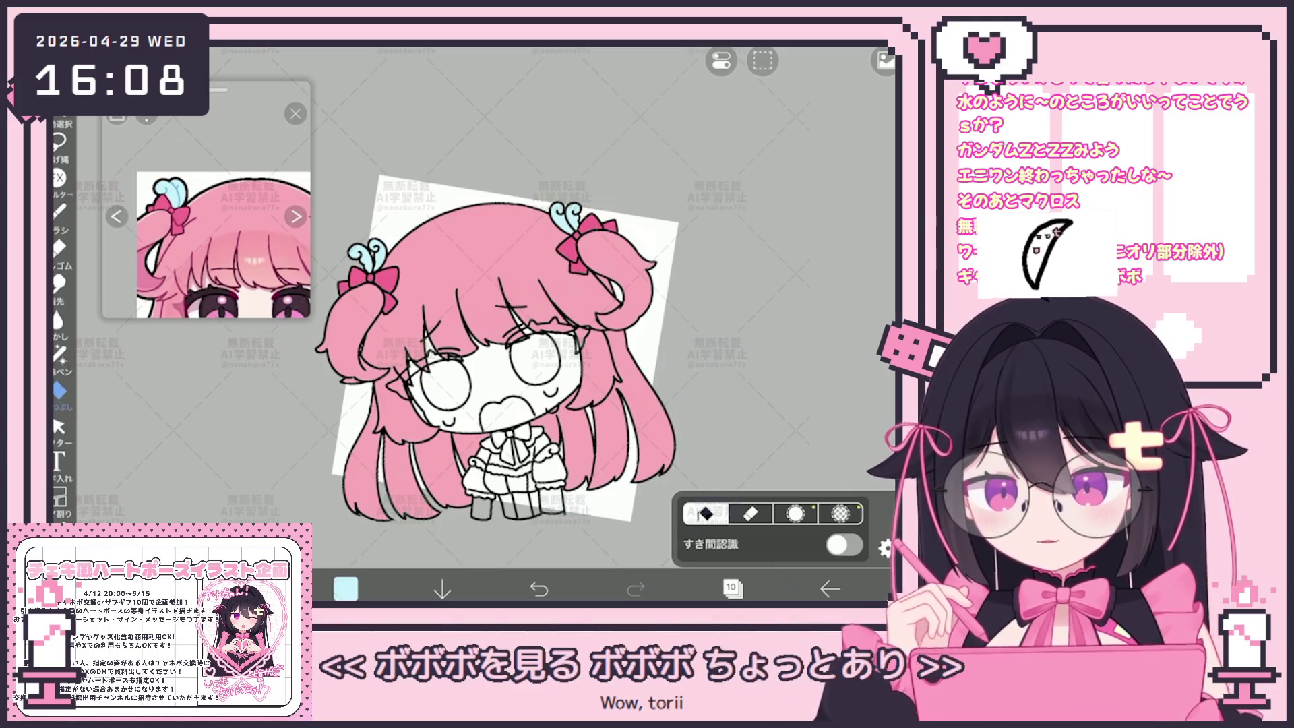
Step: Add another new layer for the chest ribbon
{"action": "left_click", "coordinate": [732, 589]}
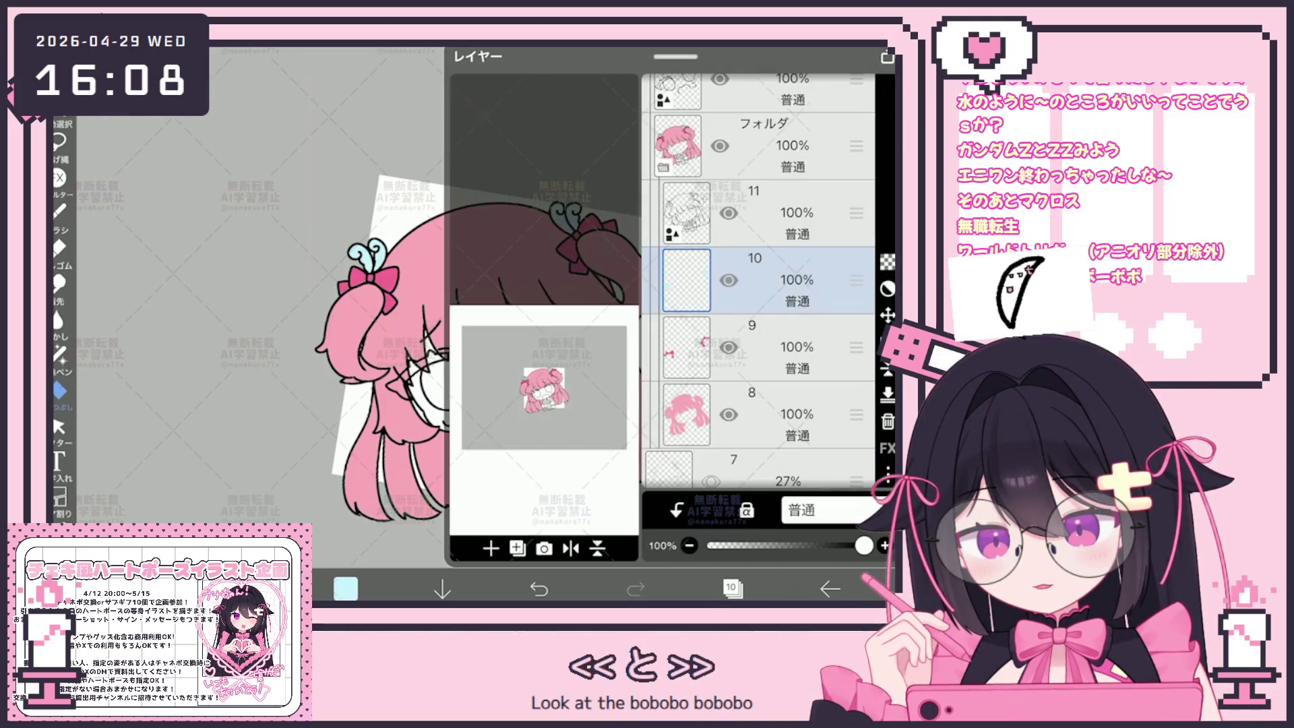
{"action": "left_click", "coordinate": [762, 212]}
{"action": "left_click", "coordinate": [733, 588]}
{"action": "scroll", "coordinate": [498, 281], "scroll_direction": "down", "scroll_amount": 2}
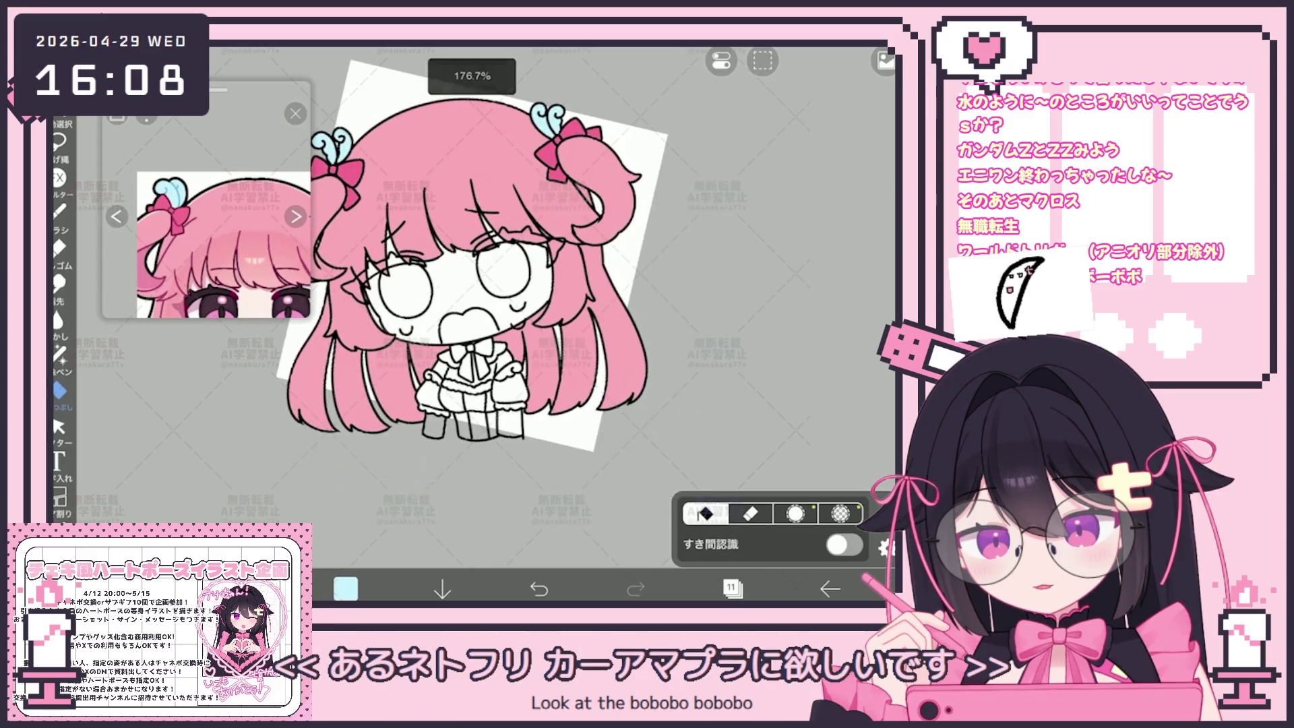
{"action": "scroll", "coordinate": [442, 283], "scroll_direction": "up", "scroll_amount": 3}
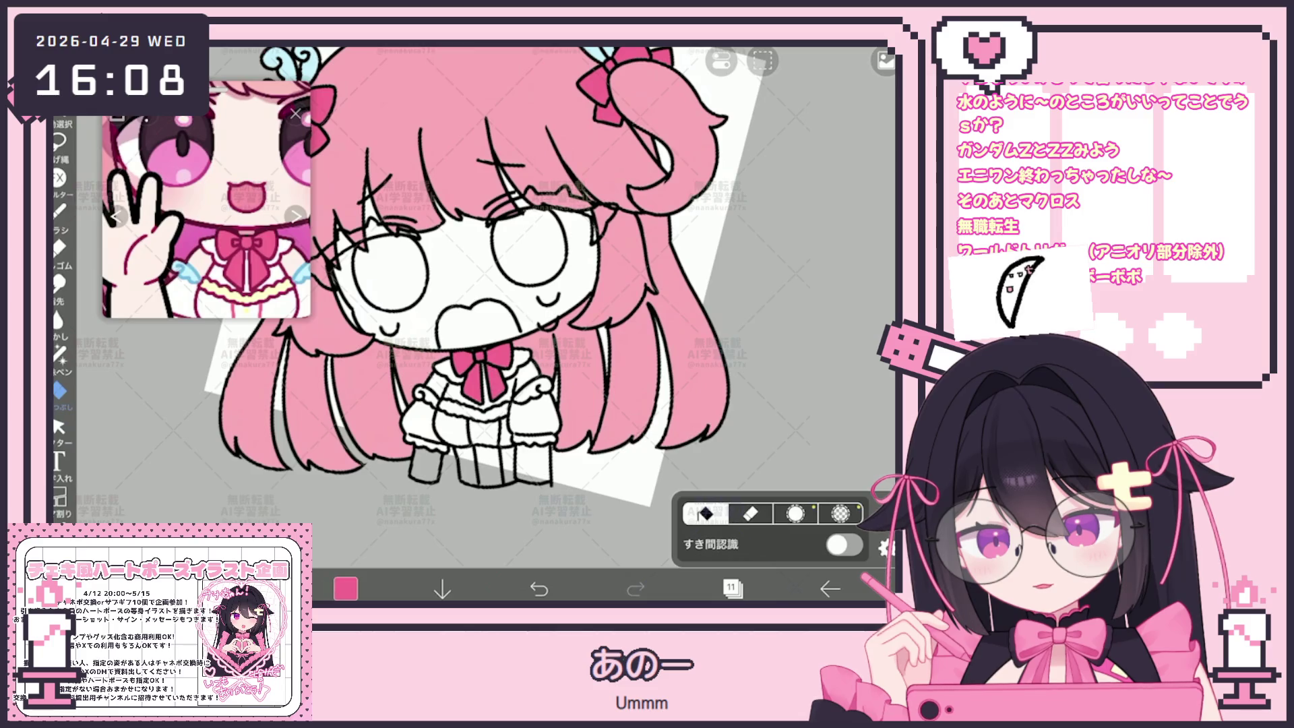
{"action": "left_click", "coordinate": [733, 588]}
Step: On the line art layer, draw a short black line on the chest bow
{"action": "left_click", "coordinate": [728, 202]}
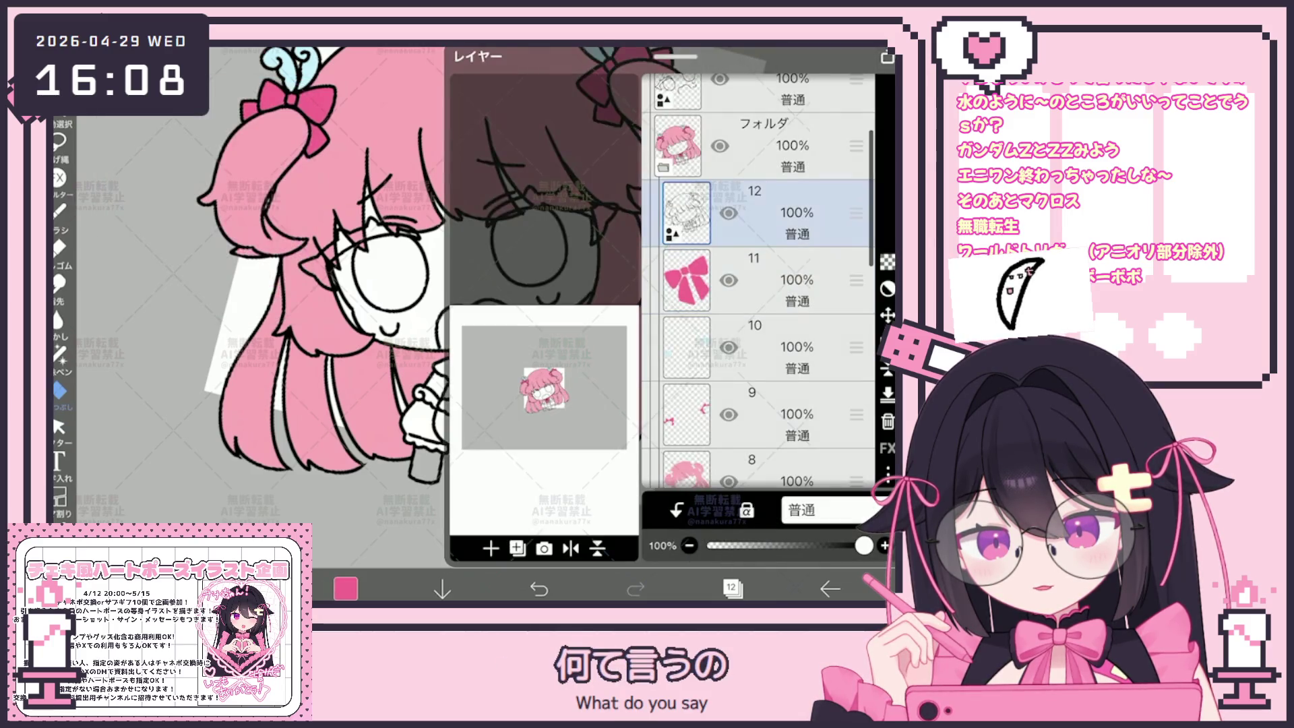
{"action": "left_click", "coordinate": [345, 589]}
{"action": "left_click", "coordinate": [345, 588]}
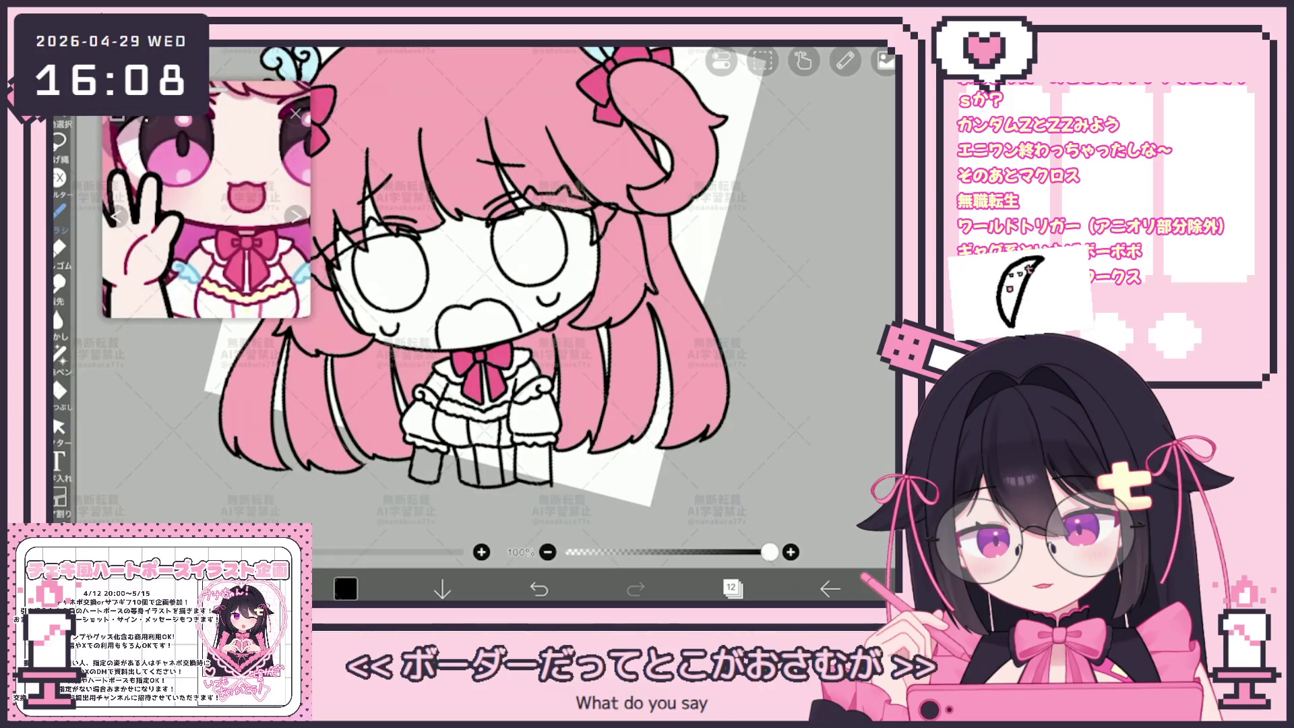
{"action": "scroll", "coordinate": [472, 303], "scroll_direction": "up", "scroll_amount": 5}
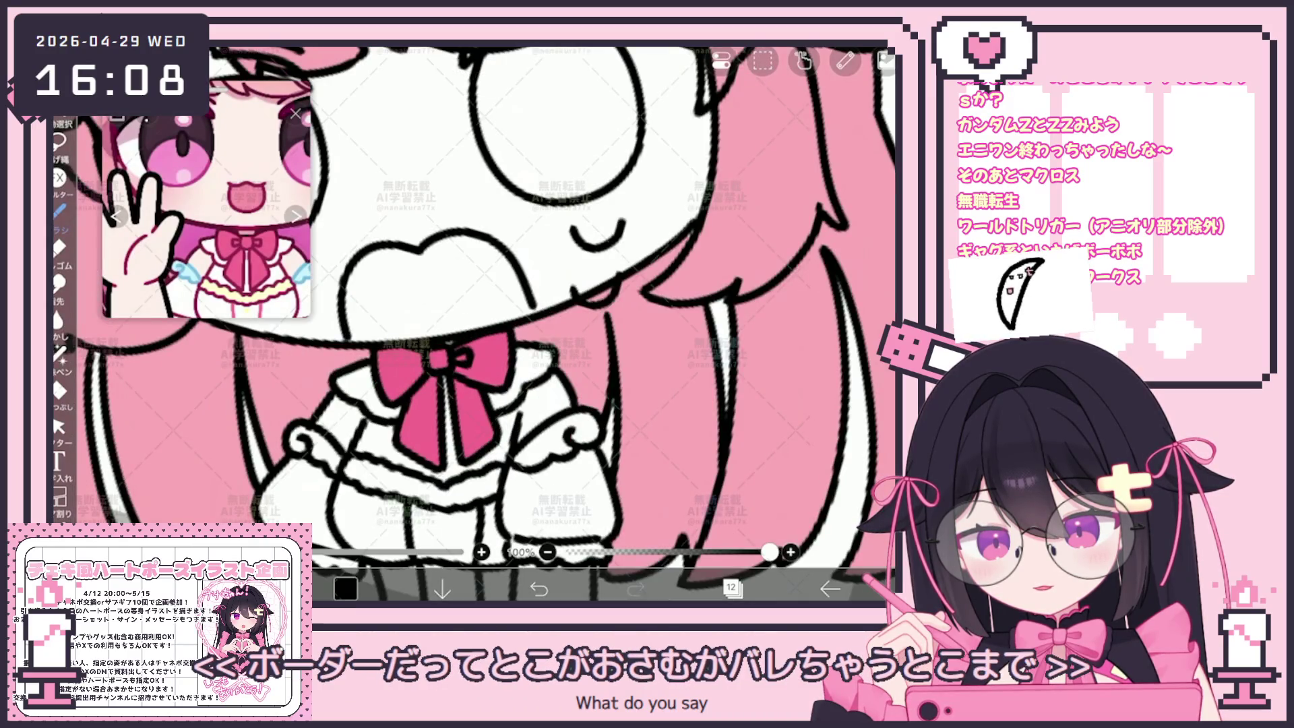
{"action": "left_click_drag", "start_coordinate": [420, 357], "coordinate": [406, 375]}
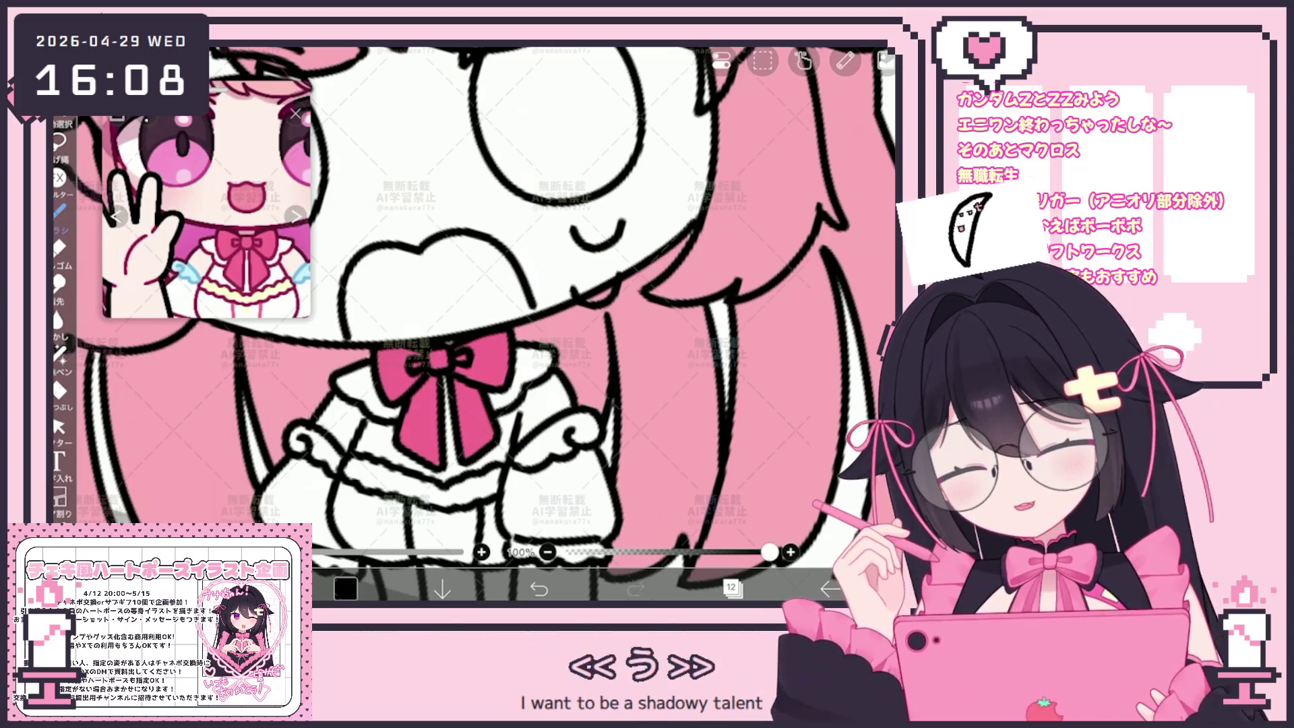
{"action": "scroll", "coordinate": [472, 290], "scroll_direction": "down", "scroll_amount": 5}
{"action": "scroll", "coordinate": [472, 290], "scroll_direction": "down", "scroll_amount": 3}
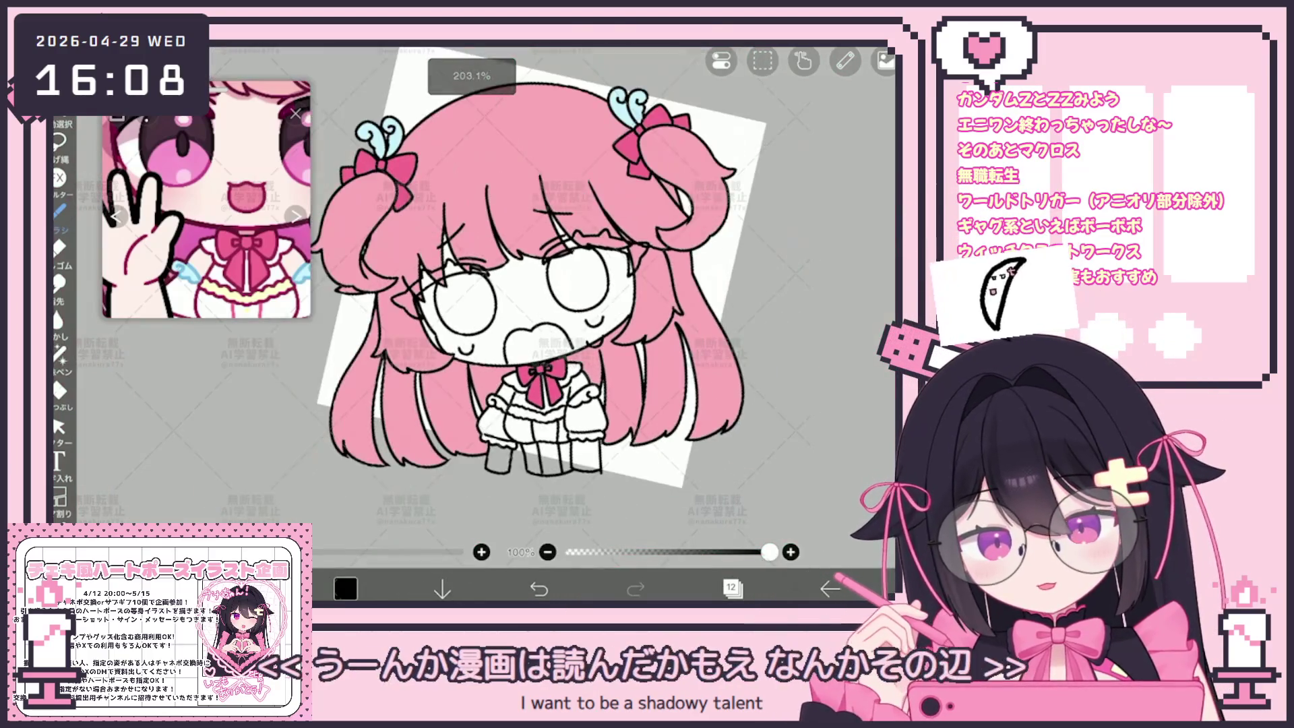
Step: Add a layer above the ribbon layer and fill the blouse under the collar light yellow
{"action": "left_click", "coordinate": [731, 589]}
{"action": "left_click", "coordinate": [755, 348]}
{"action": "left_click", "coordinate": [755, 280]}
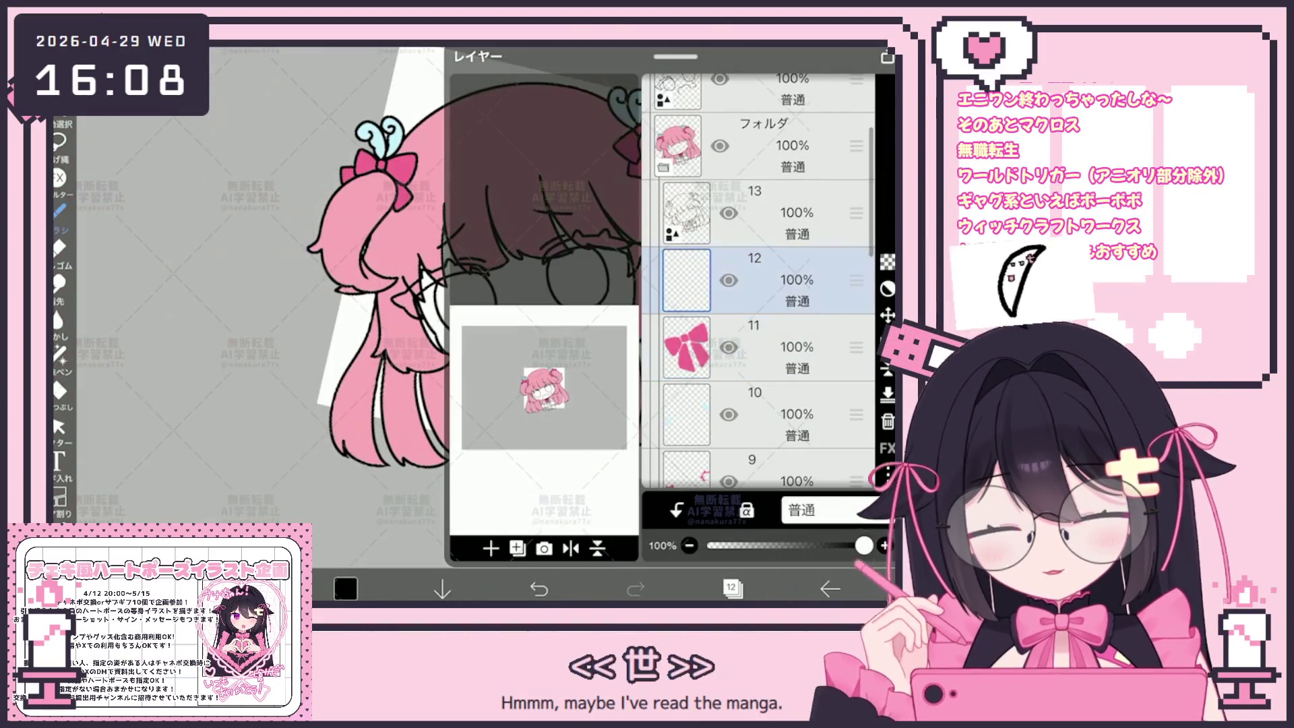
{"action": "left_click", "coordinate": [731, 588]}
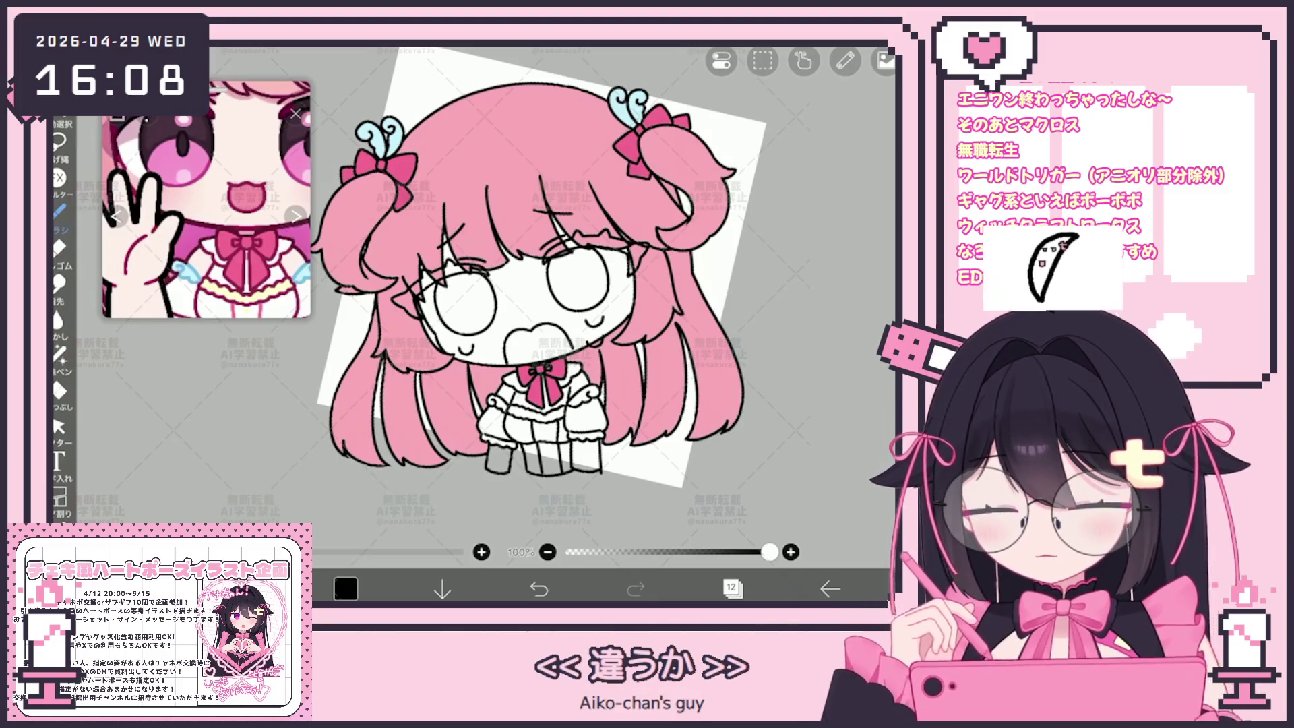
{"action": "left_click", "coordinate": [60, 391]}
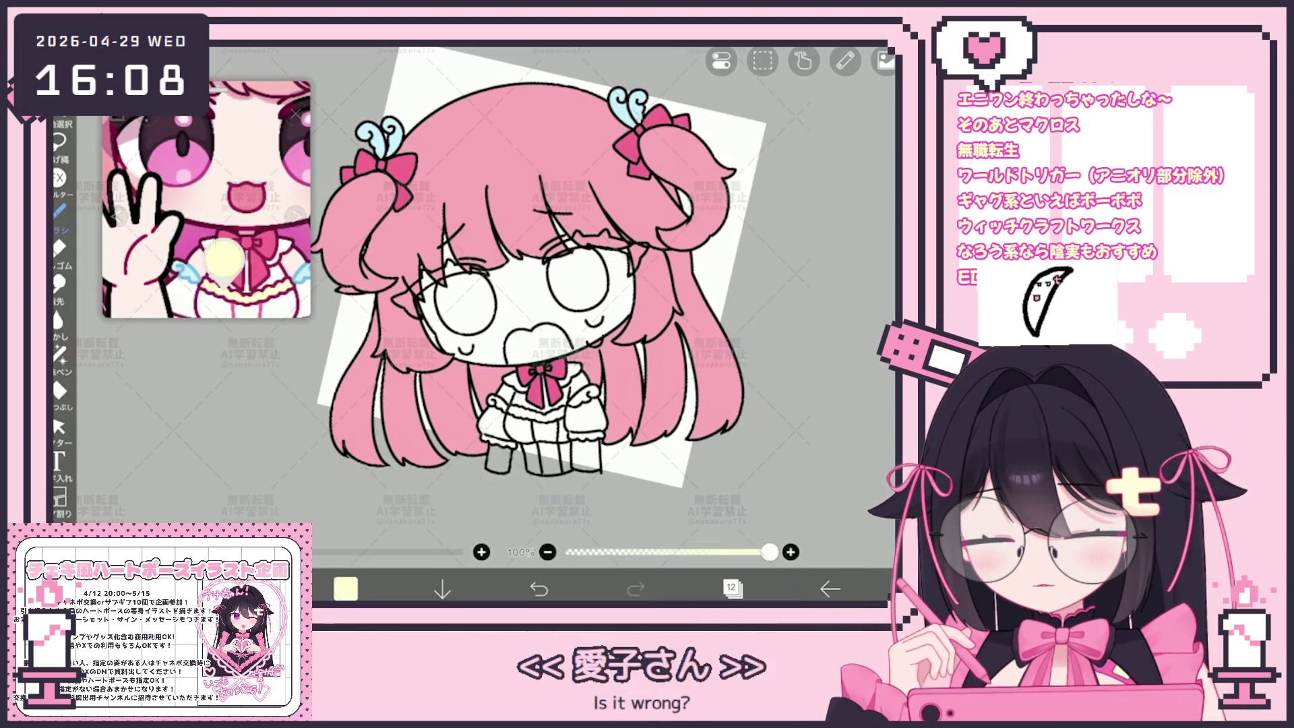
{"action": "left_click", "coordinate": [546, 407]}
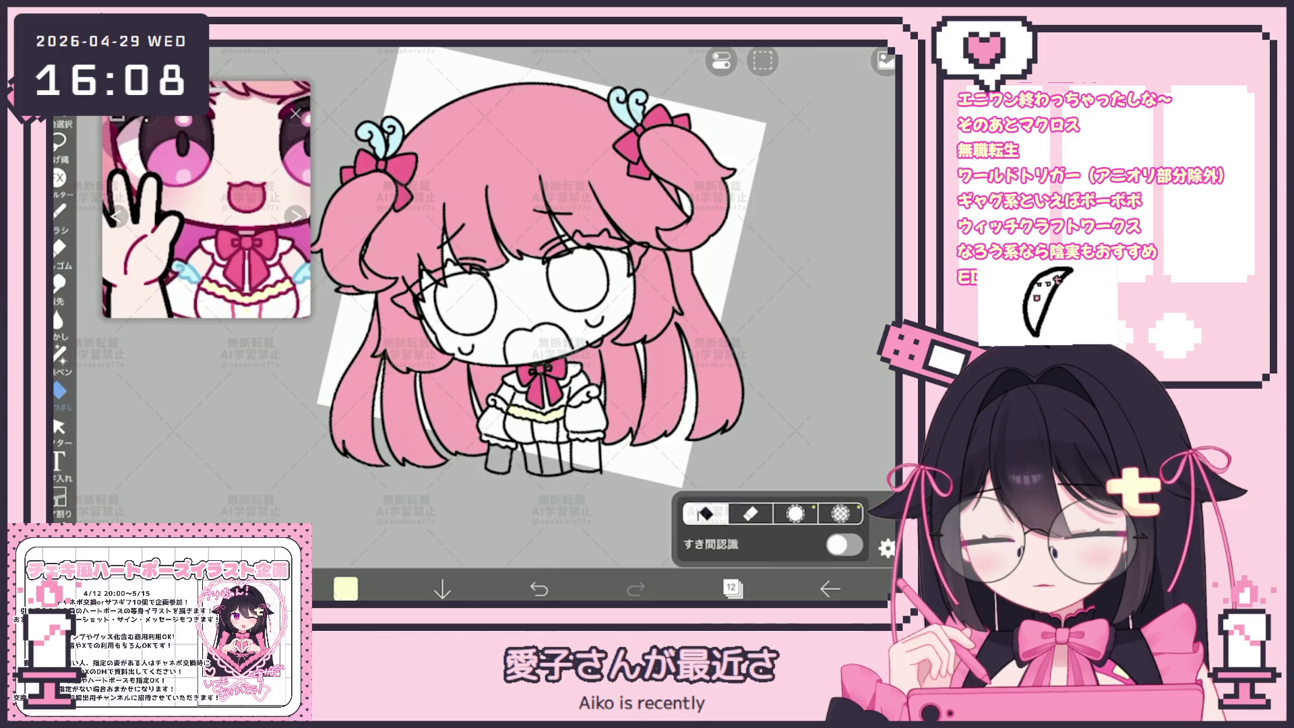